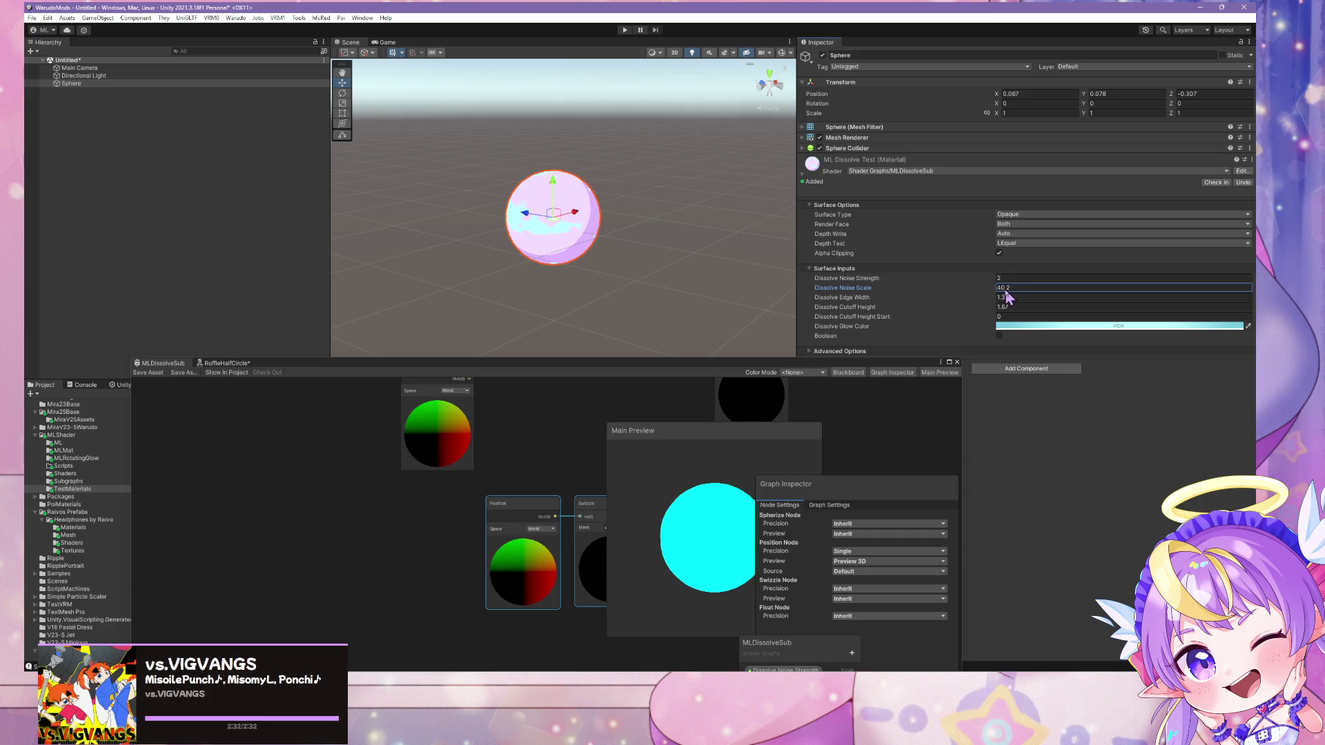
Enter 7.6 for Dissolve Cutoff Height and scrub it to watch the dissolve
left_click(1001, 307)
type("7.6")
left_click_drag(995, 307, 998, 307)
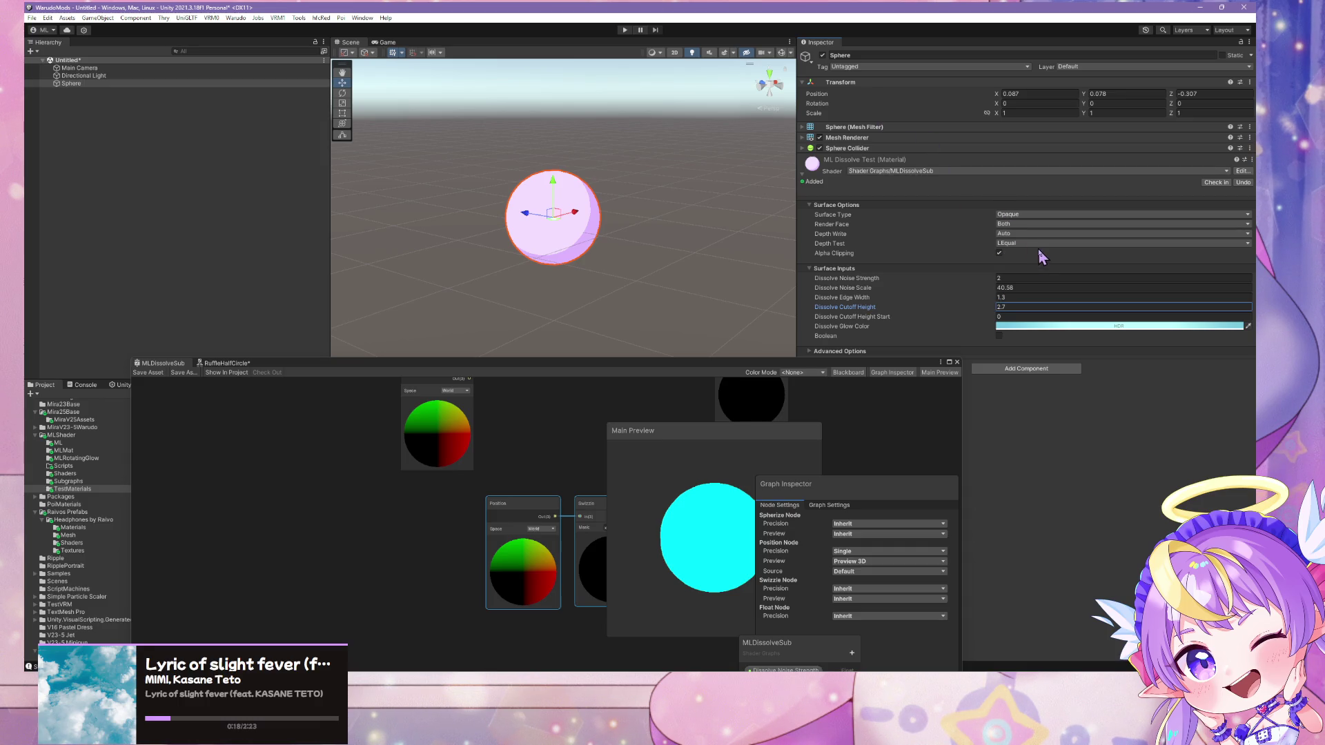
Bring the material inputs into view and adjust Dissolve Noise Scale to 0
left_click(554, 394)
scroll(438, 359, "down", 5)
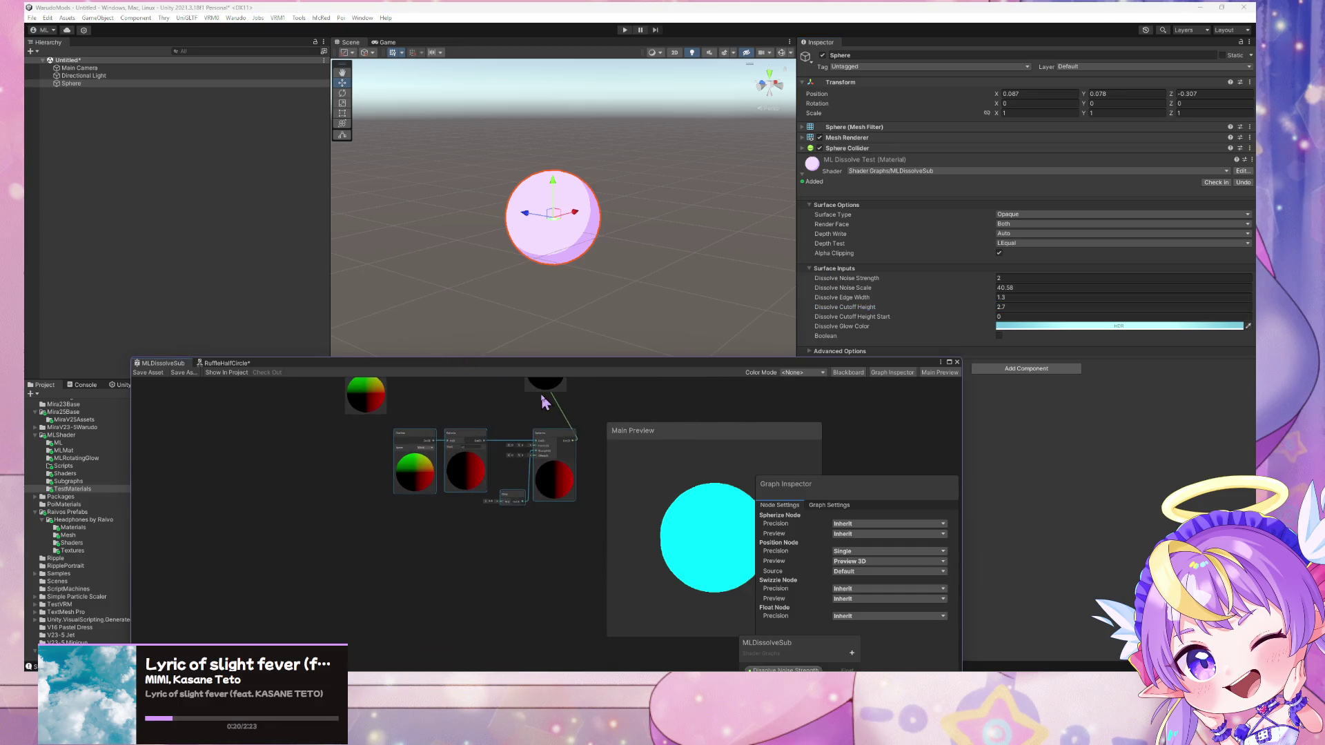
left_click_drag(994, 283, 1024, 294)
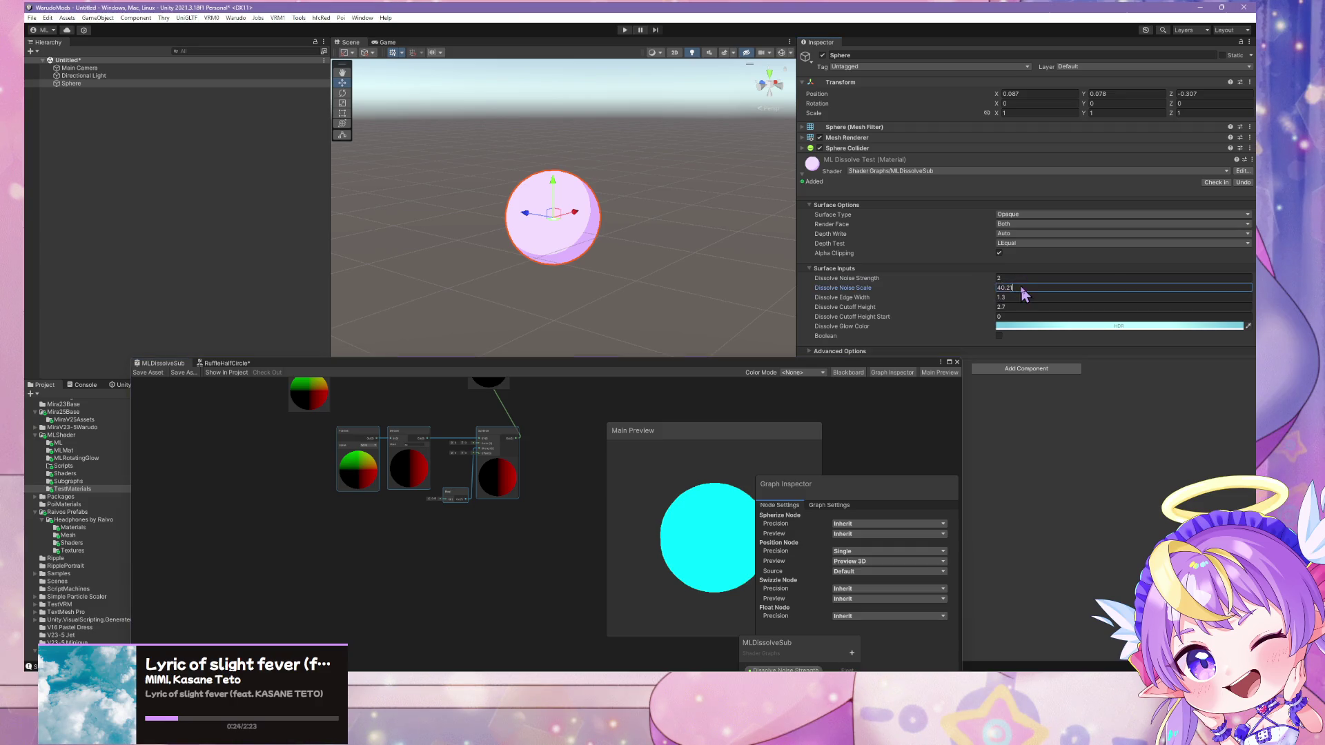
double_click(998, 288)
Try several Dissolve Edge Width values and settle on 0.2
double_click(998, 298)
type("2.5")
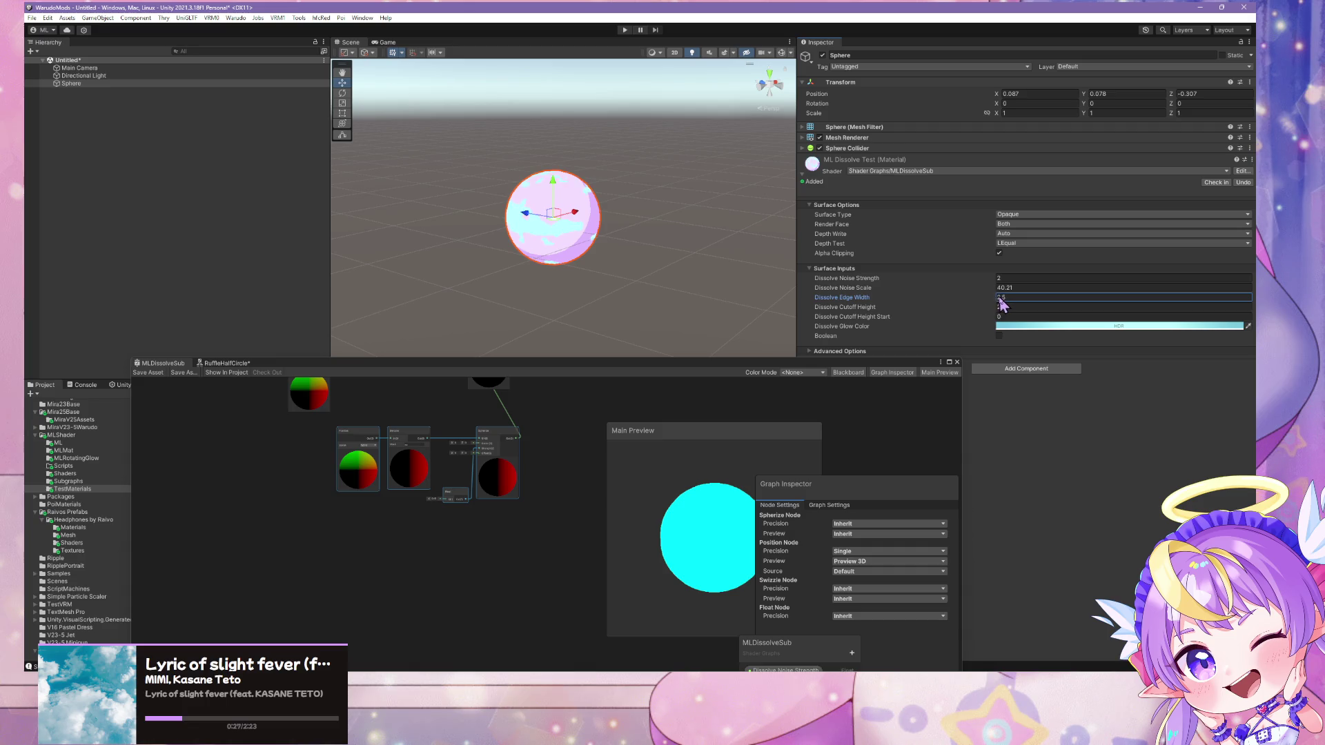
key("BackSpace")
key("BackSpace")
key("BackSpace")
type("1.1")
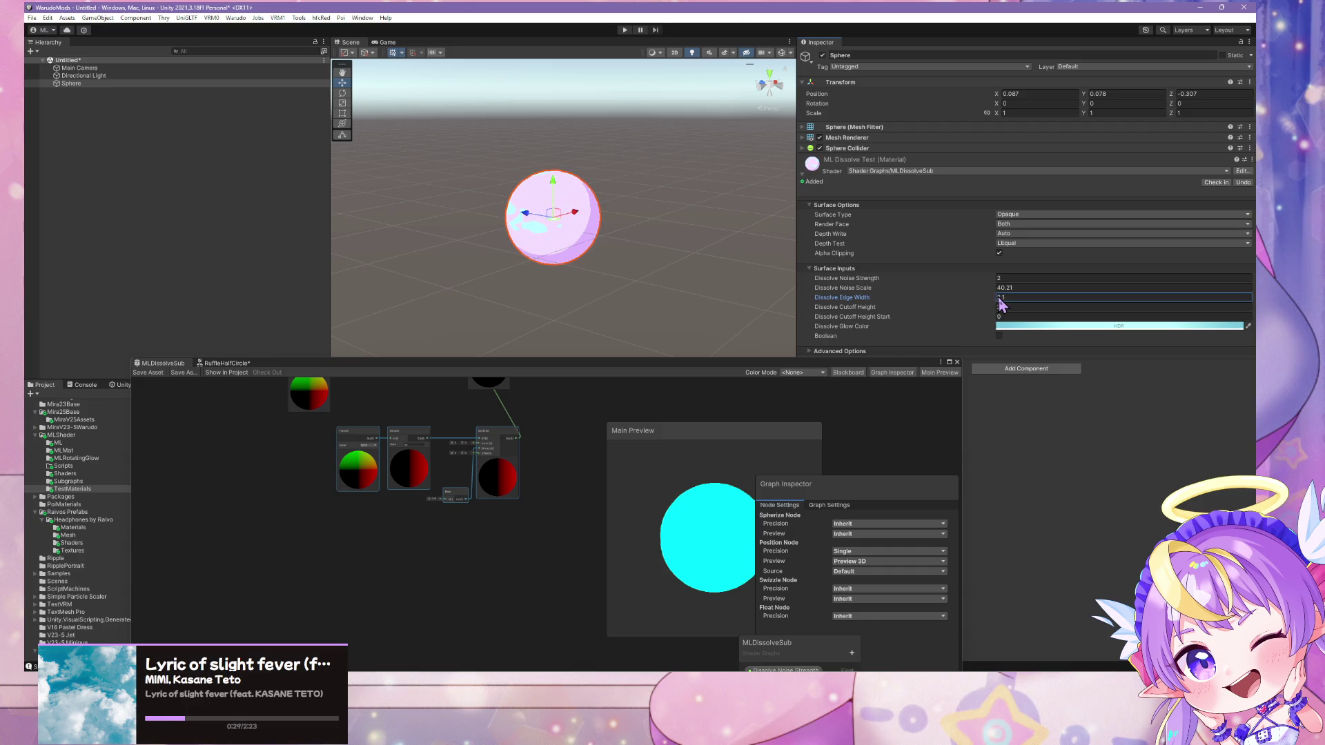
key("BackSpace")
type("7")
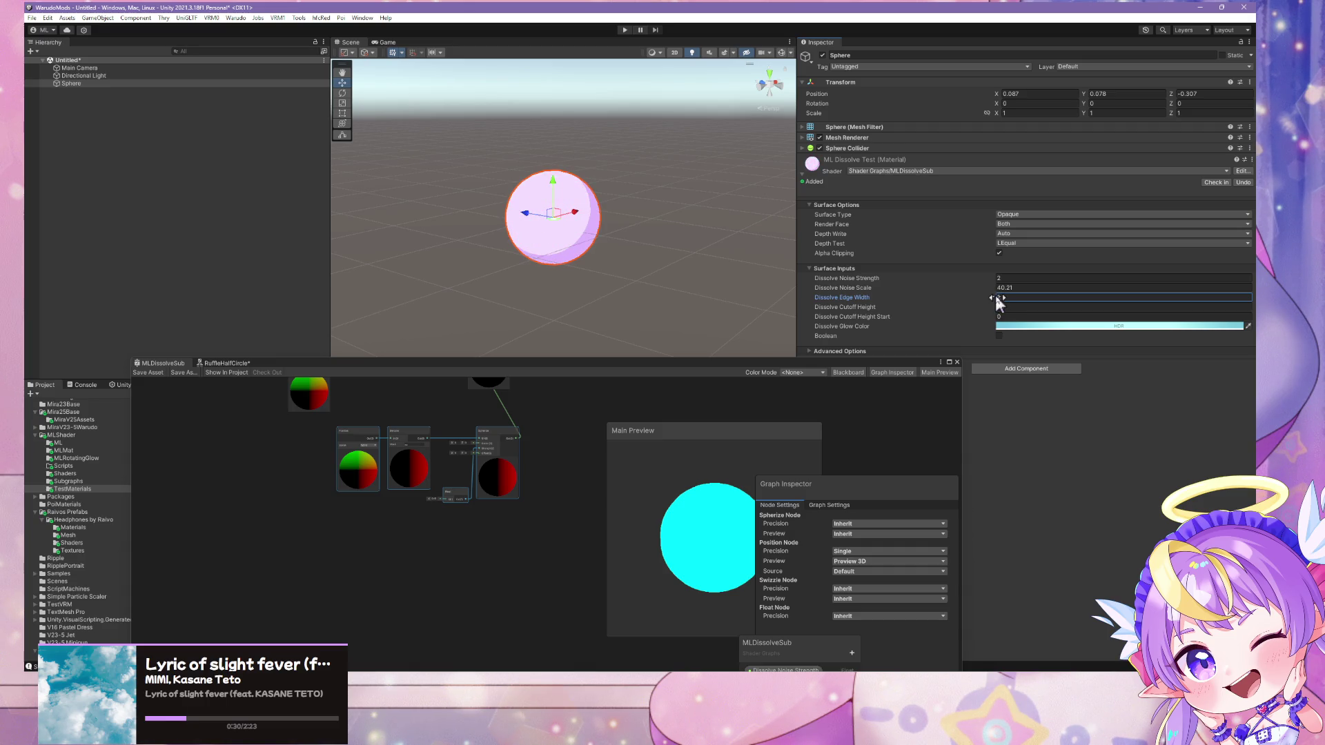
key("BackSpace")
type("9")
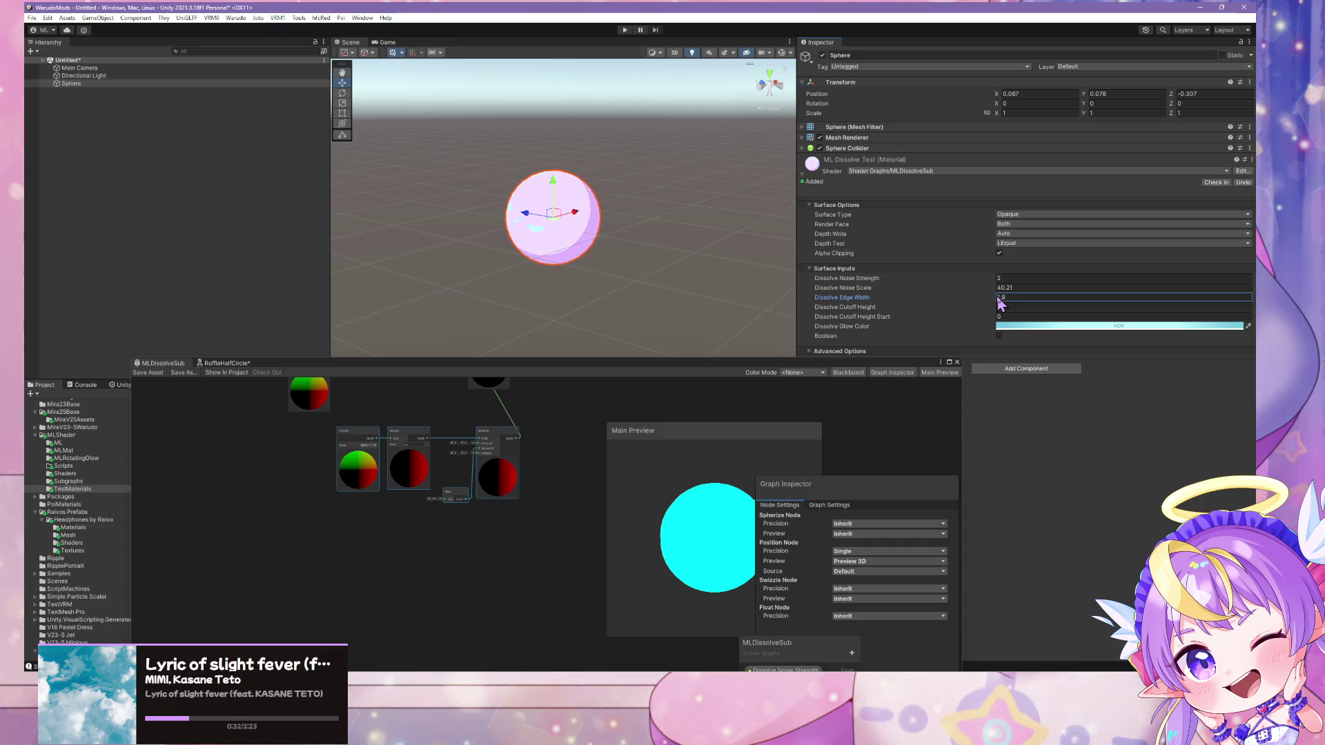
key("BackSpace")
key("BackSpace")
key("BackSpace")
type("2.3")
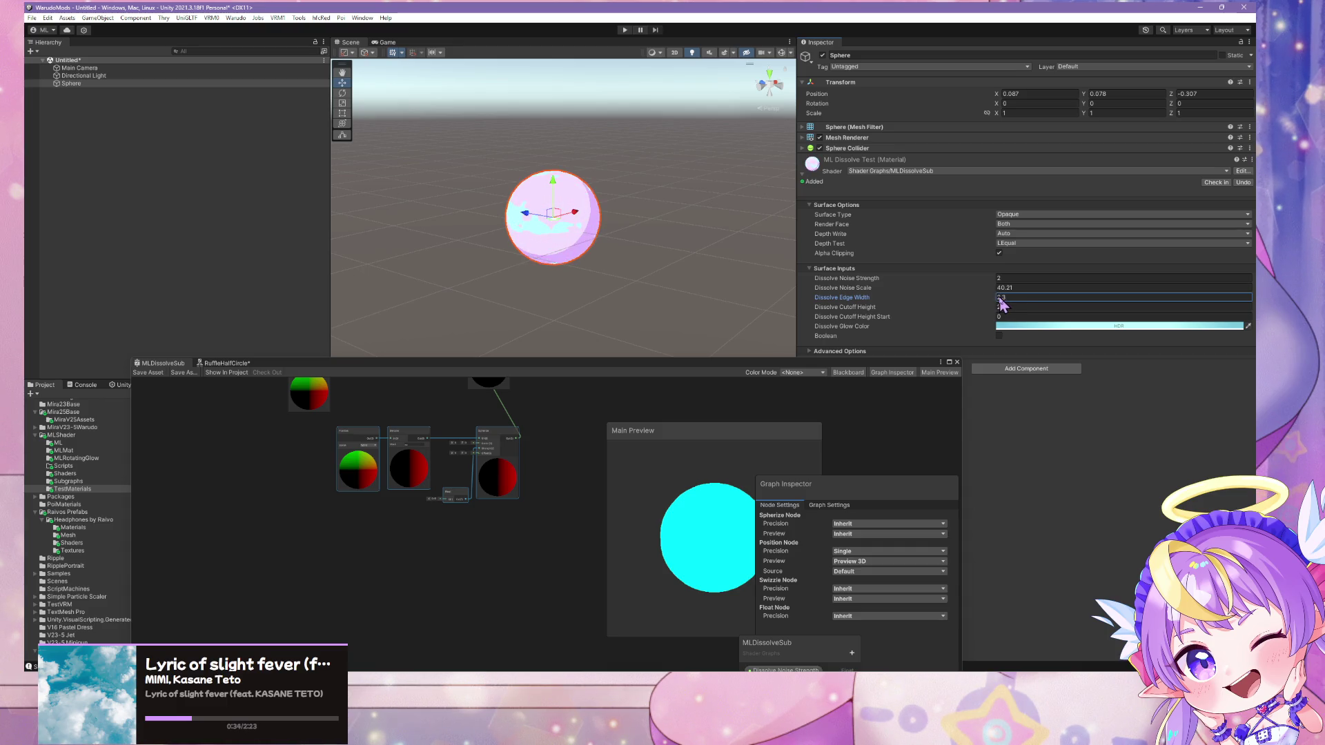
key("BackSpace")
type("7")
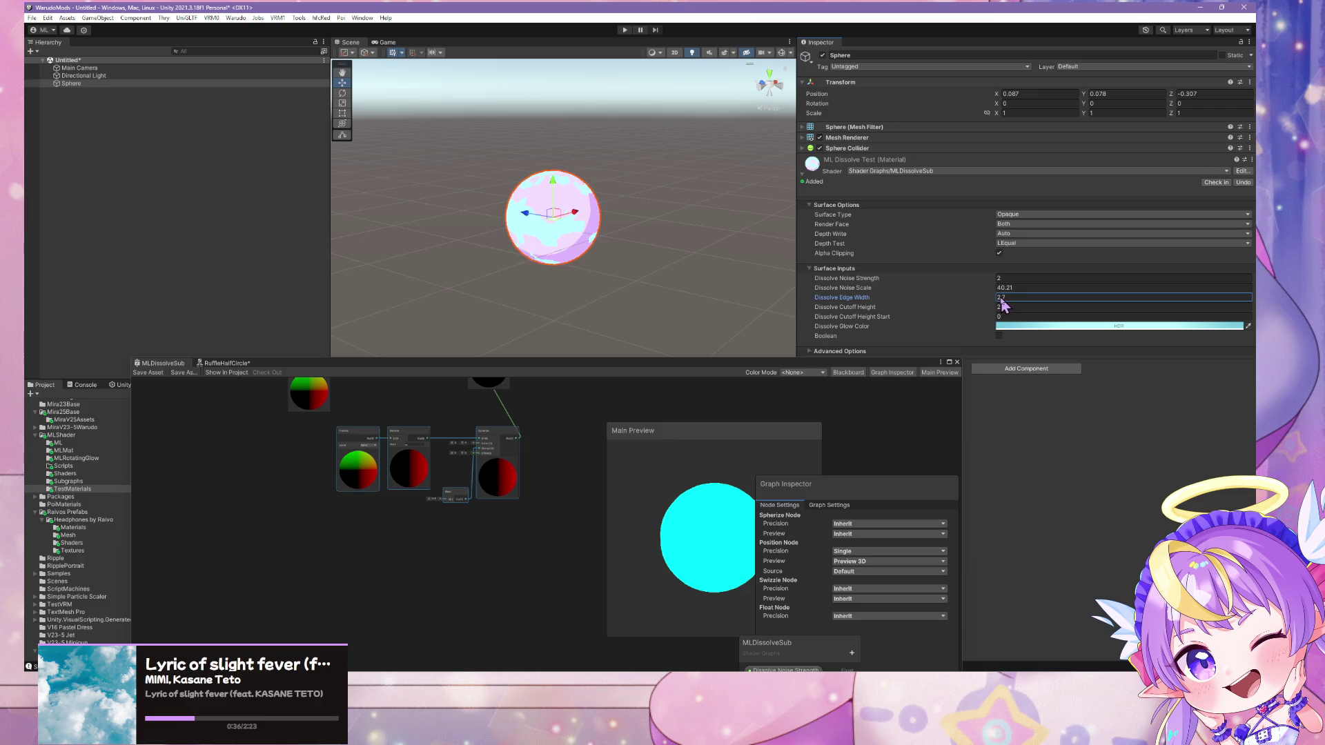
key("BackSpace")
key("BackSpace")
key("BackSpace")
type("1.9")
key("BackSpace")
key("BackSpace")
key("BackSpace")
type("2.1")
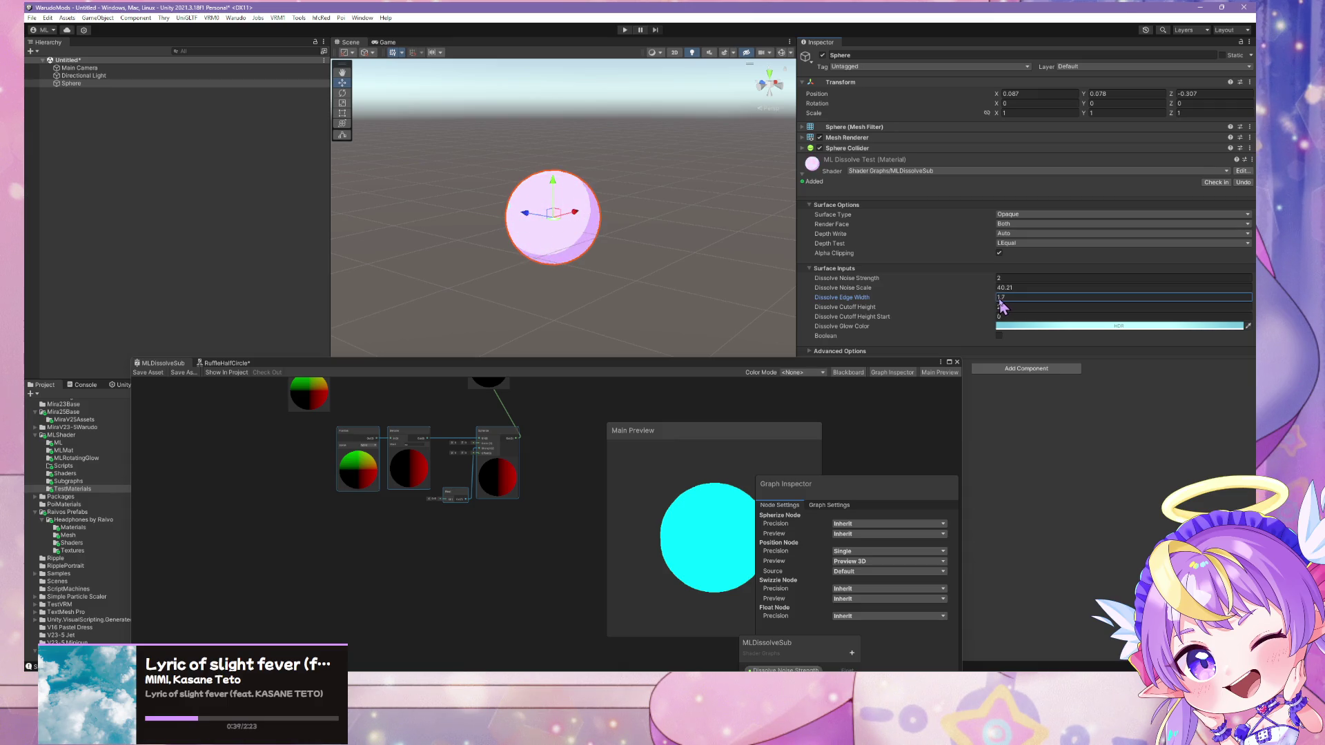
key("BackSpace")
key("BackSpace")
key("BackSpace")
type("0.5")
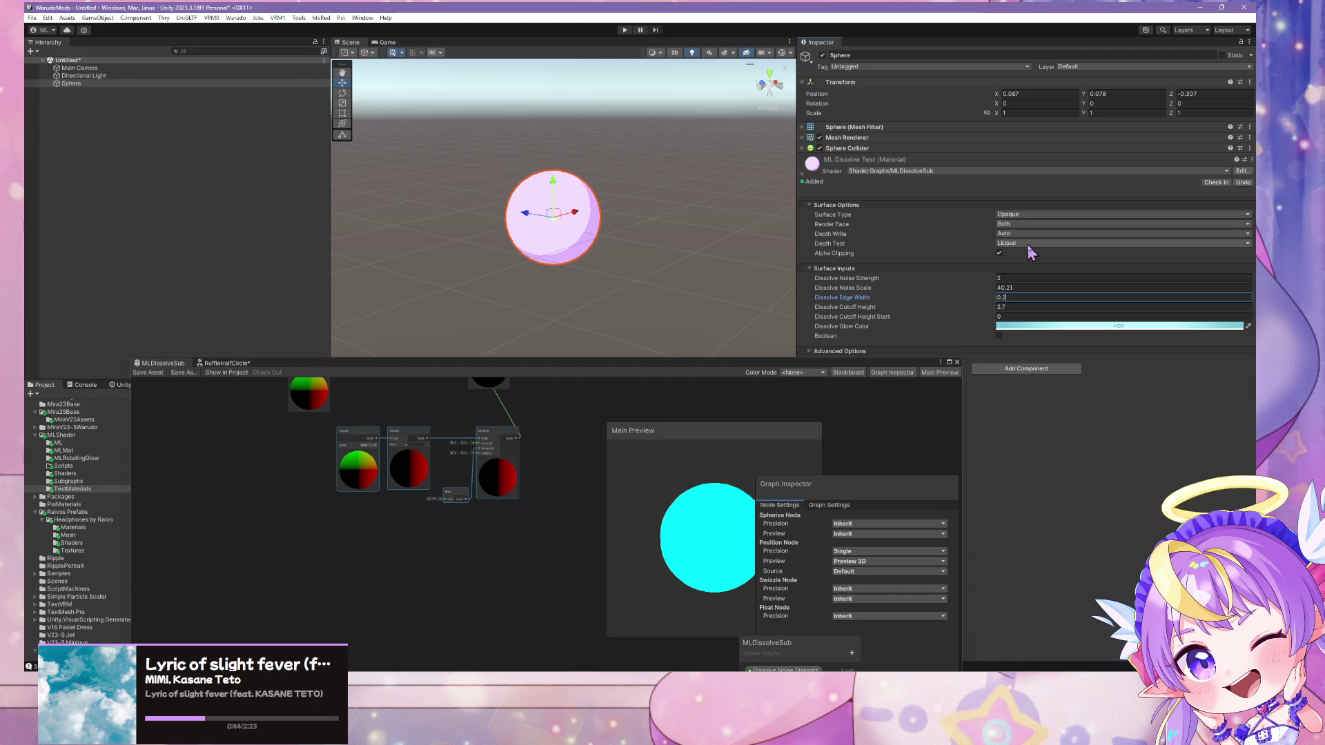
type("0.2")
left_click(1029, 289)
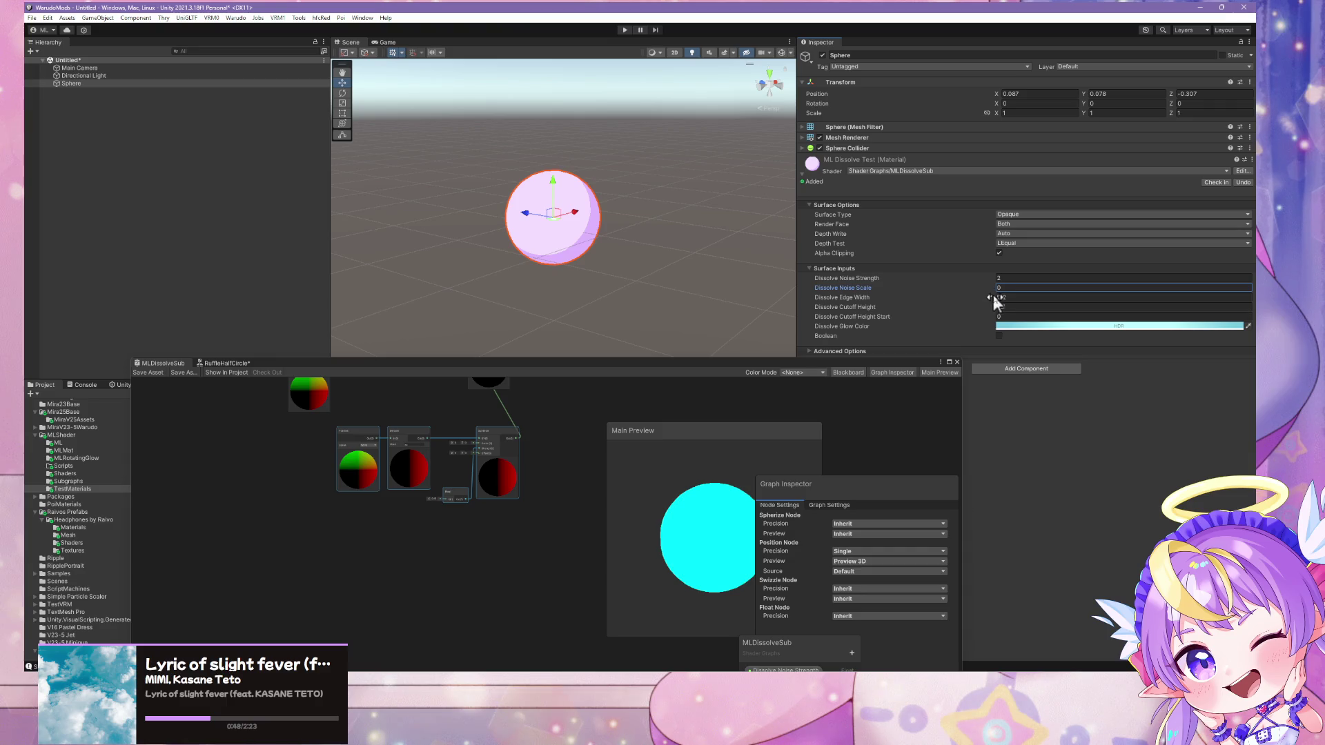
Lower Dissolve Cutoff Height to 1.59, leaving the sphere partly cyan
left_click(995, 305)
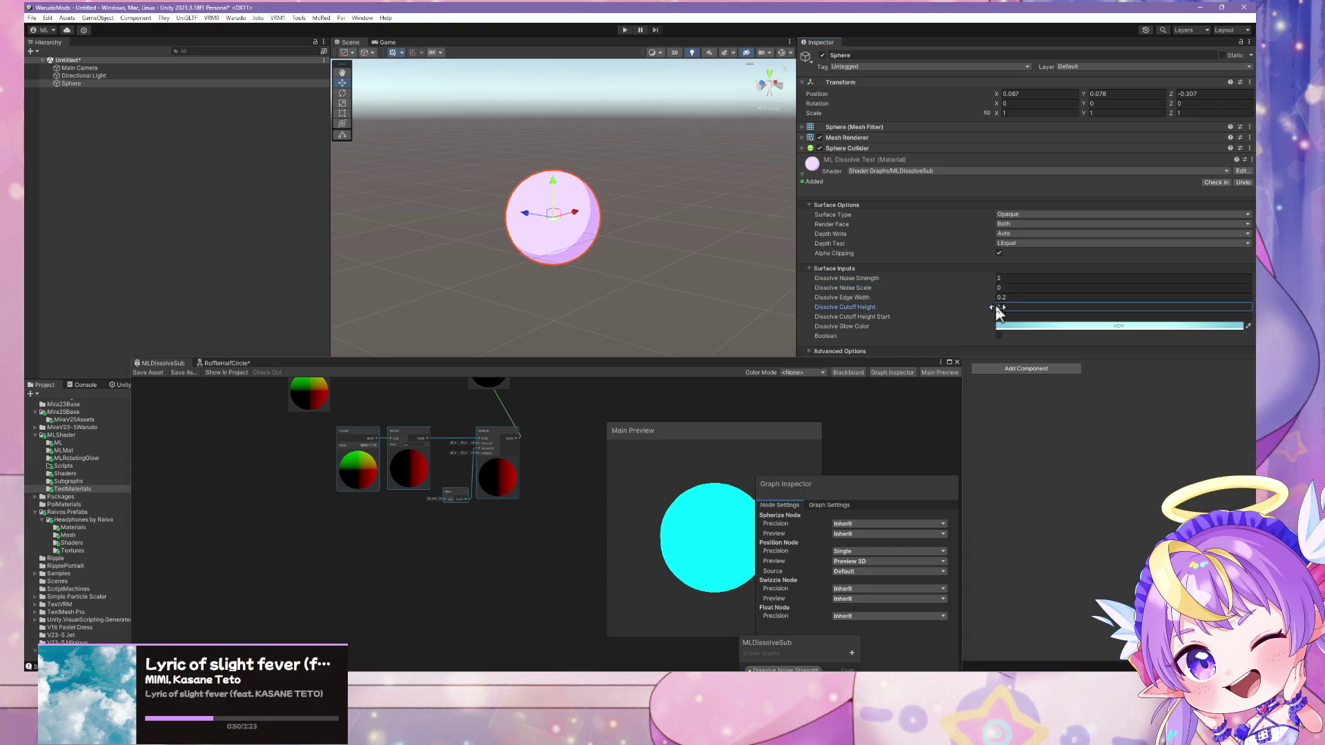
mouse_move(994, 306)
left_mouse_down()
mouse_move(968, 305)
mouse_move(986, 310)
left_mouse_up()
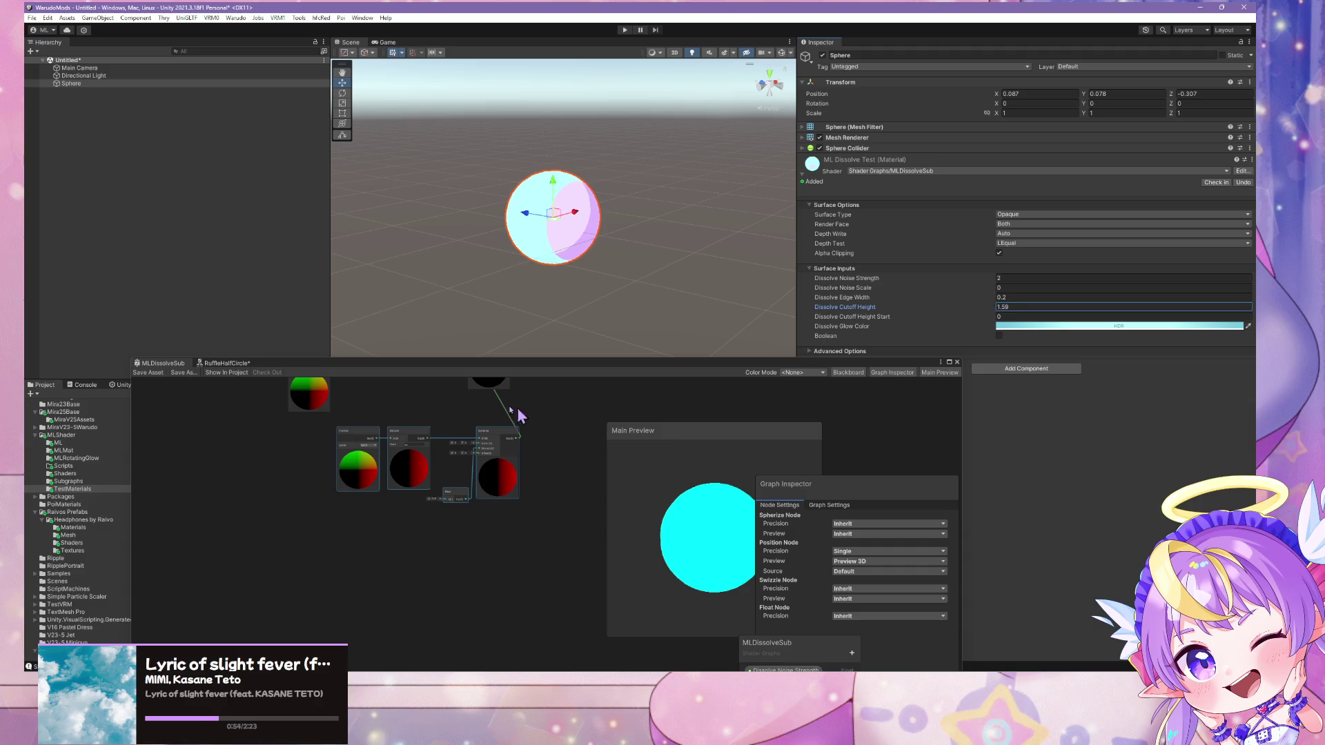
scroll(504, 409, "up", 4)
Change the Swizzle node's mask from xz to xy
left_click(340, 484)
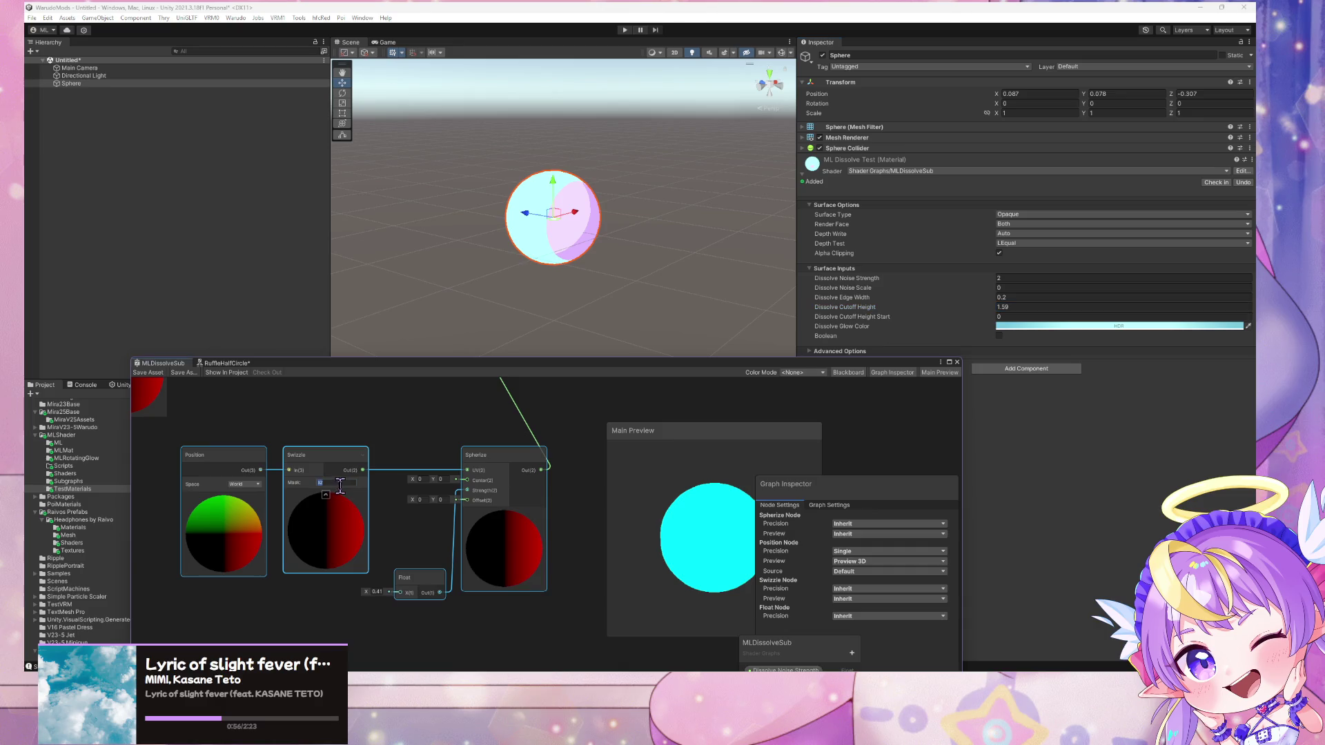
type("xy")
key("Return")
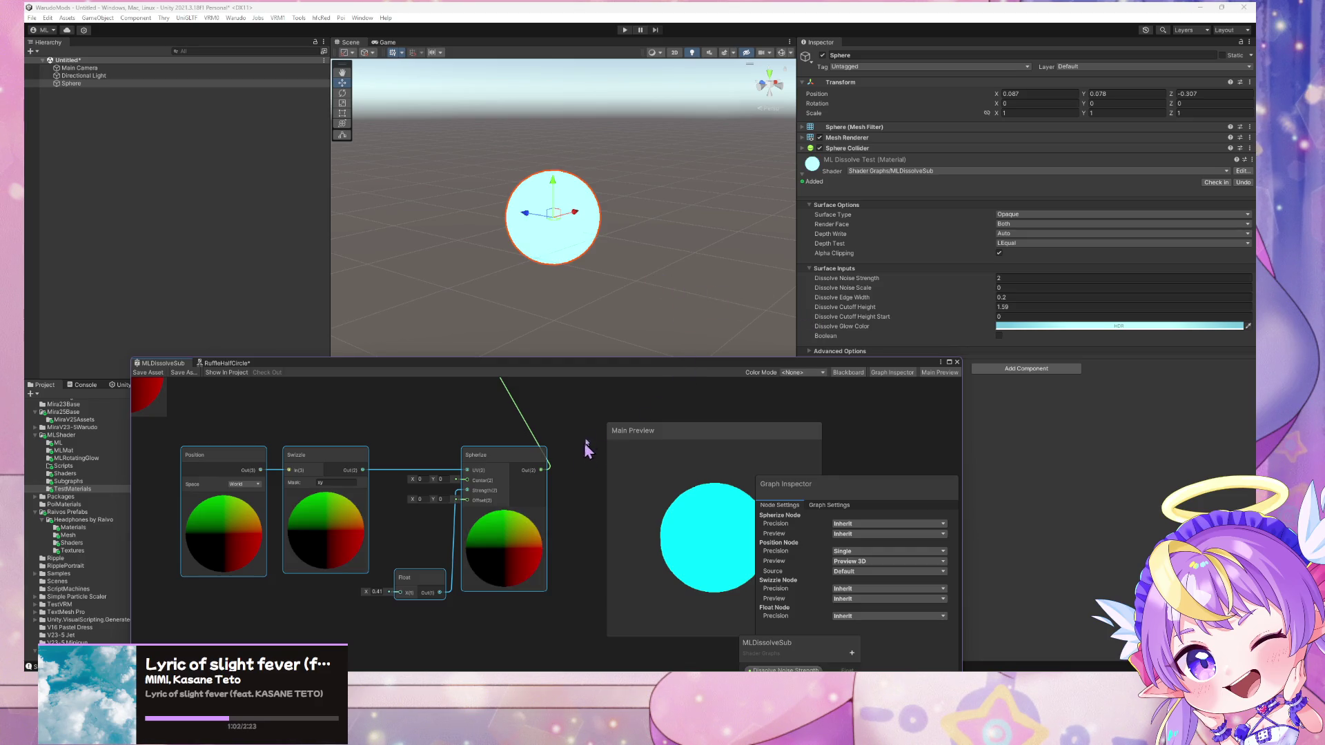
Raise the material's Dissolve Cutoff Height to 2.56
left_click_drag(584, 442, 519, 503)
scroll(536, 474, "down", 1)
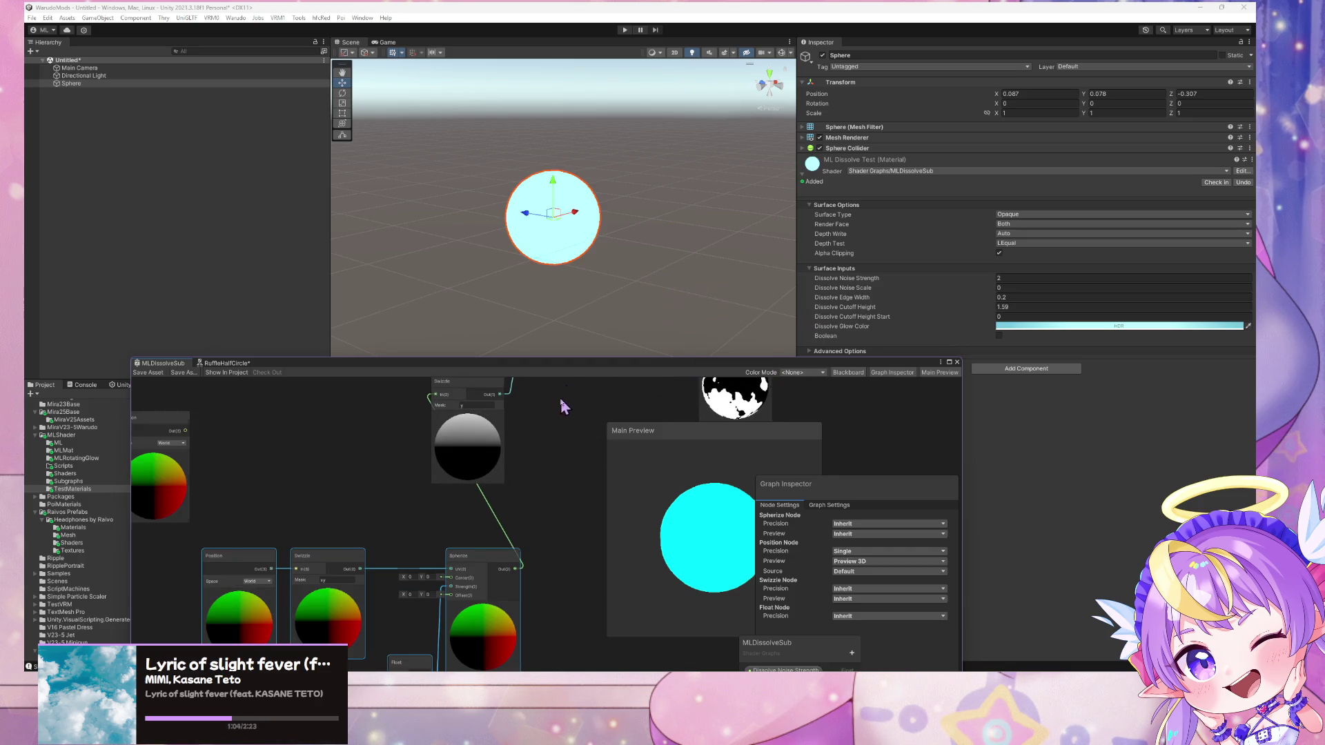
scroll(563, 406, "up", 1)
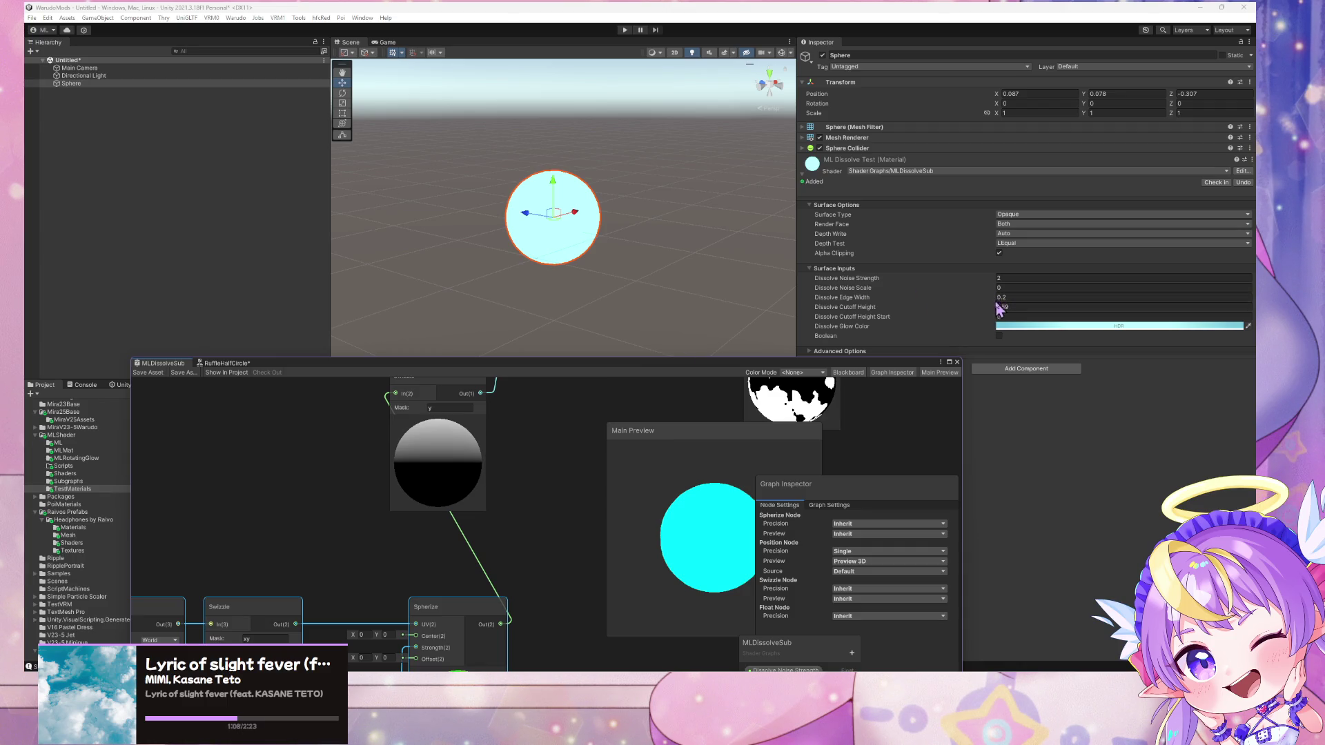
left_click_drag(998, 307, 1015, 315)
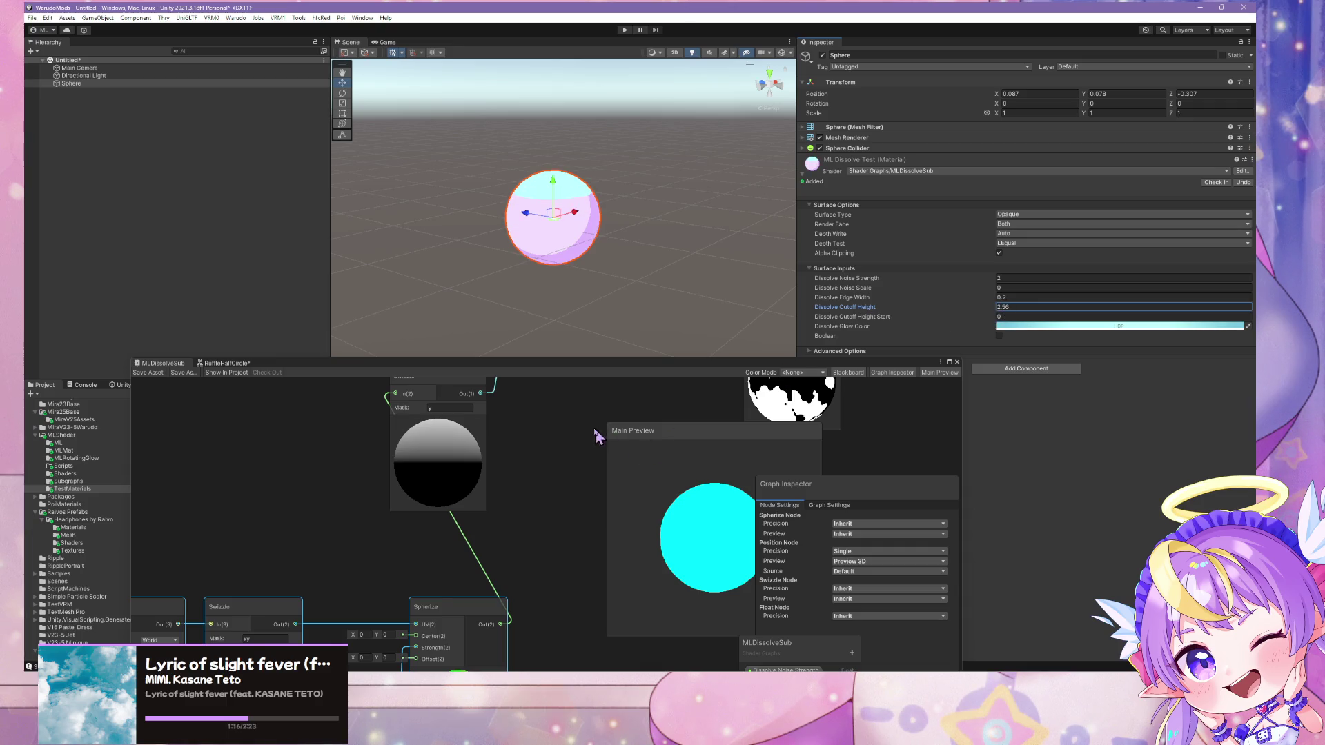
scroll(526, 443, "down", 3)
scroll(518, 464, "up", 3)
Place the Fragment block below the Vertex block, beside the Step node
left_click_drag(517, 465, 359, 556)
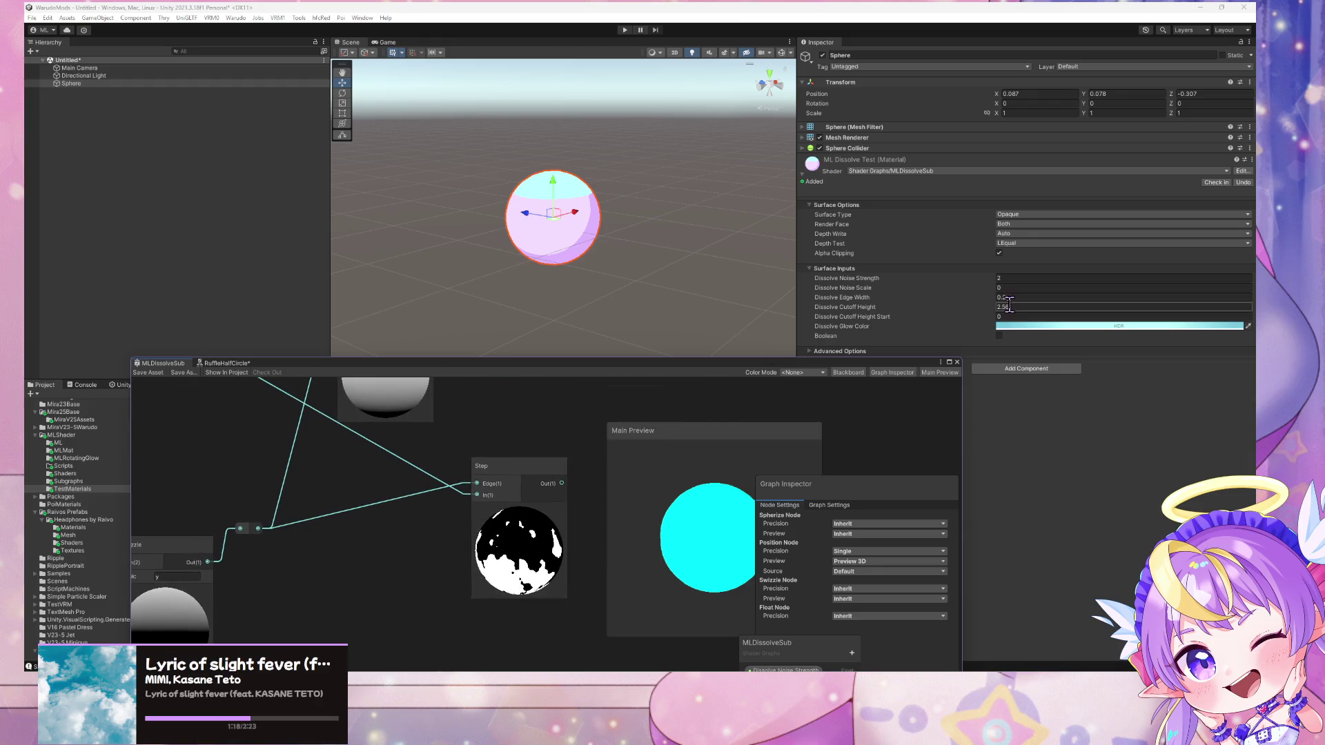
scroll(626, 420, "down", 2)
left_click_drag(626, 420, 538, 564)
scroll(537, 562, "down", 3)
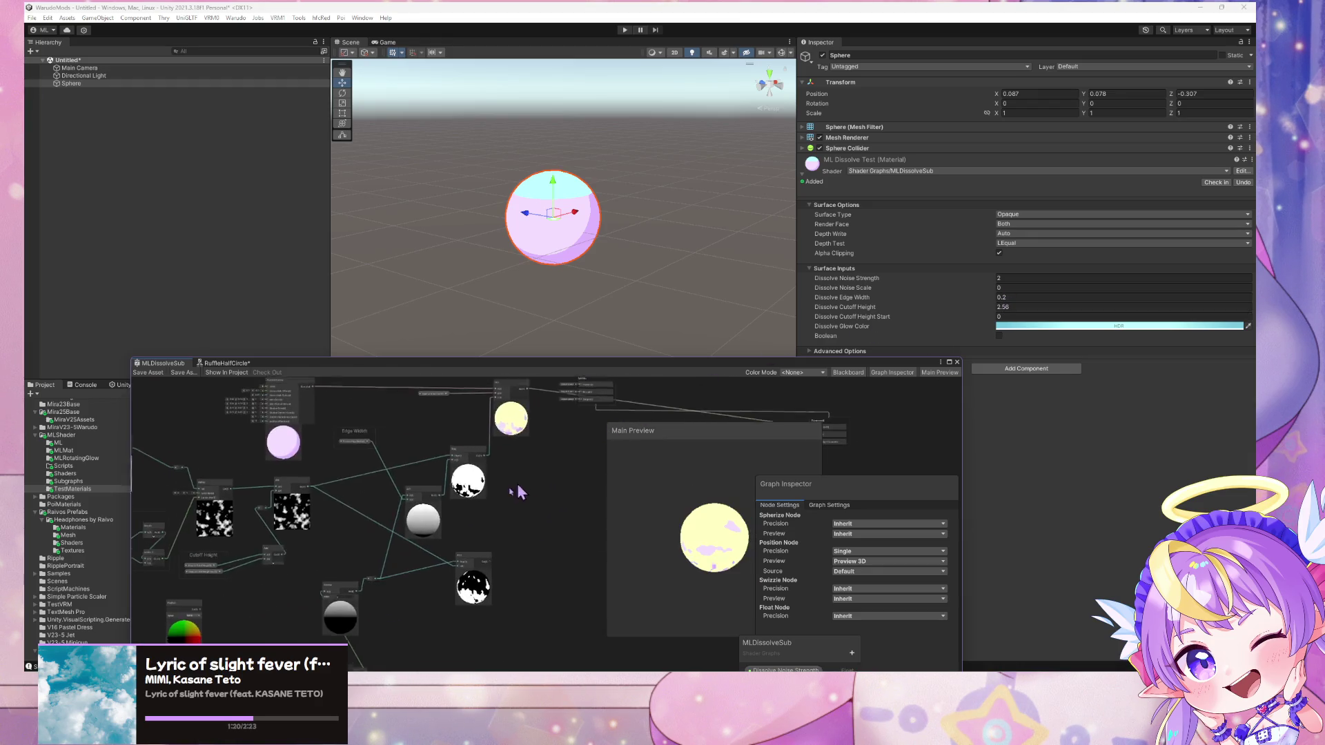
scroll(517, 487, "up", 1)
scroll(515, 444, "down", 2)
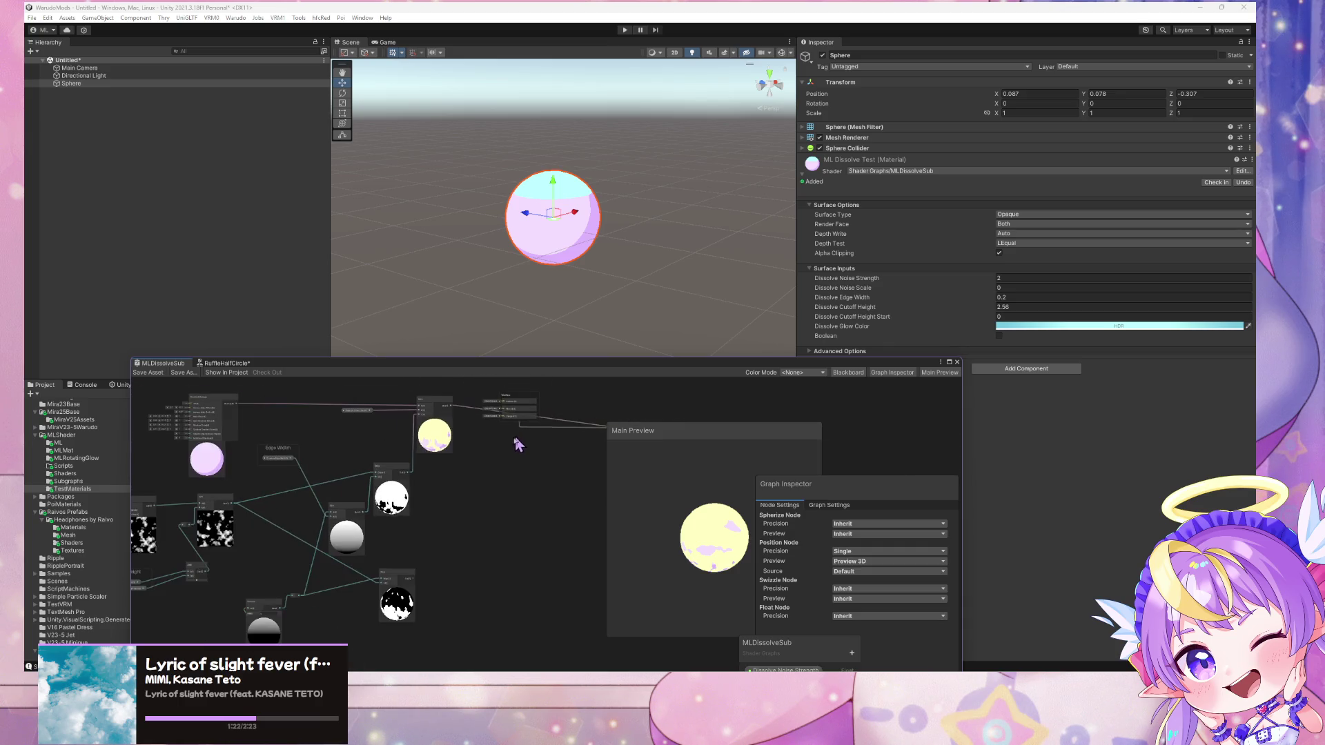
mouse_move(468, 548)
left_mouse_down()
mouse_move(462, 536)
mouse_move(420, 623)
left_mouse_up()
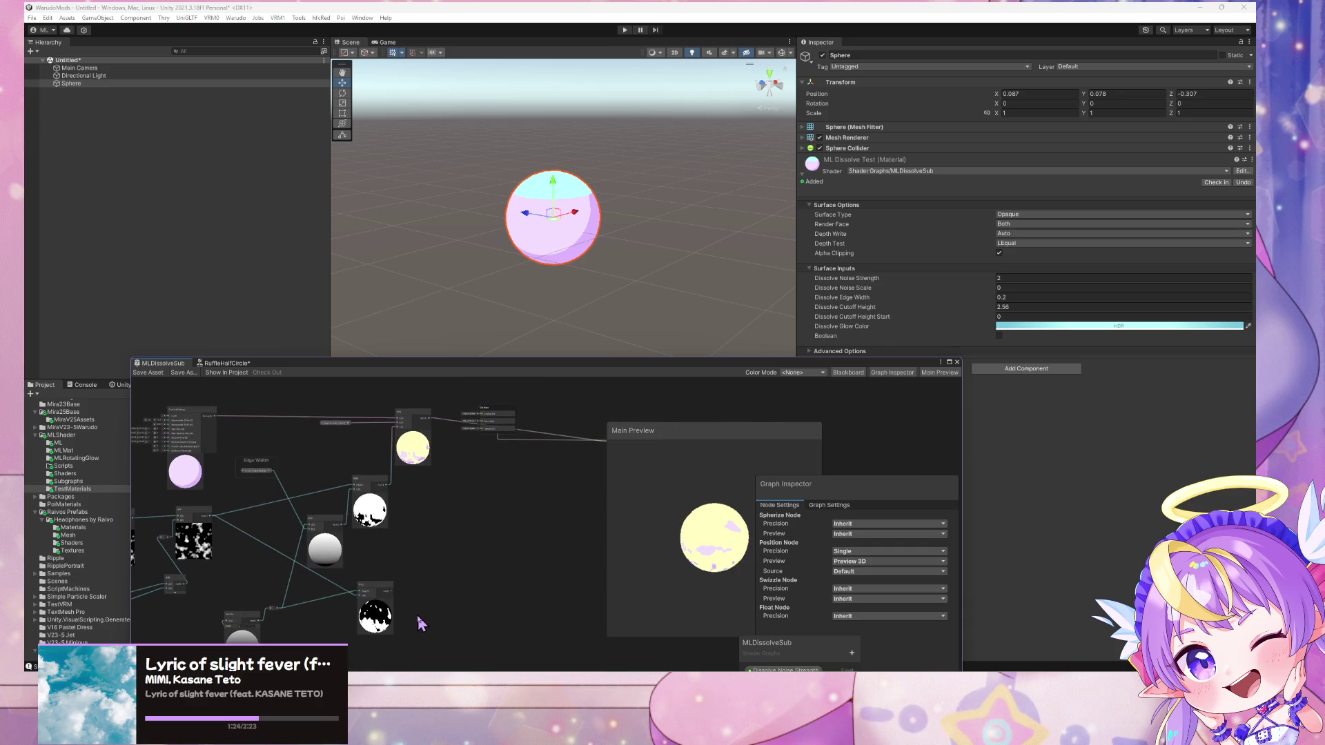
scroll(499, 547, "up", 3)
left_click_drag(499, 547, 316, 543)
scroll(316, 537, "down", 3)
mouse_move(550, 449)
left_mouse_down()
mouse_move(464, 523)
mouse_move(314, 599)
left_mouse_up()
scroll(314, 599, "up", 3)
mouse_move(147, 507)
left_mouse_down()
mouse_move(264, 497)
mouse_move(421, 533)
left_mouse_up()
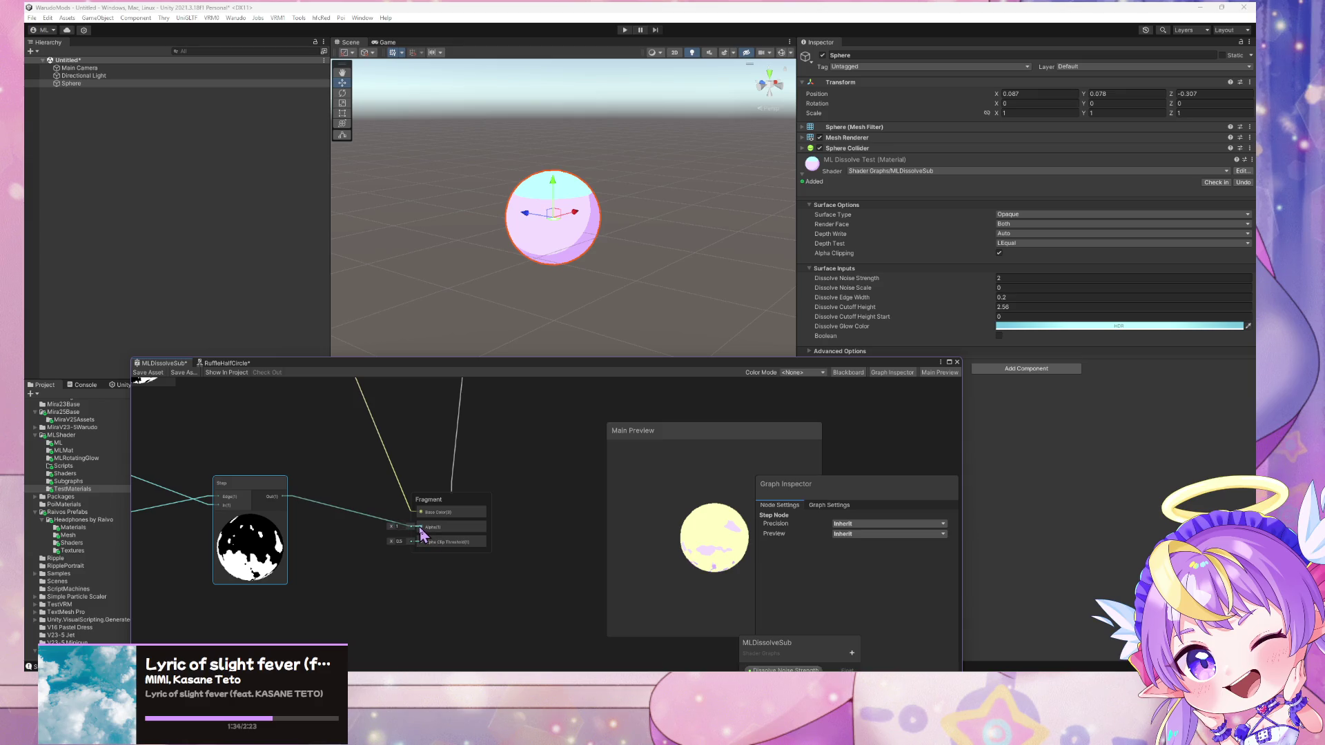
Save the dissolve shader graph and scrub Dissolve Noise Scale upward
left_click(148, 373)
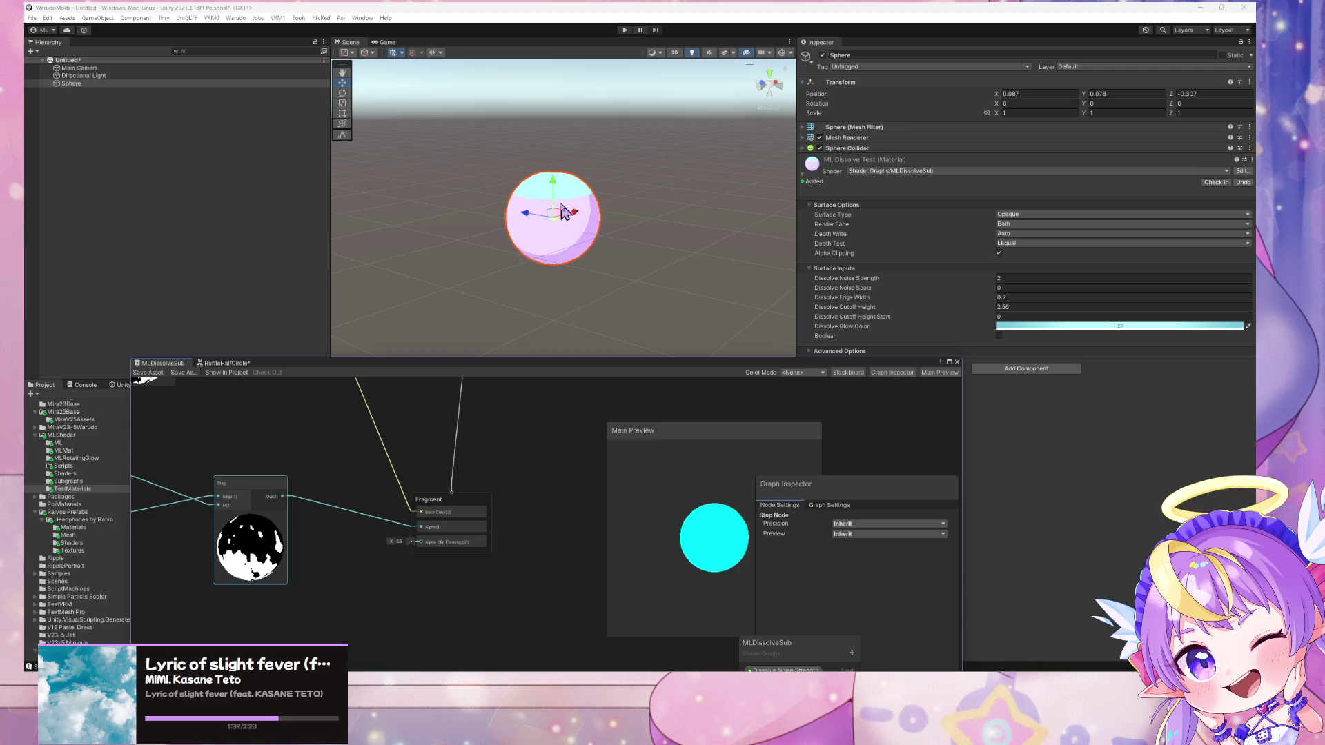
left_click_drag(993, 286, 1141, 293)
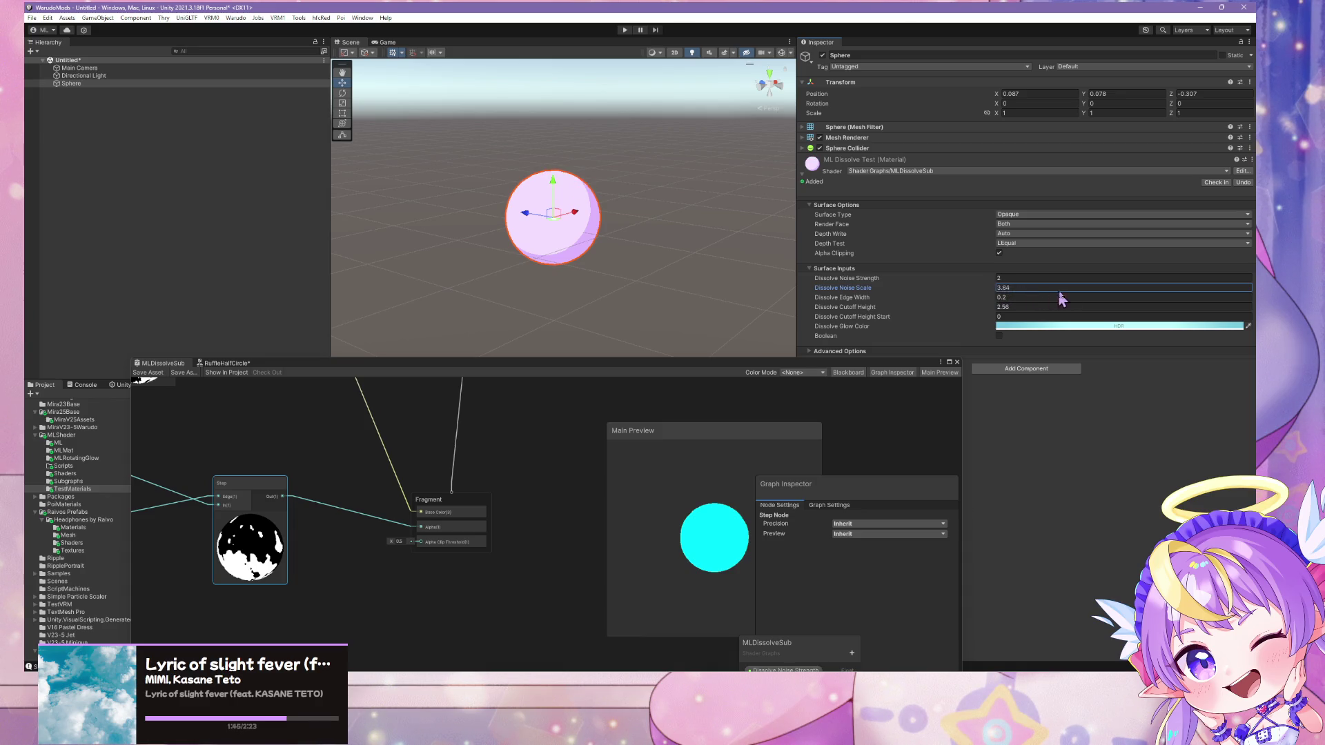
left_click(987, 291)
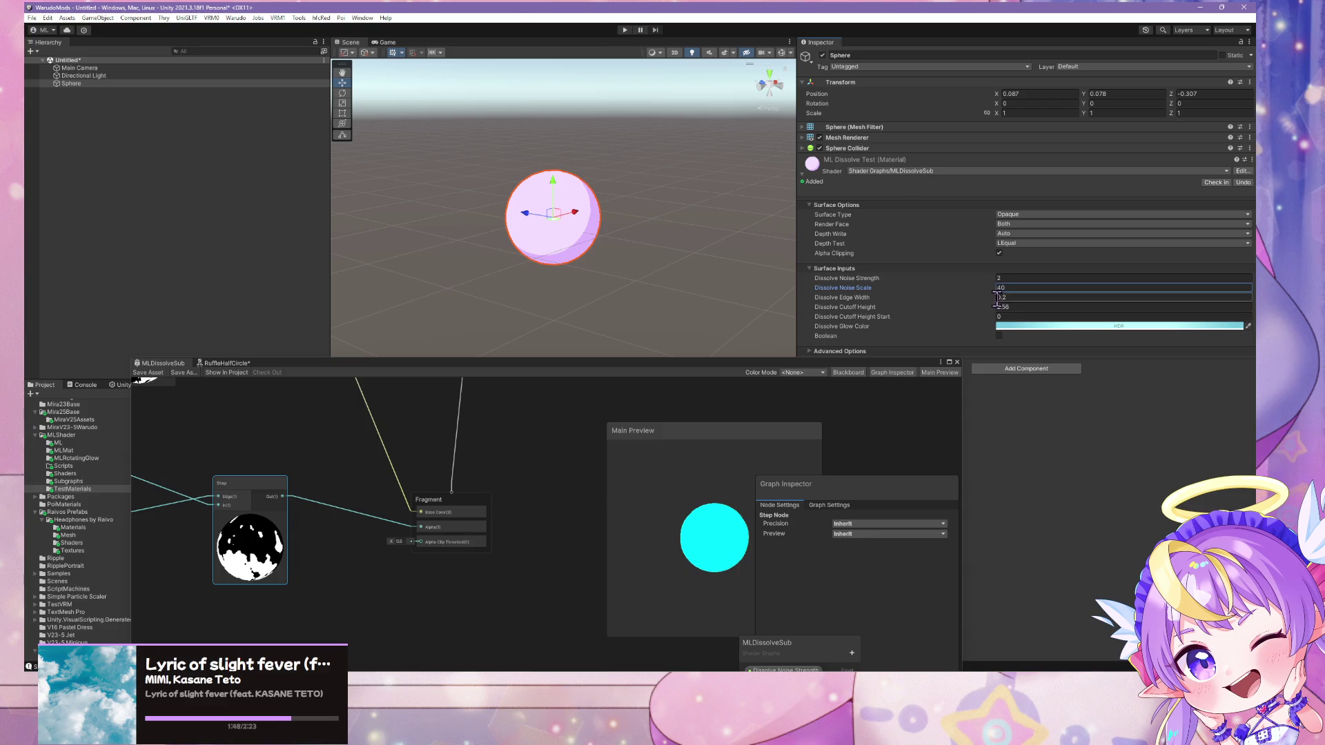
Set Dissolve Edge Width to 2
left_click(997, 297)
mouse_move(987, 296)
left_mouse_down()
mouse_move(1009, 305)
mouse_move(957, 298)
left_mouse_up()
type("5")
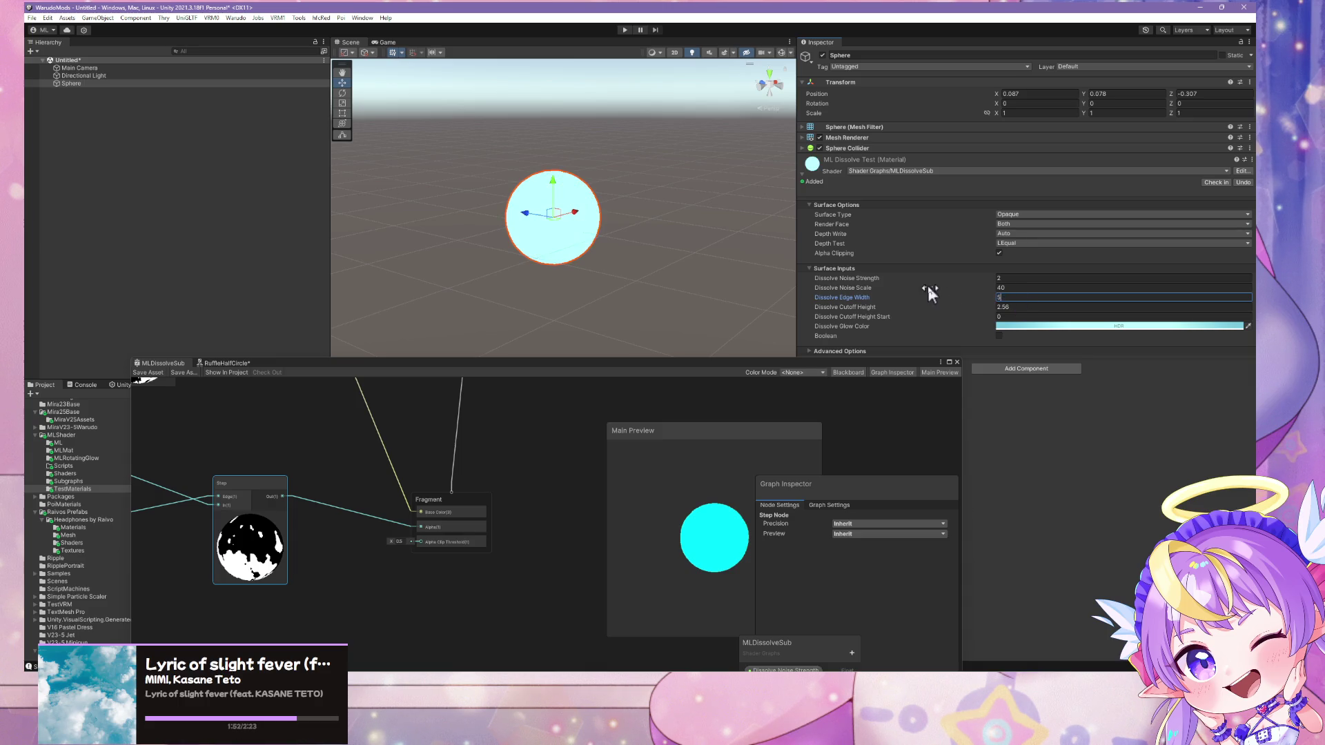
key("BackSpace")
type("2")
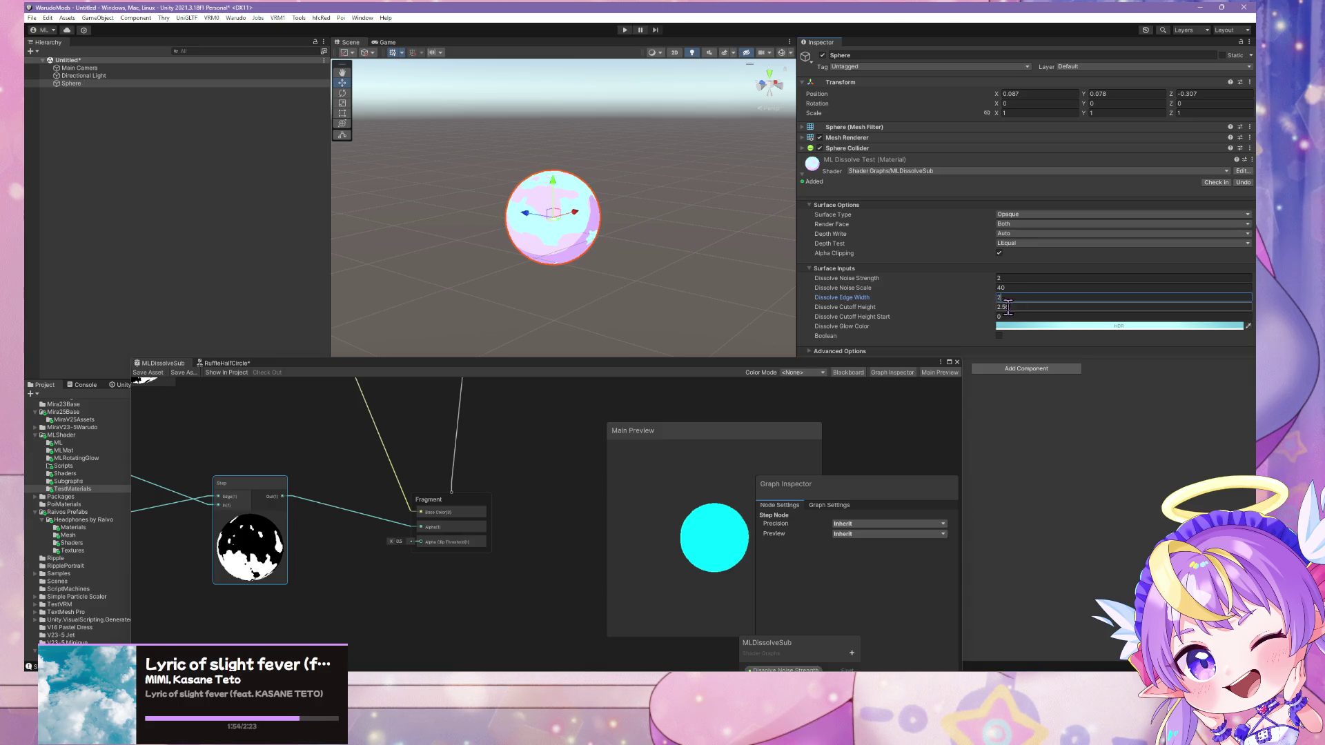
Lower Dissolve Cutoff Height to about -1.29 to shrink the dissolve
left_click_drag(994, 308, 995, 307)
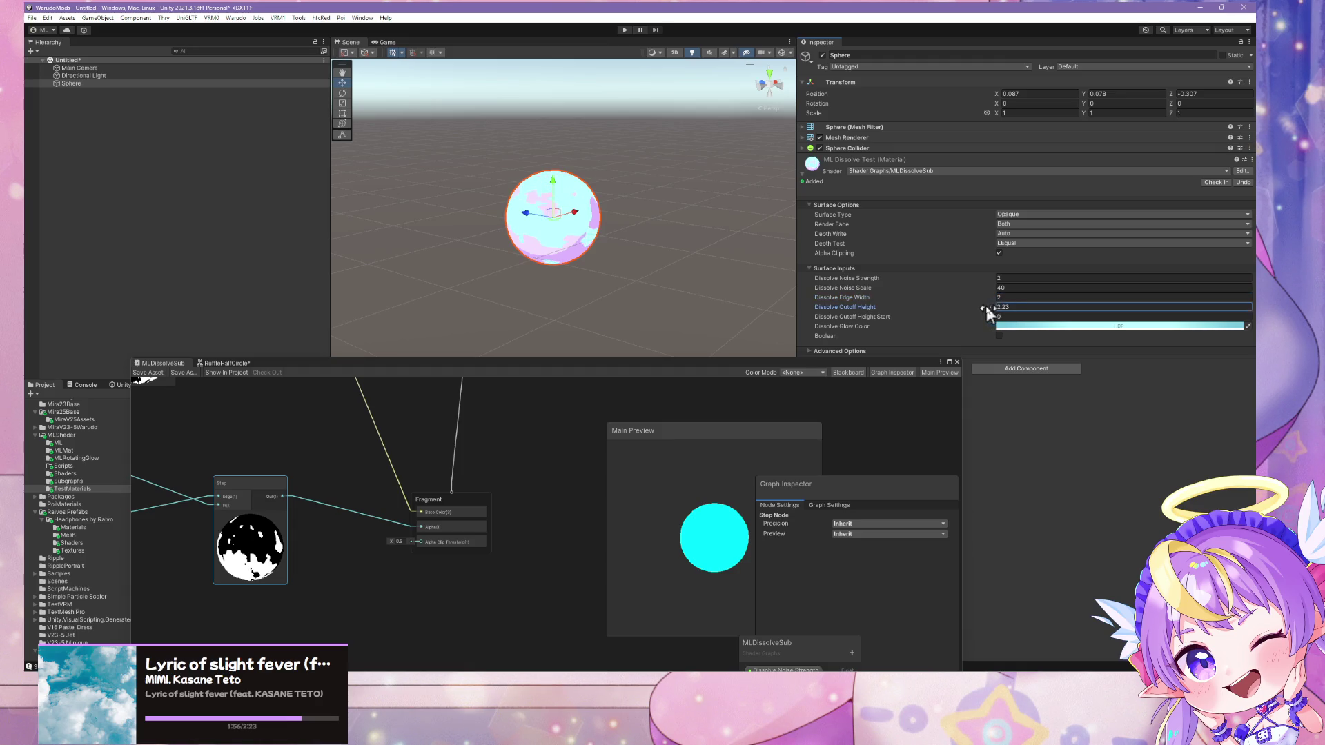
left_click(153, 373)
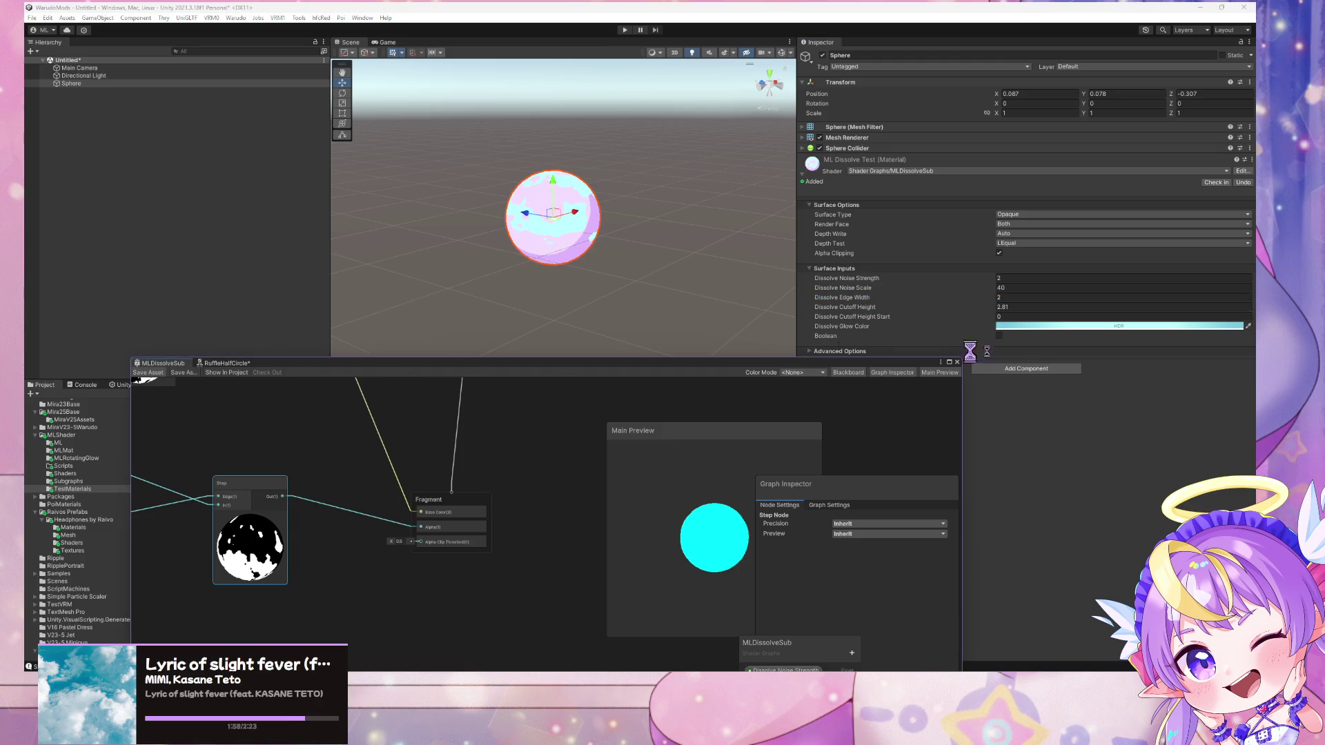
mouse_move(994, 308)
left_mouse_down()
mouse_move(927, 312)
mouse_move(1012, 321)
left_mouse_up()
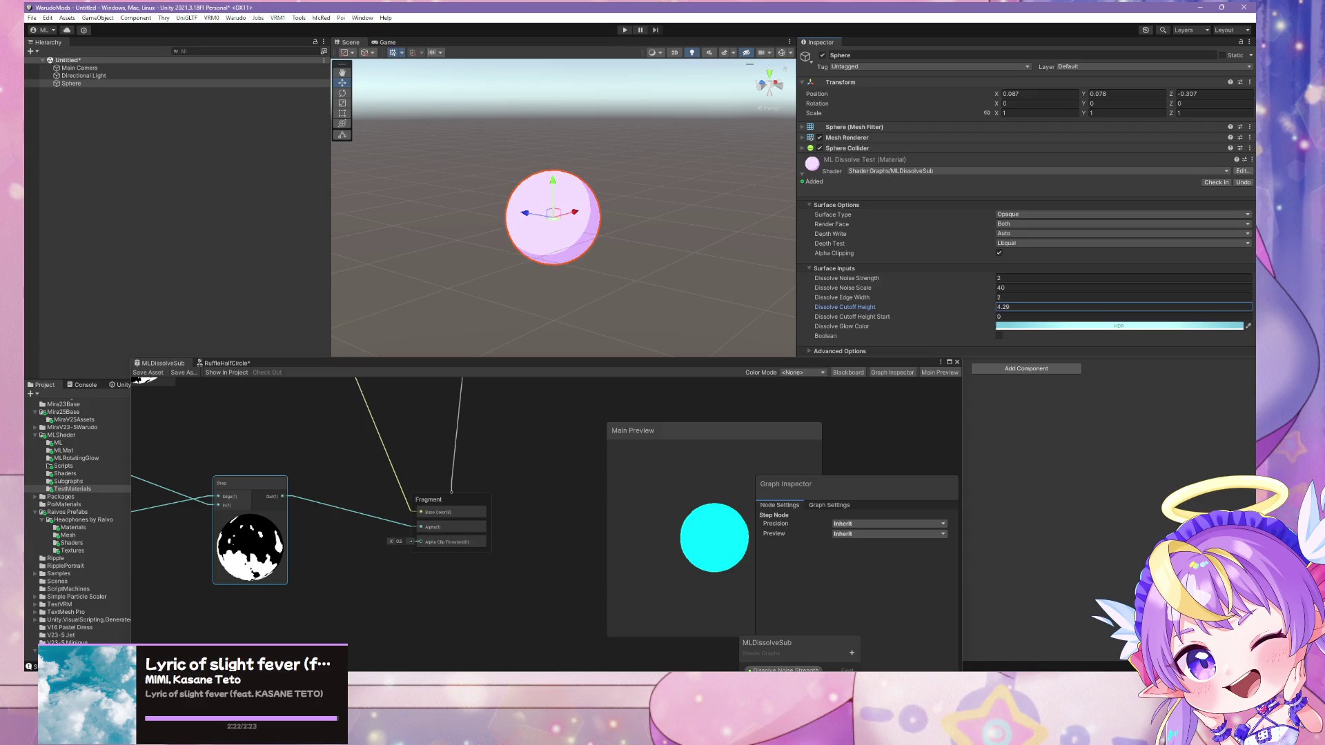
left_click(1014, 288)
Set Dissolve Noise Scale to 80 and lower Dissolve Cutoff Height
type("80")
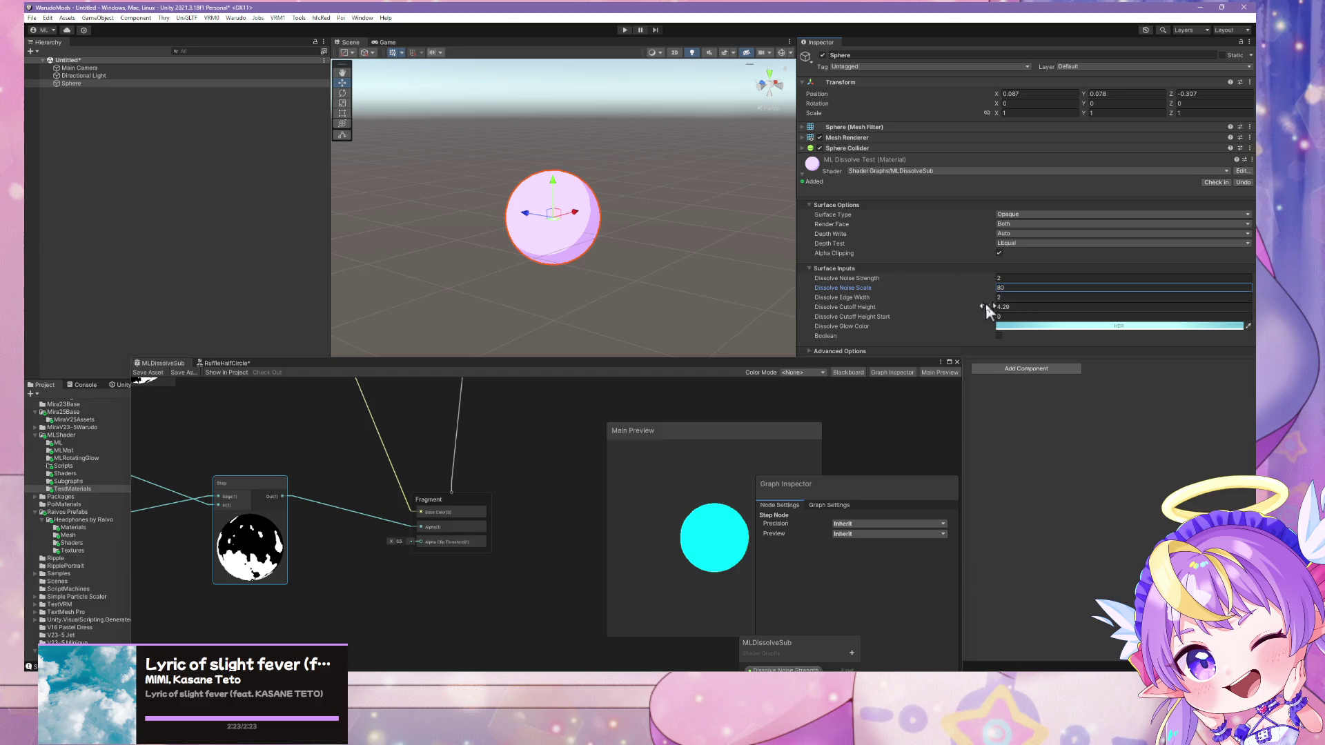
left_click(996, 307)
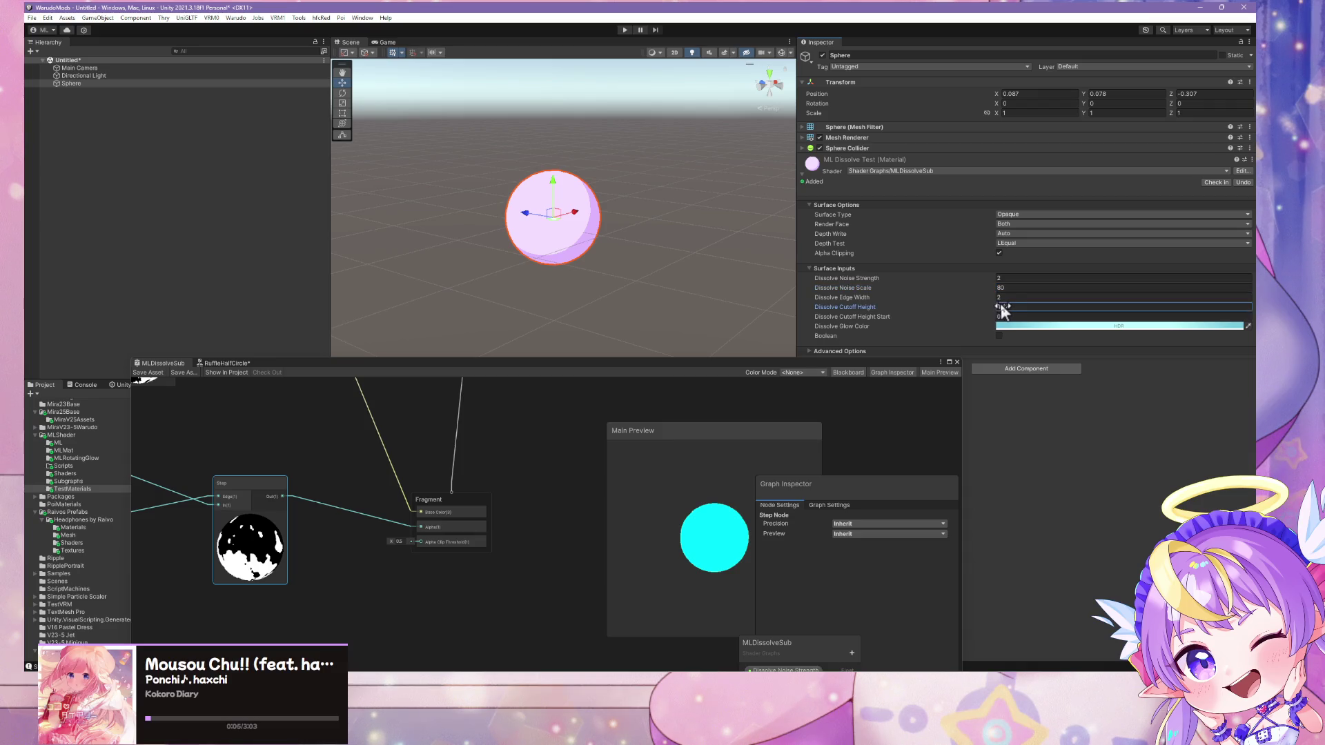
left_click_drag(1001, 307, 980, 308)
Set Dissolve Cutoff Height to 0, then -2, fully dissolving the sphere
left_click(1006, 306)
type("0")
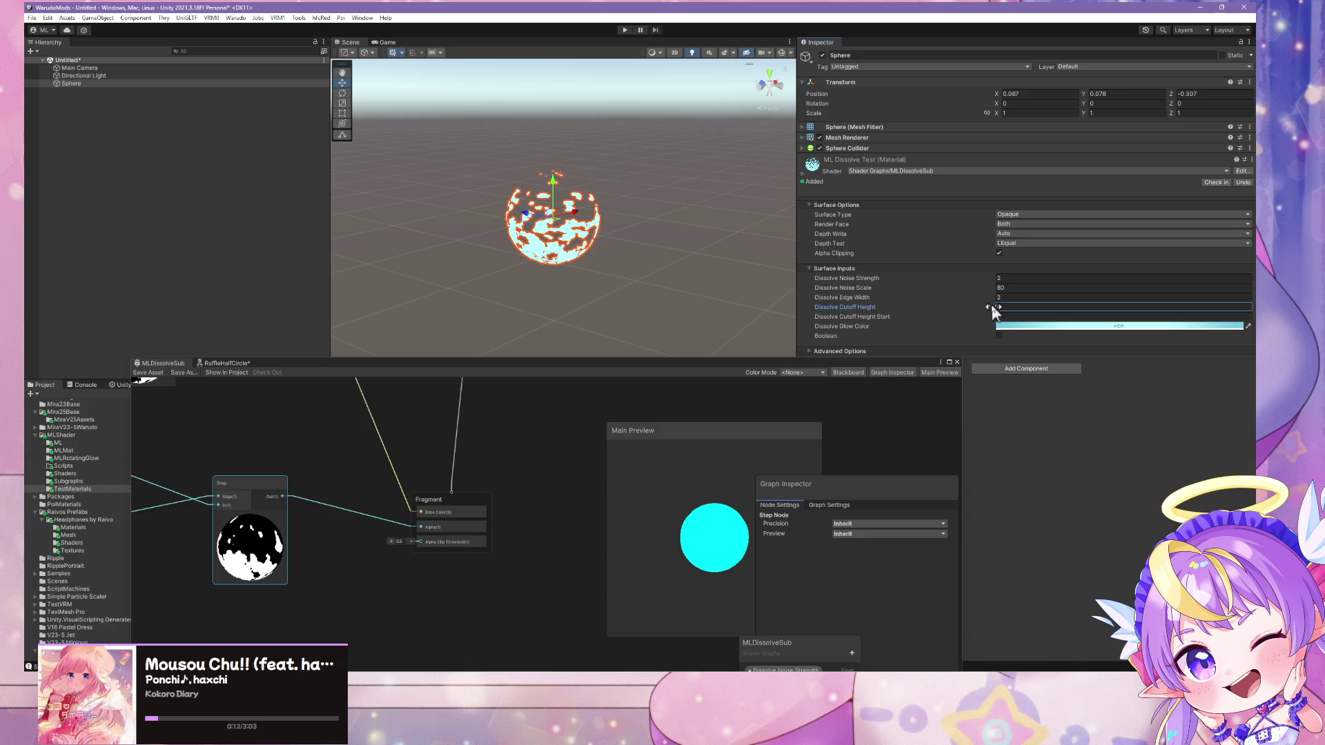
left_click_drag(991, 307, 980, 308)
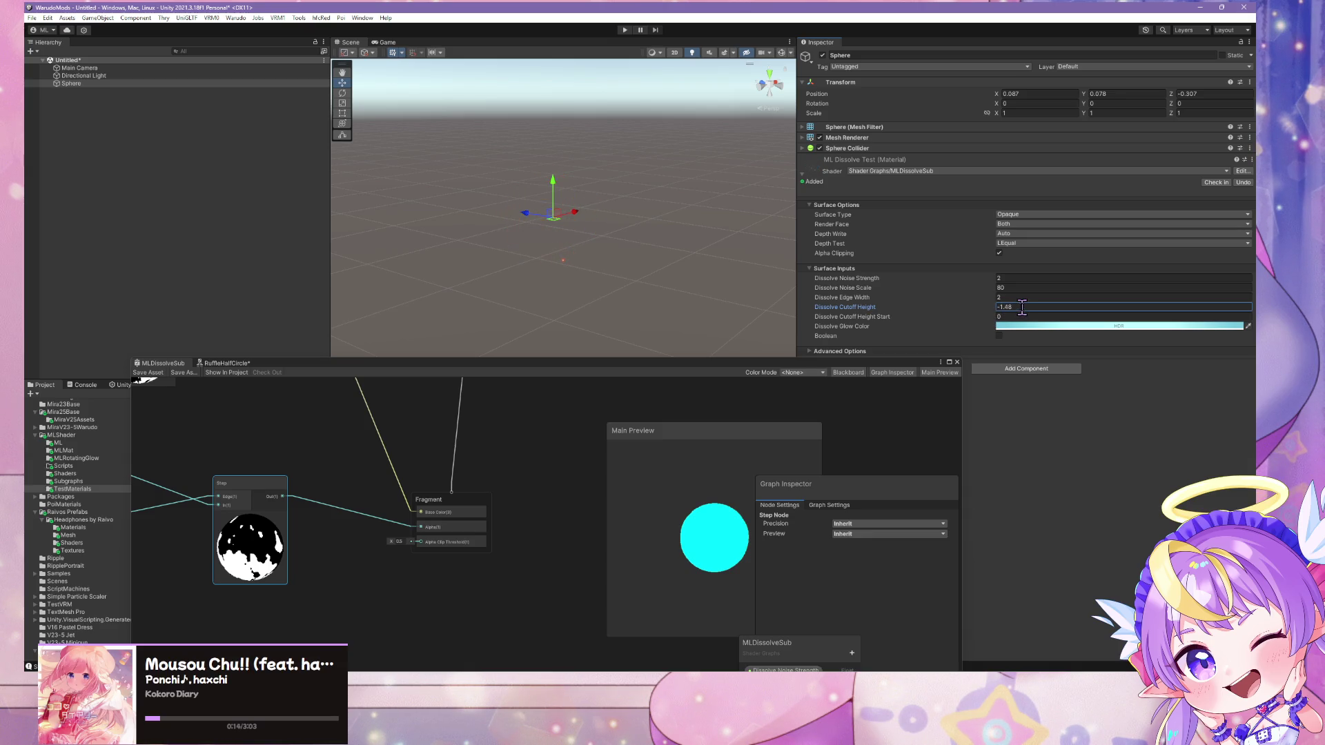
left_click(1022, 307)
type("-2")
left_click(977, 289)
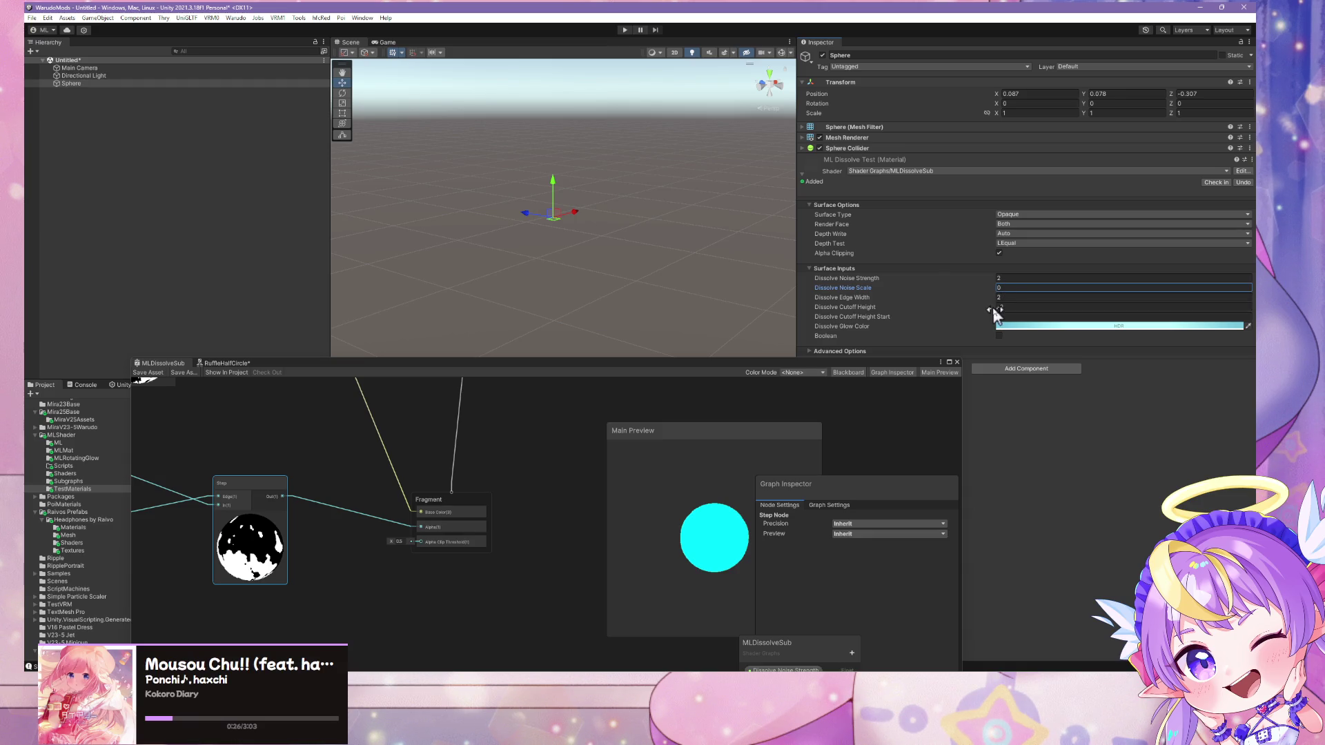
Reset the value to 0 and nudge Dissolve Cutoff Height slightly upward
mouse_move(992, 307)
left_mouse_down()
mouse_move(1076, 316)
mouse_move(1030, 312)
left_mouse_up()
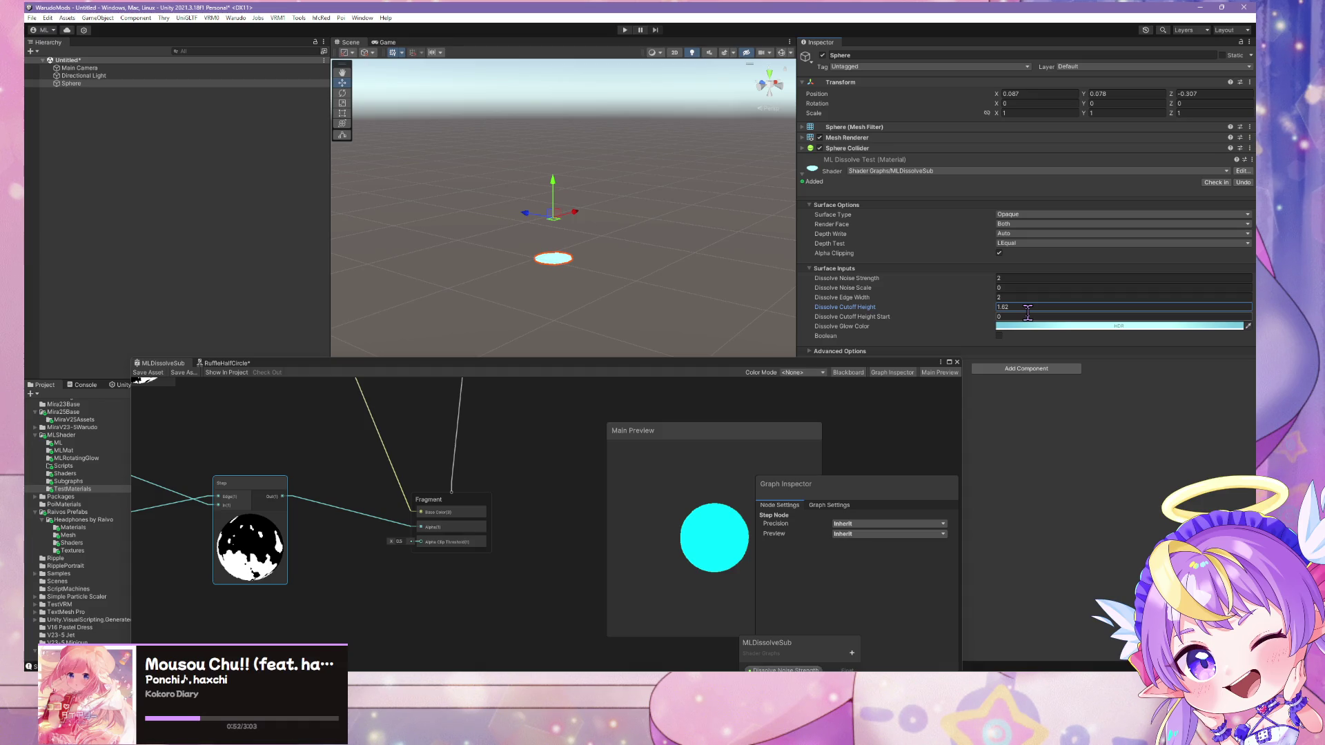
left_click(952, 314)
type("90")
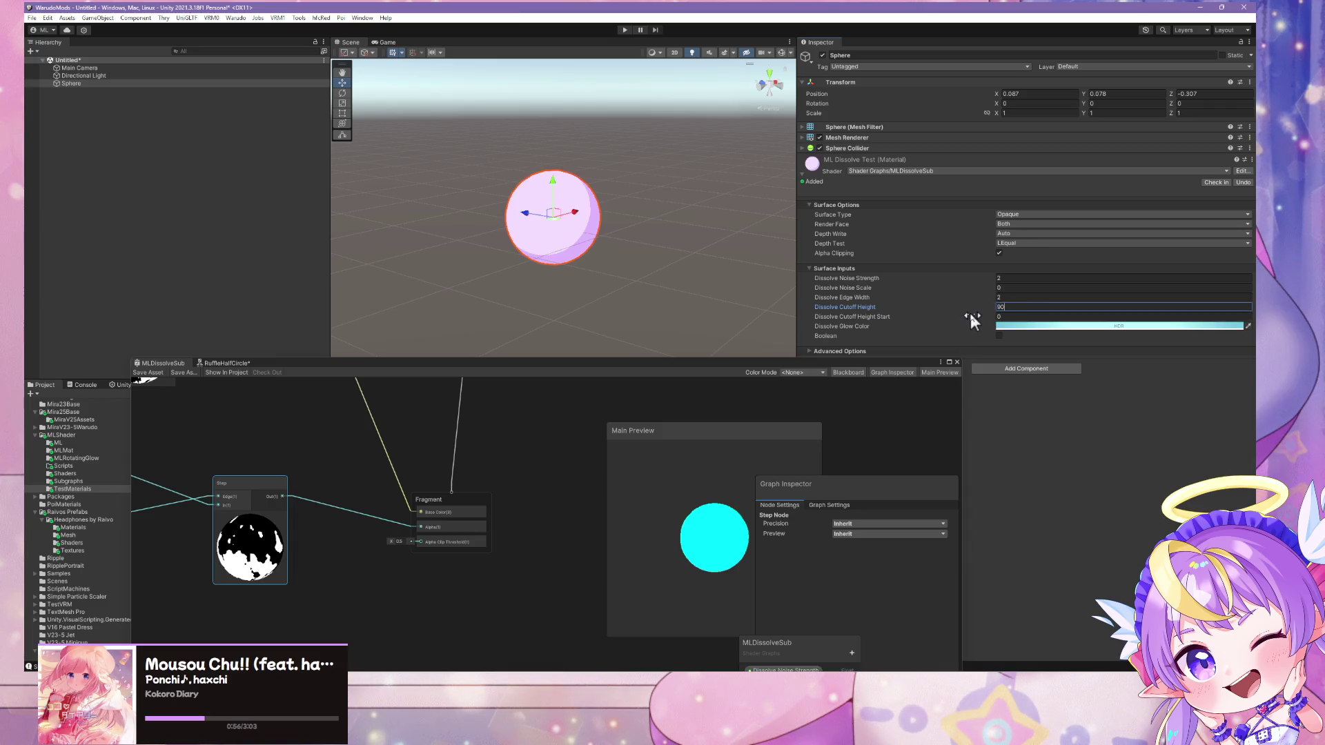
key("BackSpace")
key("BackSpace")
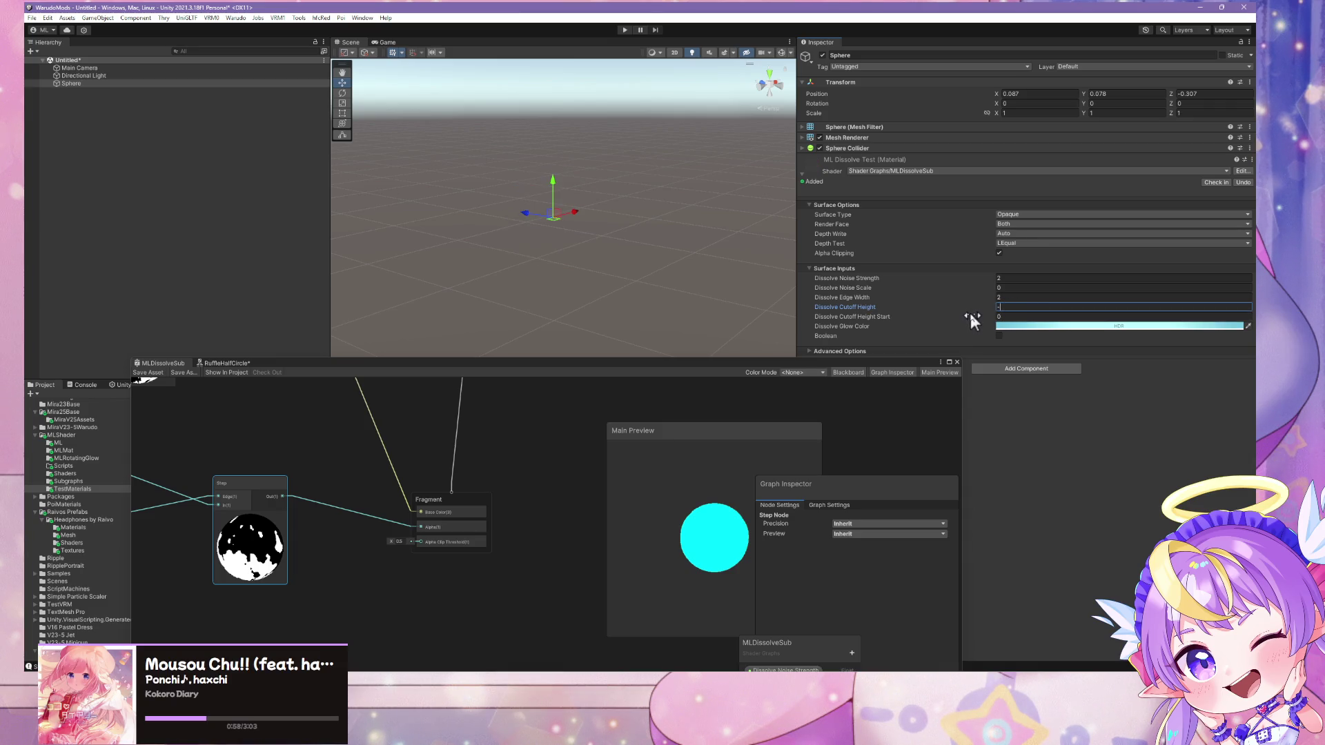
type("0")
mouse_move(995, 308)
left_mouse_down()
mouse_move(1058, 311)
mouse_move(958, 323)
left_mouse_up()
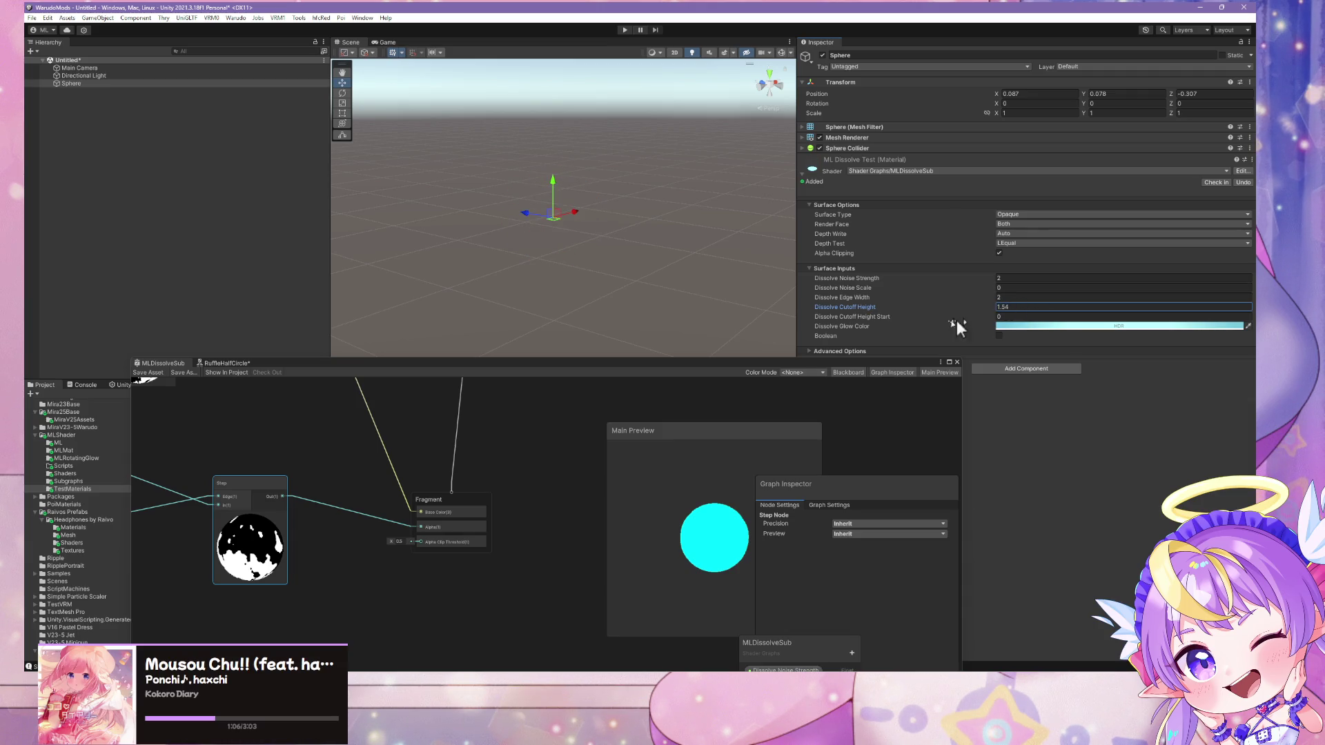
Frame the Cutoff Height nodes and move the existing Add node down and left
mouse_move(667, 370)
left_mouse_down()
mouse_move(919, 354)
mouse_move(901, 360)
mouse_move(953, 310)
left_mouse_up()
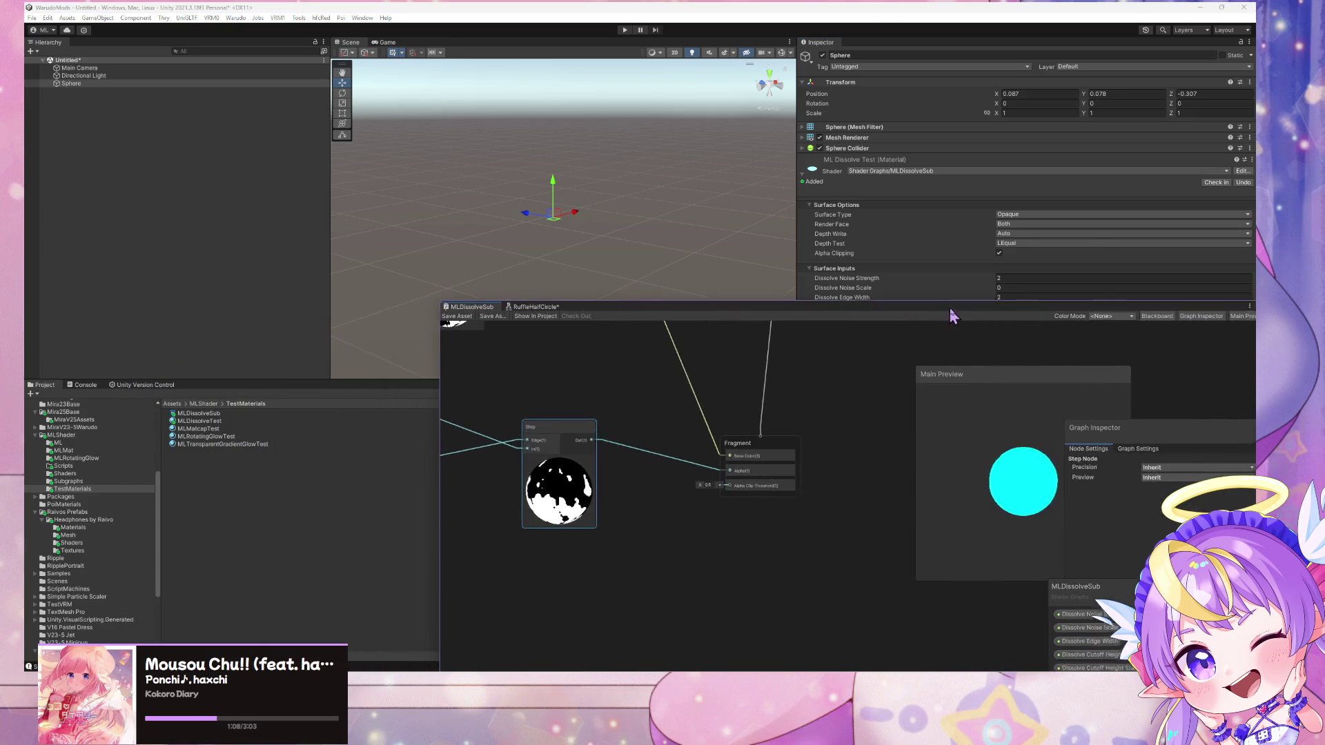
scroll(564, 428, "down", 5)
left_click_drag(565, 428, 774, 349)
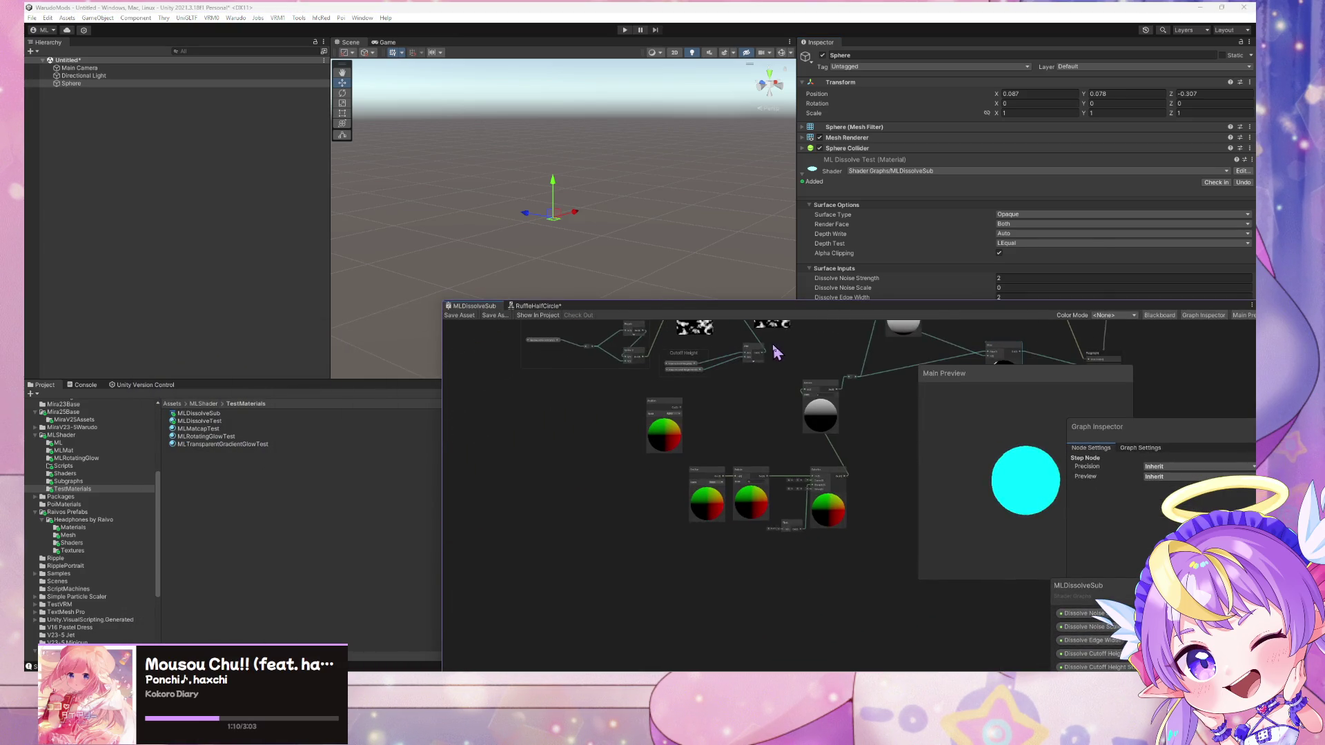
scroll(774, 349, "up", 3)
left_click_drag(659, 395, 626, 450)
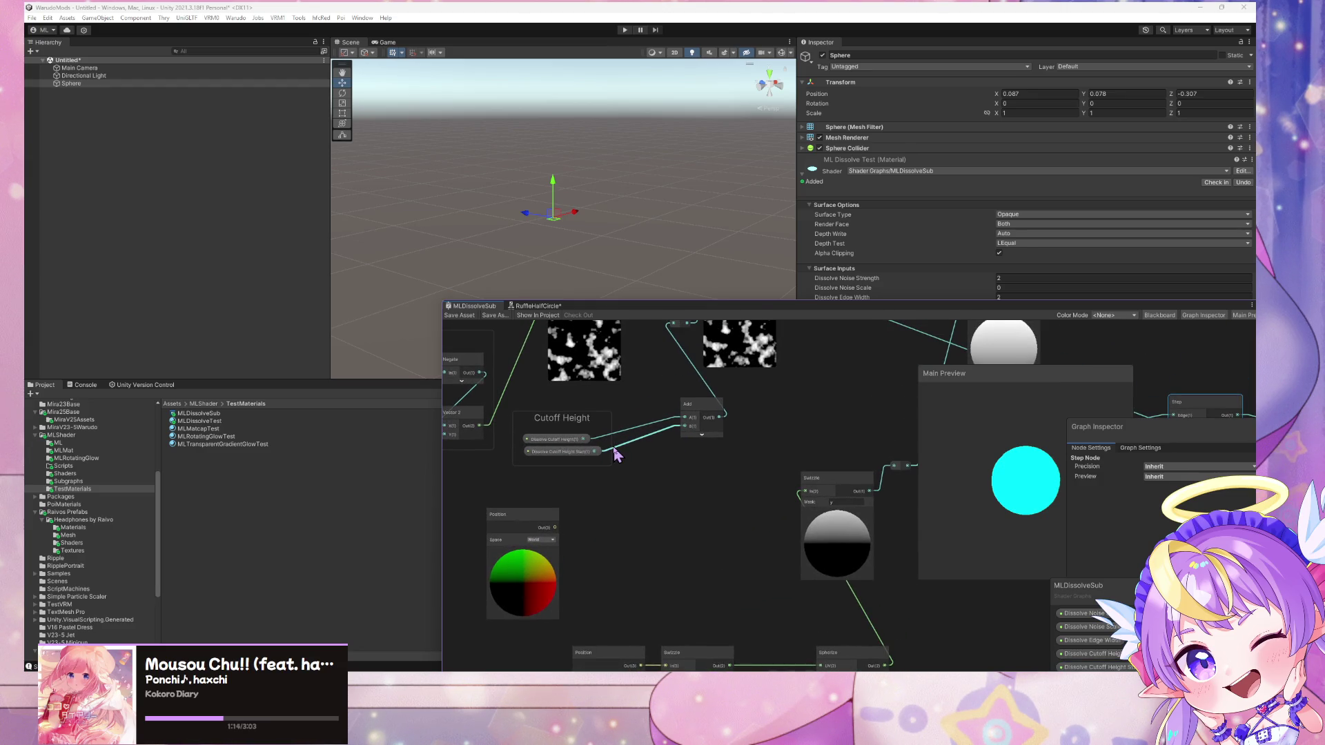
left_click(548, 440)
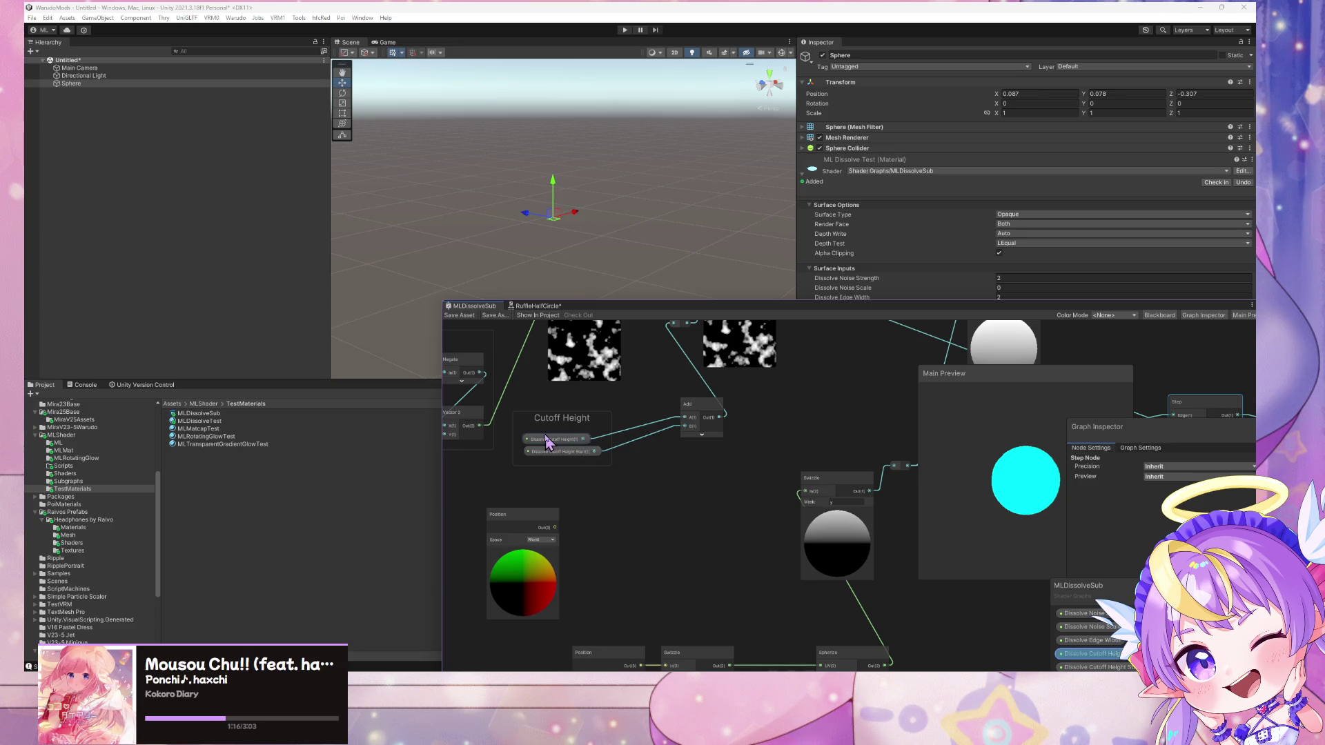
left_click(711, 443)
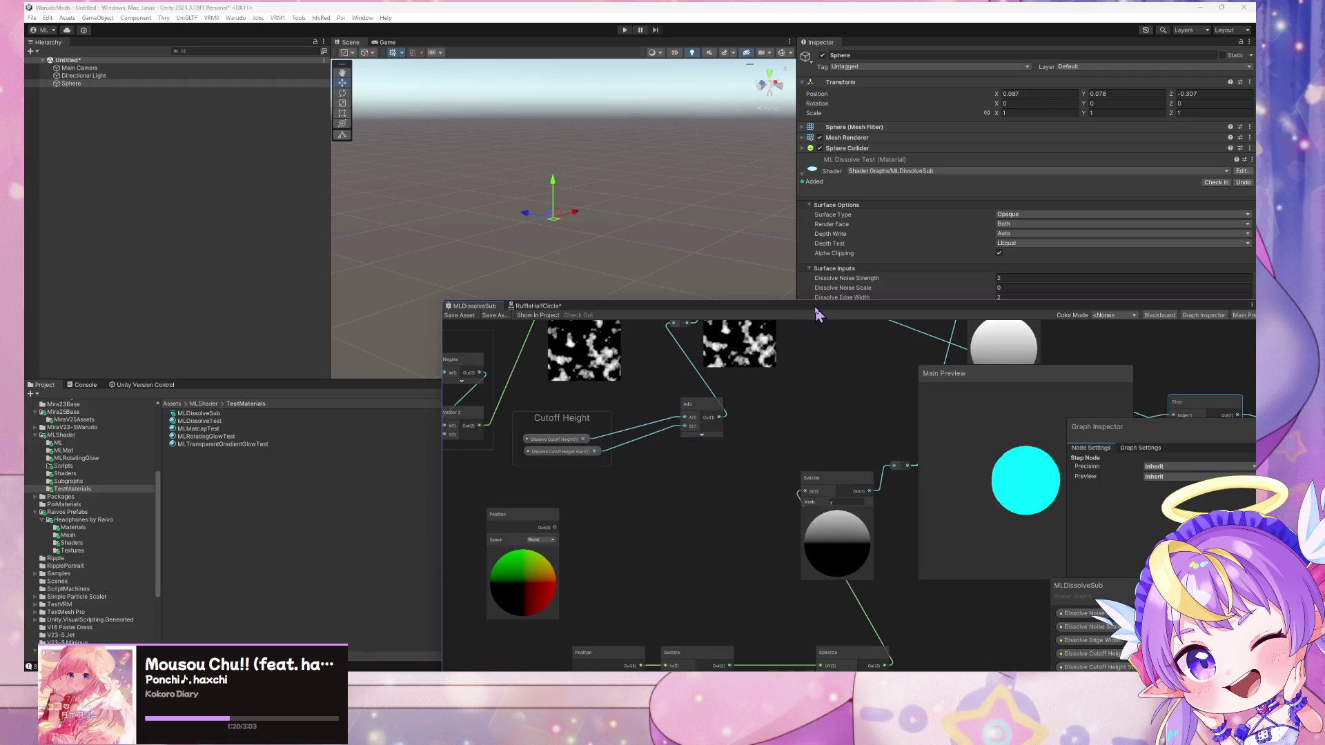
left_click_drag(809, 309, 765, 319)
left_click_drag(657, 421, 624, 445)
left_click(656, 452)
Create a second Add node and position it above the first
key("space")
type("add")
key("Return")
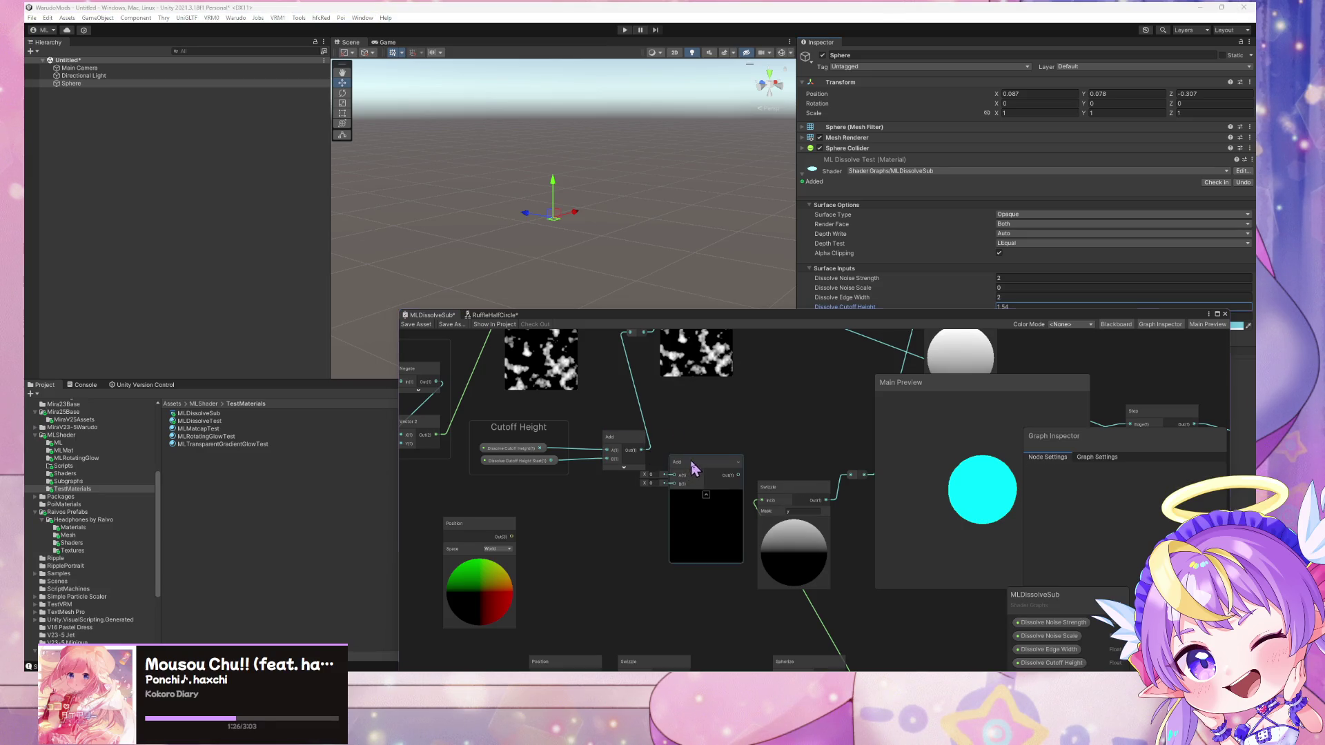
left_click_drag(680, 464, 691, 414)
mouse_move(554, 458)
left_mouse_down()
mouse_move(552, 531)
mouse_move(563, 507)
left_mouse_up()
Delete the unused Boolean property from the Blackboard
left_click_drag(1070, 596, 1070, 443)
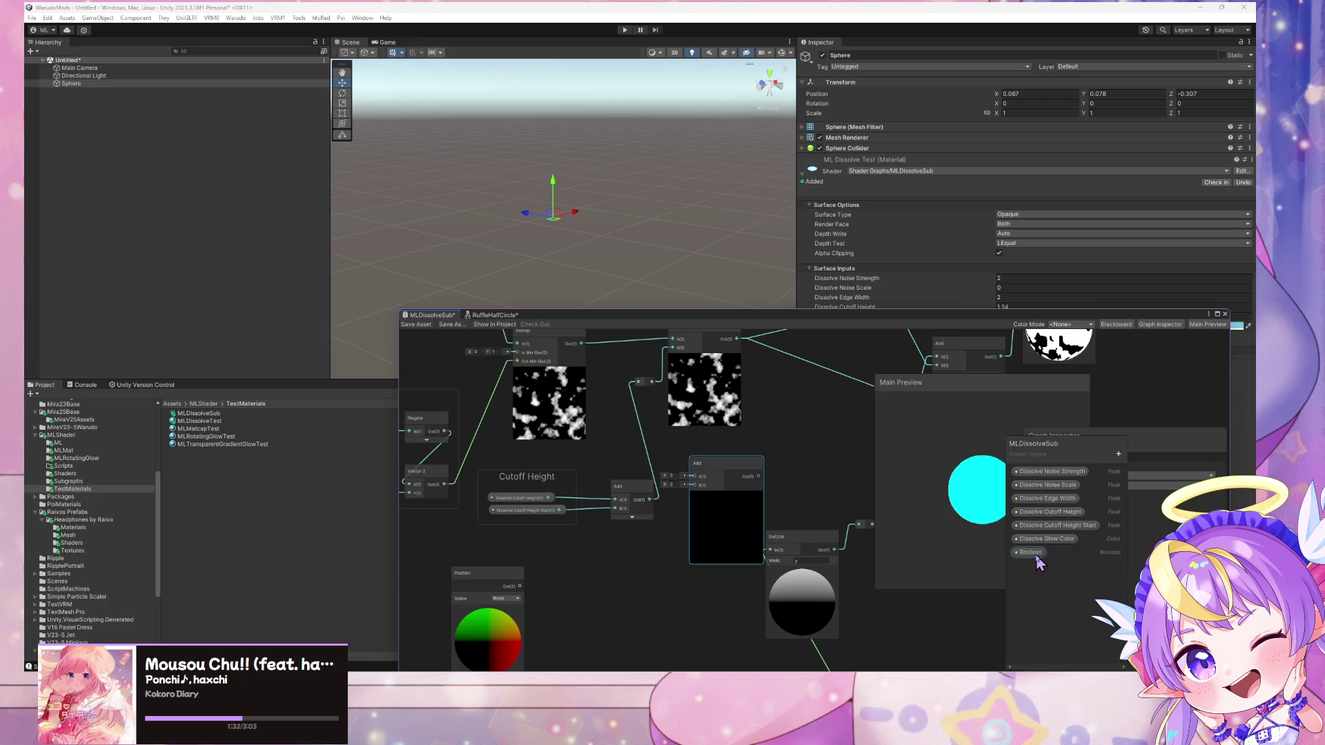
left_click(1031, 553)
scroll(748, 379, "down", 3)
left_click_drag(749, 379, 291, 307)
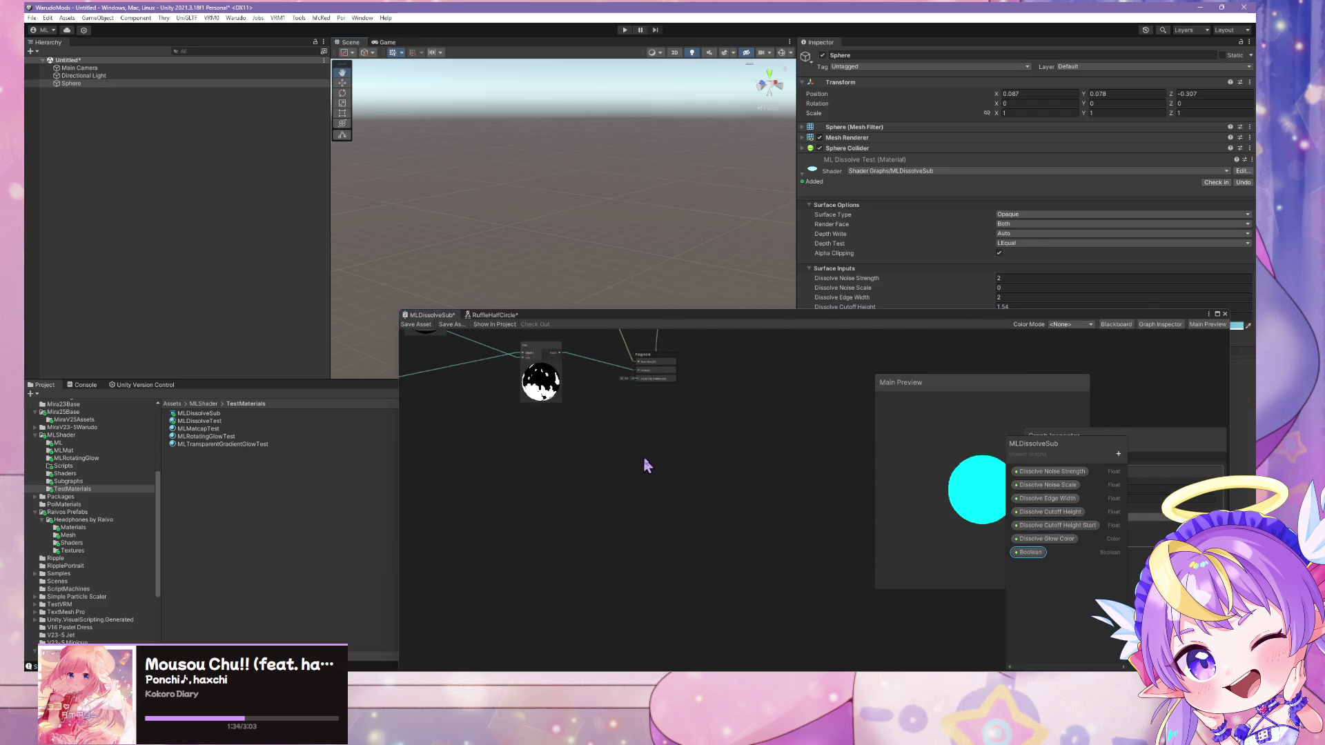
key("a")
scroll(720, 504, "down", 2)
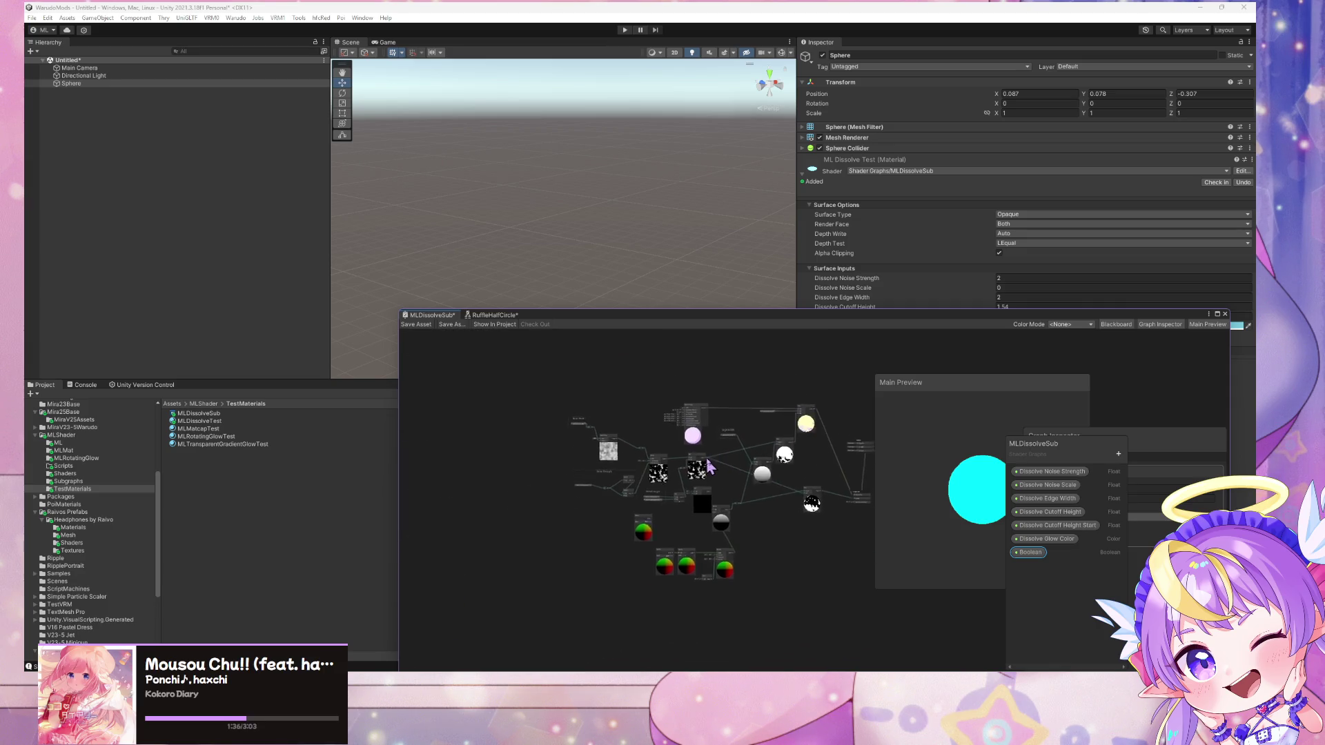
scroll(720, 504, "up", 4)
scroll(713, 461, "up", 3)
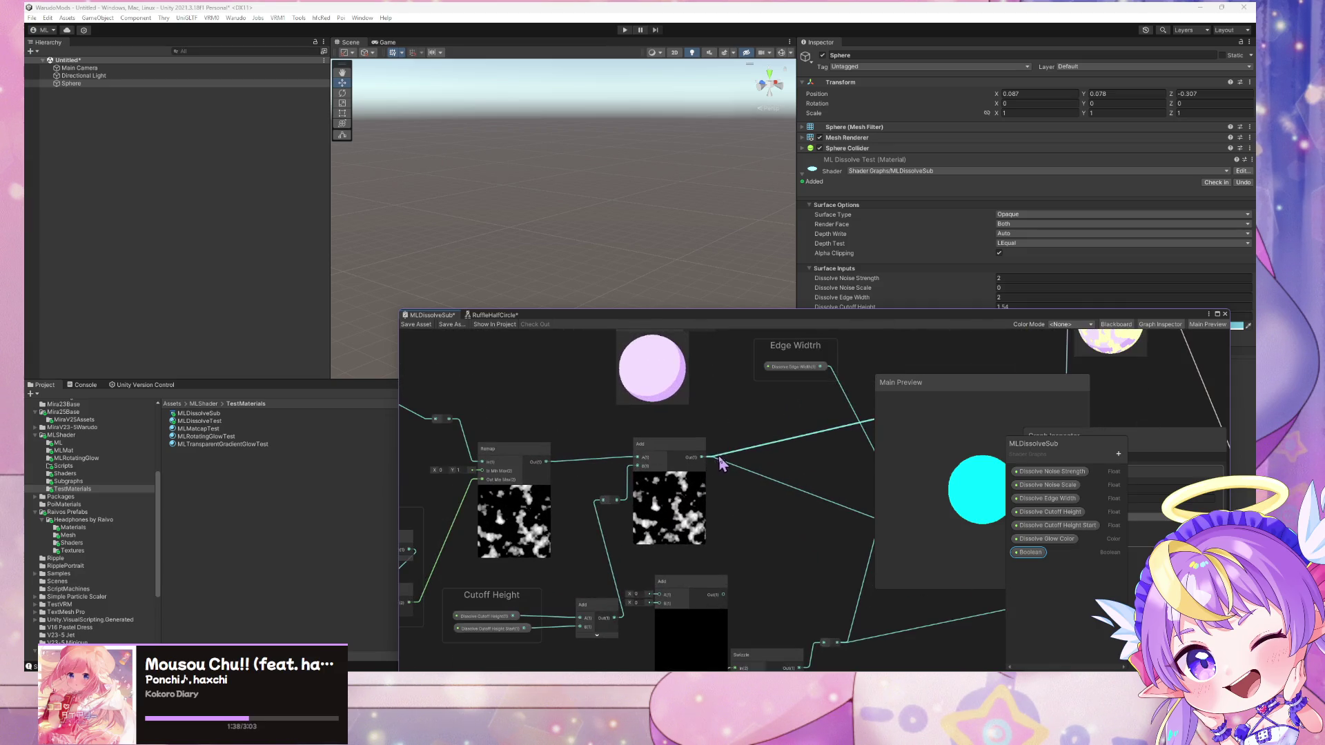
right_click(1028, 552)
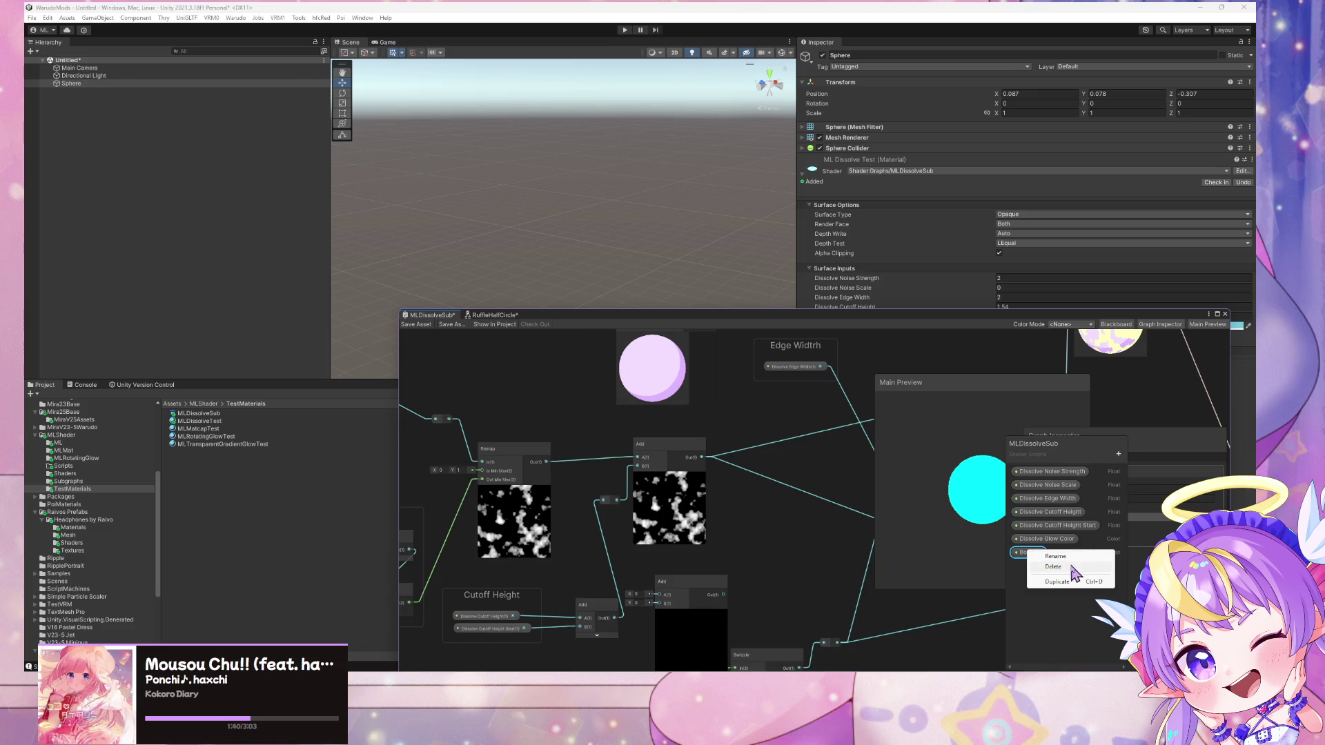
left_click(1053, 566)
Wire a Dissolve Edge Width property node into the Add node's B input
mouse_move(626, 545)
left_mouse_down()
mouse_move(673, 483)
mouse_move(664, 468)
mouse_move(713, 470)
mouse_move(655, 376)
left_mouse_up()
left_click(746, 489)
left_click_drag(652, 466, 646, 463)
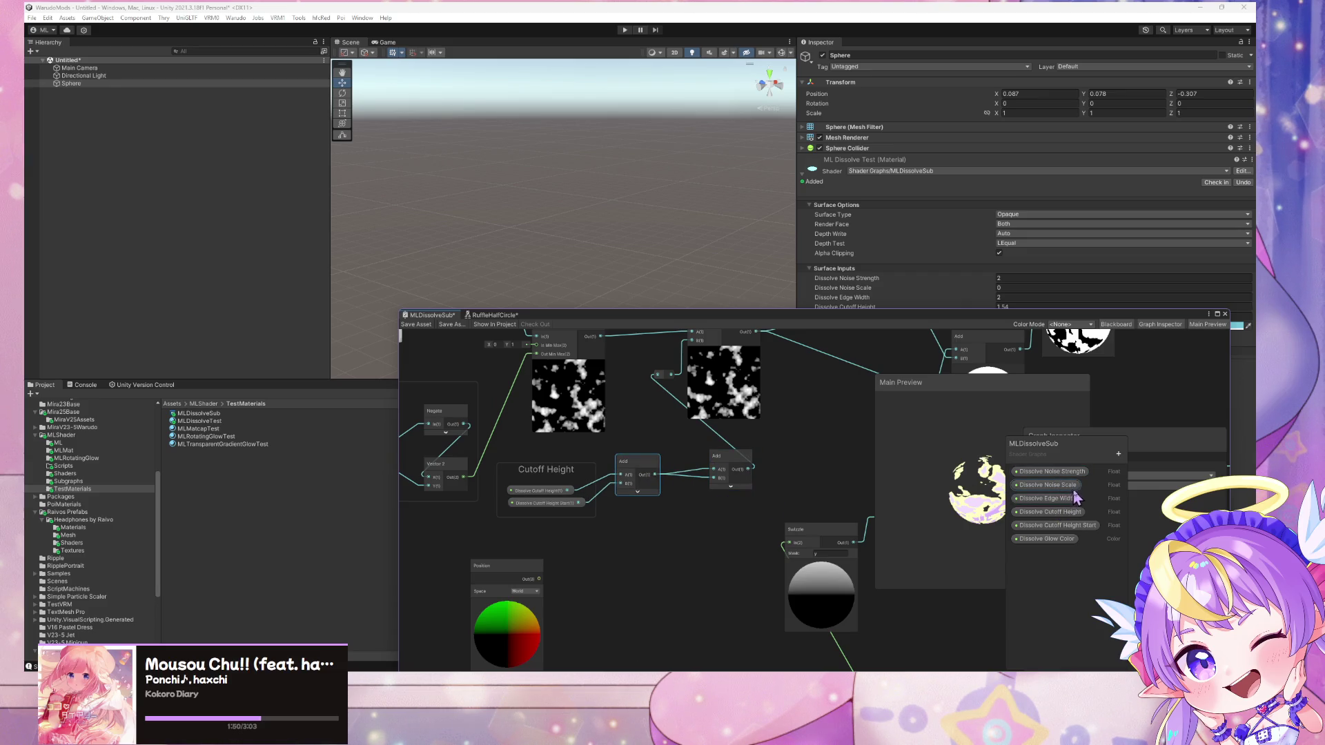
mouse_move(1055, 499)
left_mouse_down()
mouse_move(692, 497)
mouse_move(697, 523)
mouse_move(718, 477)
left_mouse_up()
mouse_move(677, 516)
left_mouse_down()
mouse_move(651, 522)
mouse_move(701, 507)
mouse_move(660, 511)
mouse_move(681, 513)
left_mouse_up()
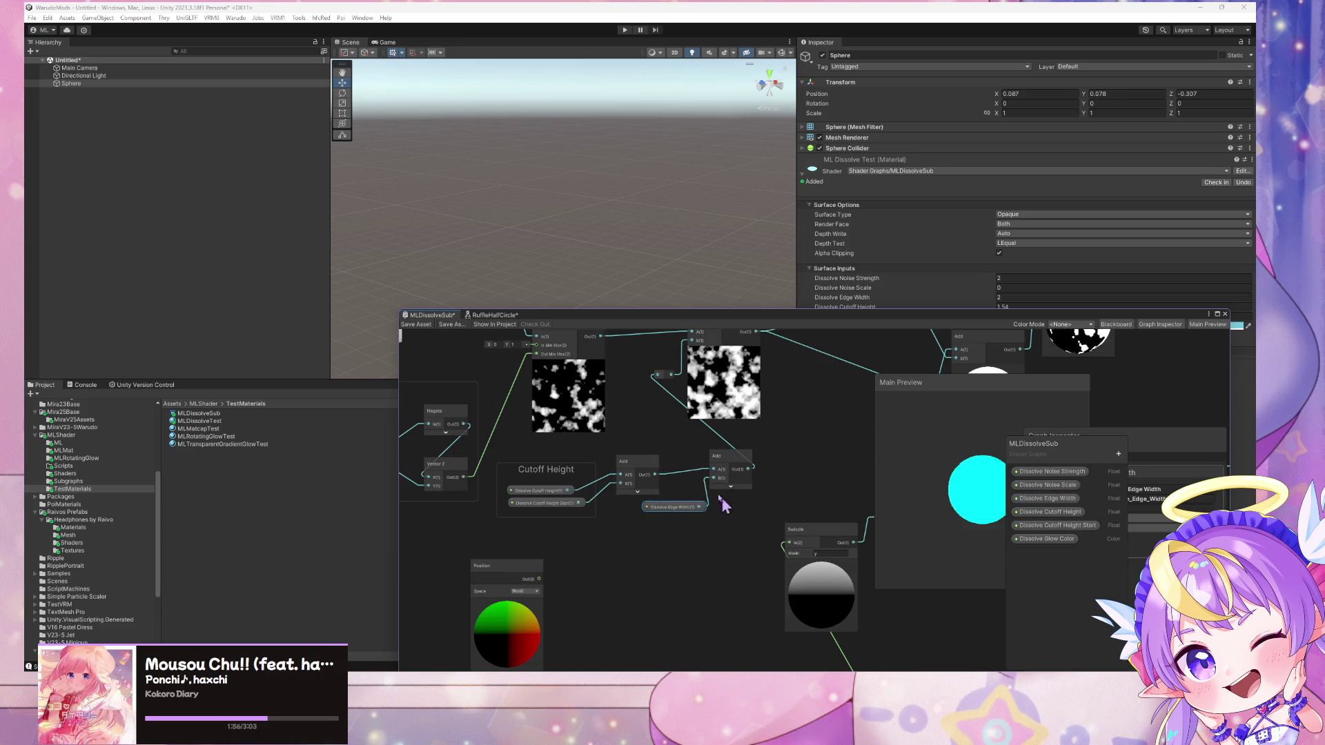
Gather both Add nodes and Edge Width inside the Cutoff Height group
mouse_move(642, 469)
left_mouse_down()
mouse_move(592, 492)
mouse_move(640, 490)
mouse_move(711, 520)
mouse_move(667, 517)
mouse_move(705, 517)
left_mouse_up()
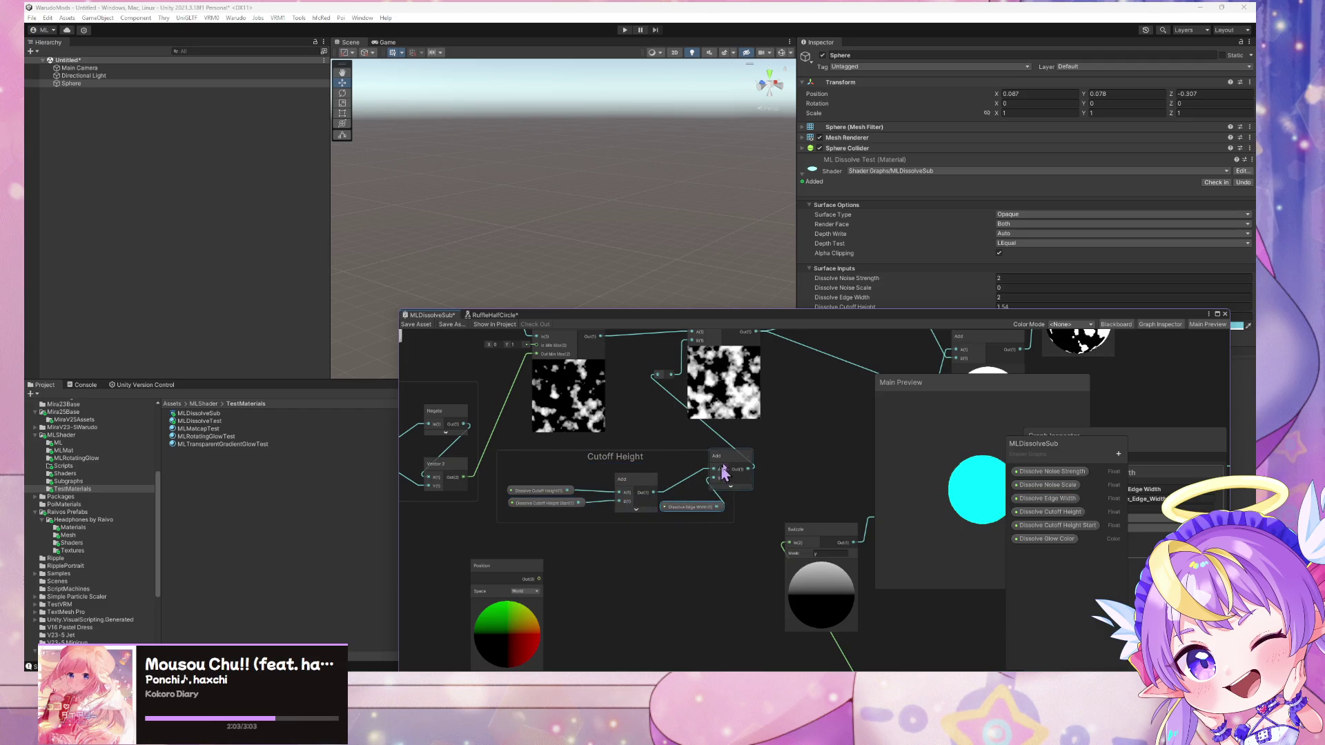
mouse_move(718, 464)
left_mouse_down()
mouse_move(763, 479)
mouse_move(705, 475)
mouse_move(756, 496)
left_mouse_up()
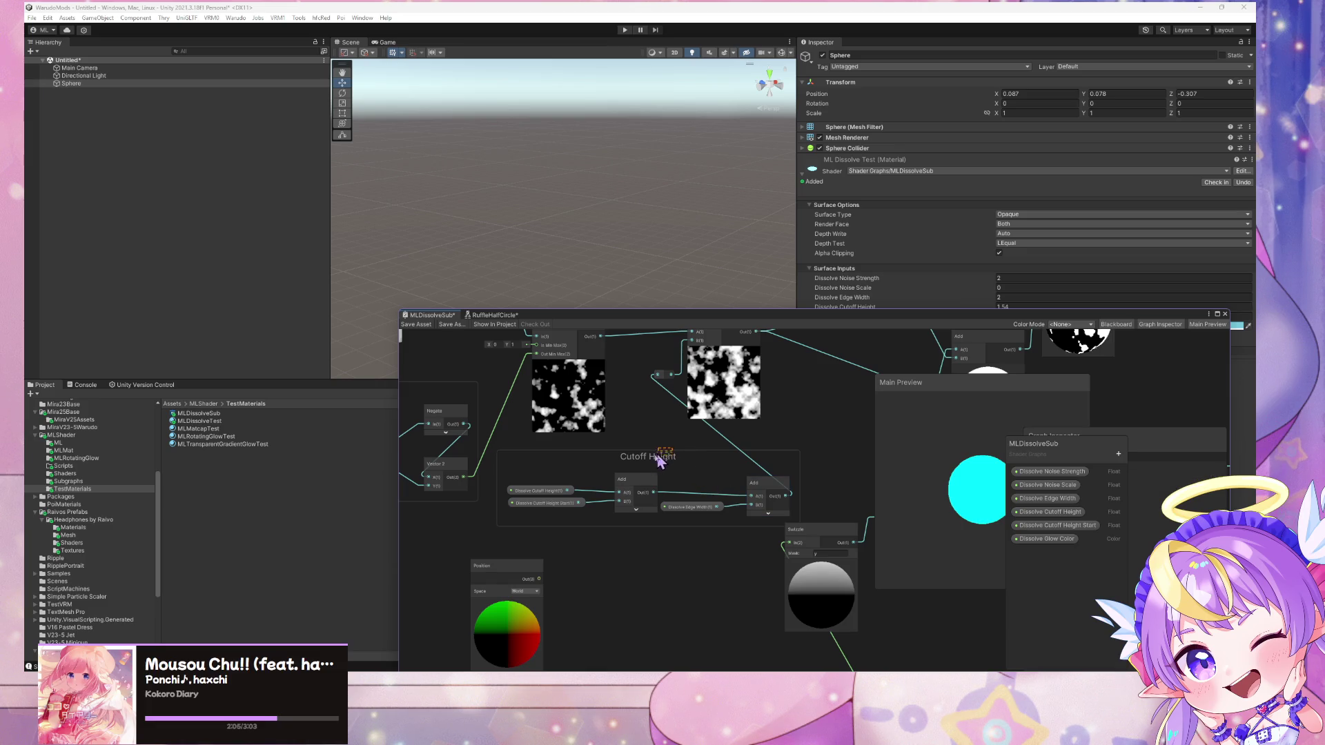
mouse_move(656, 453)
left_mouse_down()
mouse_move(599, 508)
mouse_move(621, 534)
left_mouse_up()
left_click_drag(718, 408, 774, 413)
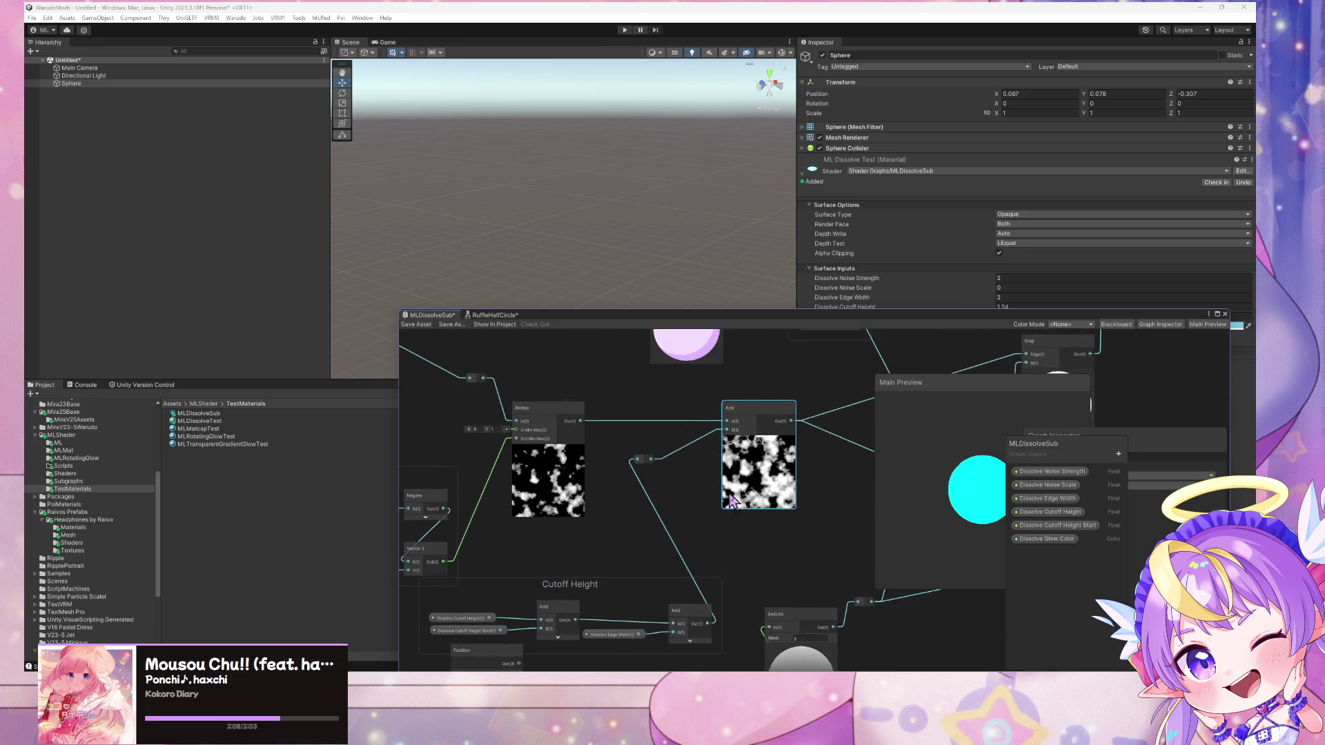
Shift the reroute point right and reposition the Position node
left_click_drag(645, 461, 678, 463)
scroll(636, 517, "down", 3)
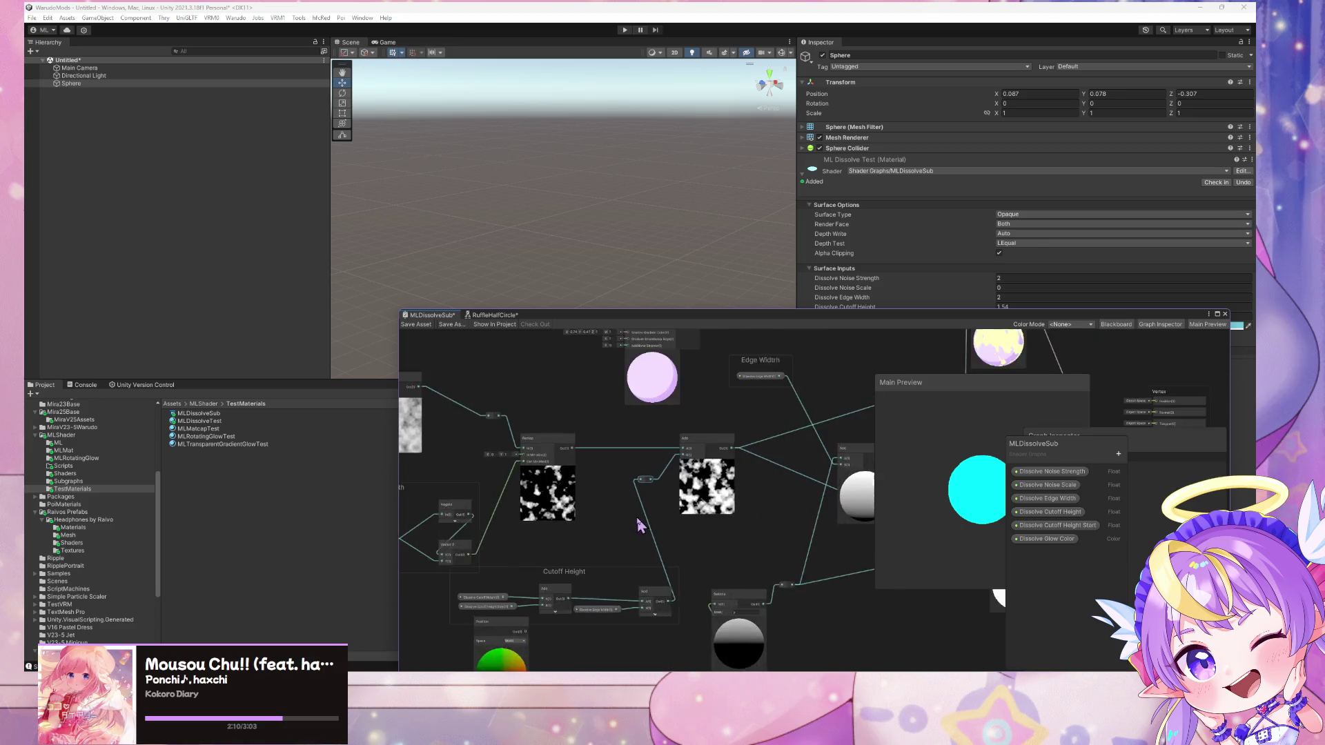
left_click_drag(636, 517, 651, 379)
left_click_drag(536, 483, 481, 537)
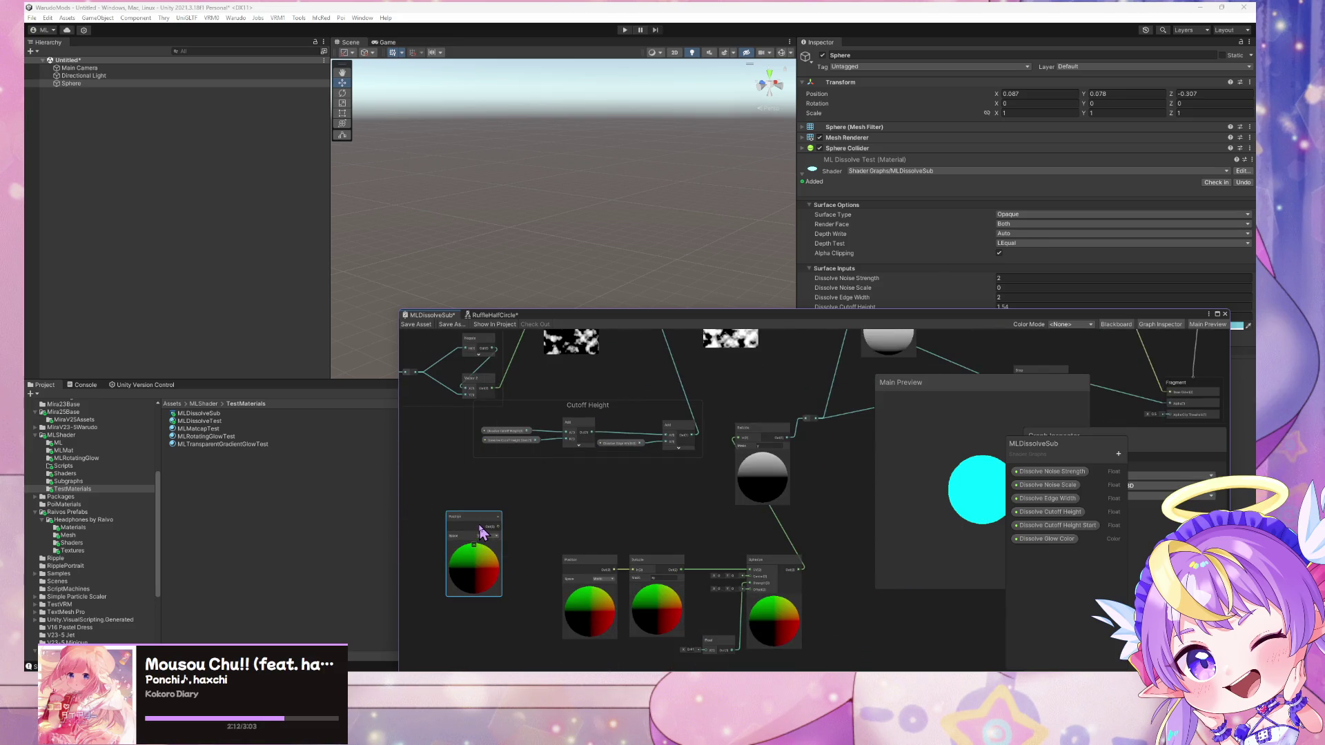
scroll(669, 482, "down", 6)
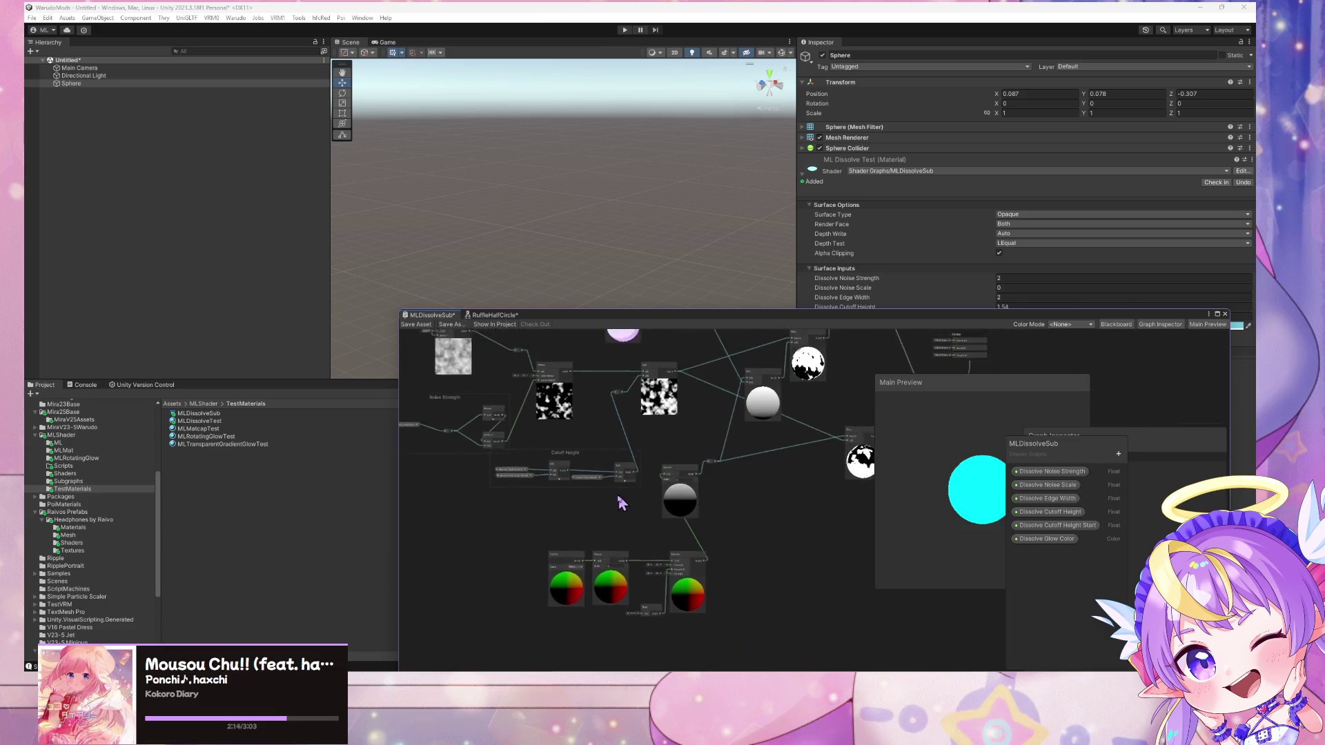
scroll(652, 503, "up", 5)
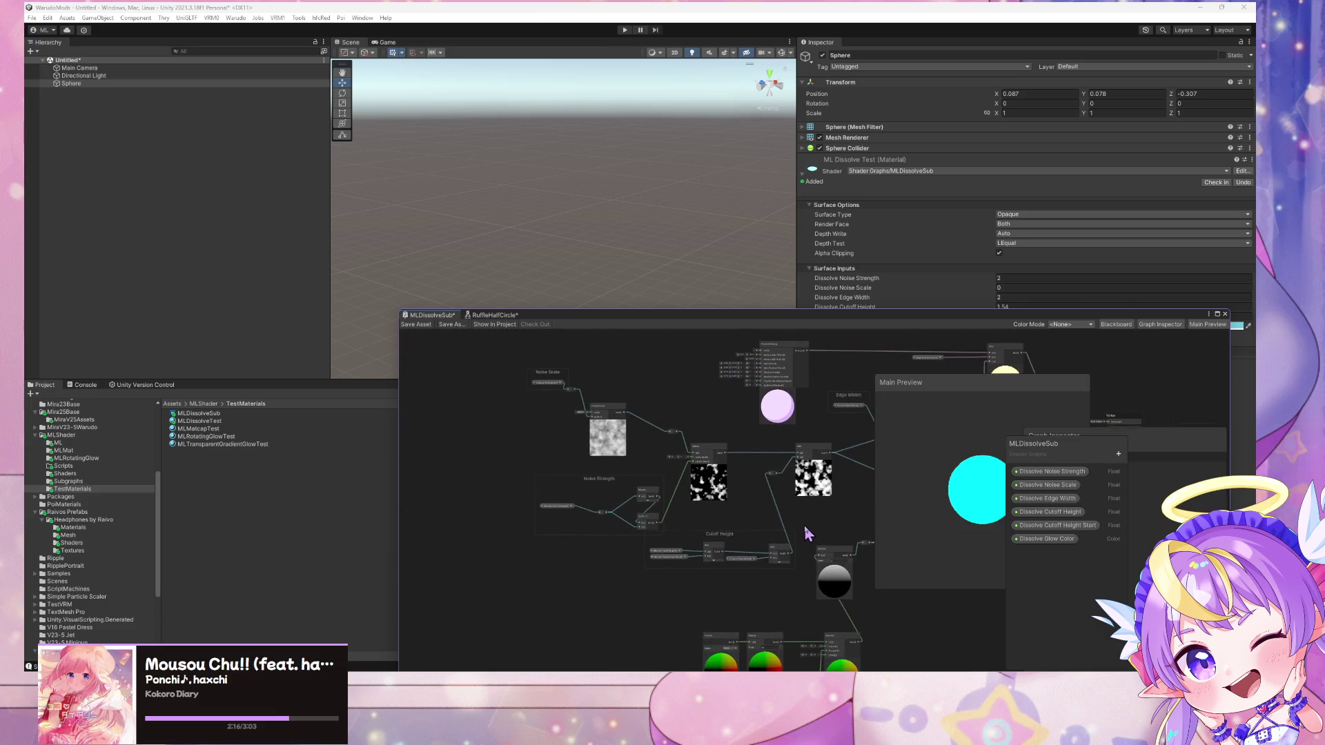
scroll(763, 511, "down", 2)
Move the colour-sphere nodes left and save the shader graph
left_click(549, 469)
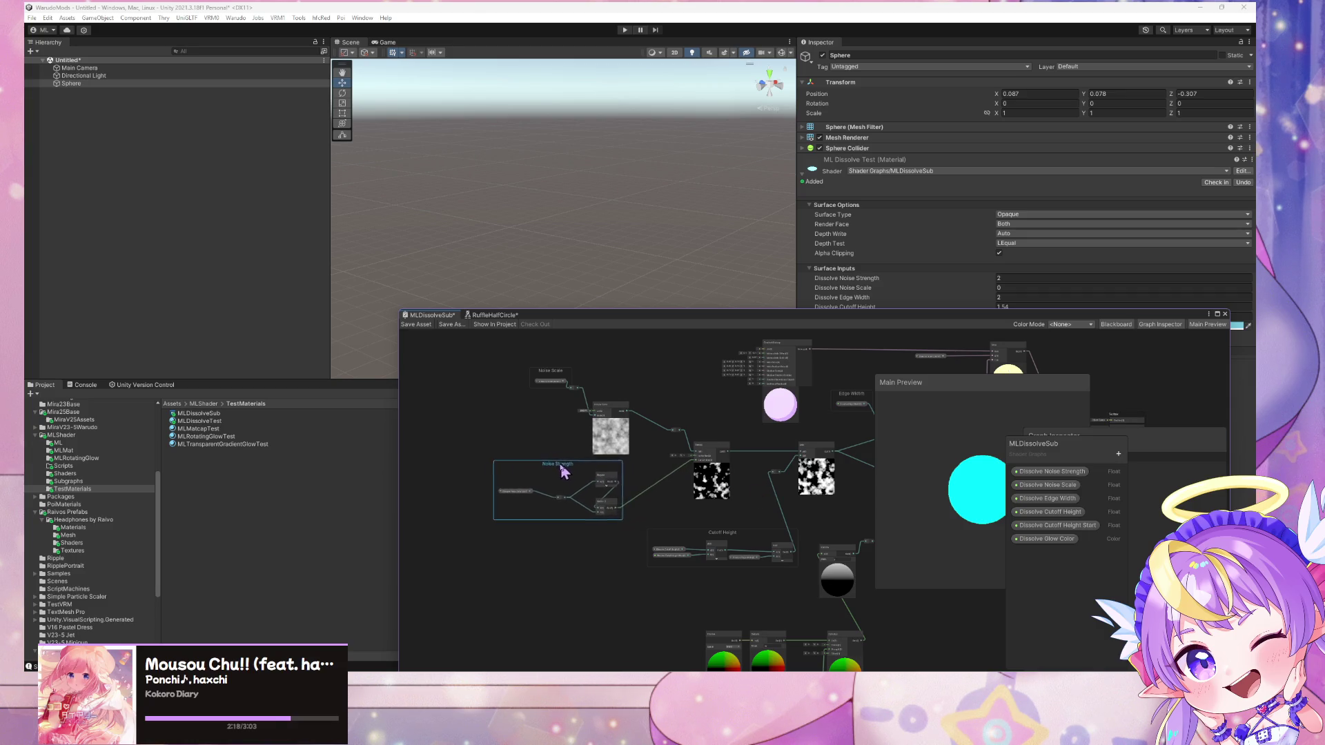
scroll(728, 474, "down", 2)
scroll(690, 504, "up", 1)
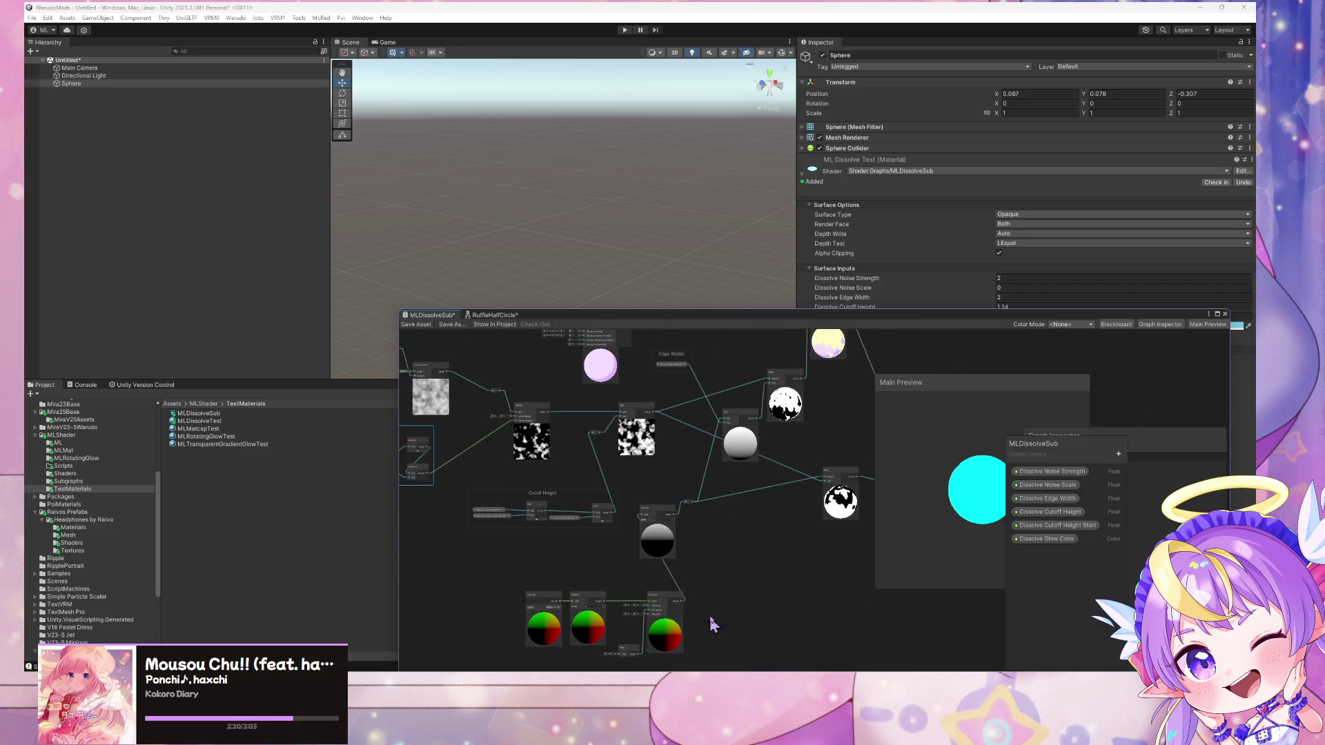
scroll(718, 614, "down", 2)
mouse_move(718, 606)
left_mouse_down()
mouse_move(511, 506)
mouse_move(482, 520)
left_mouse_up()
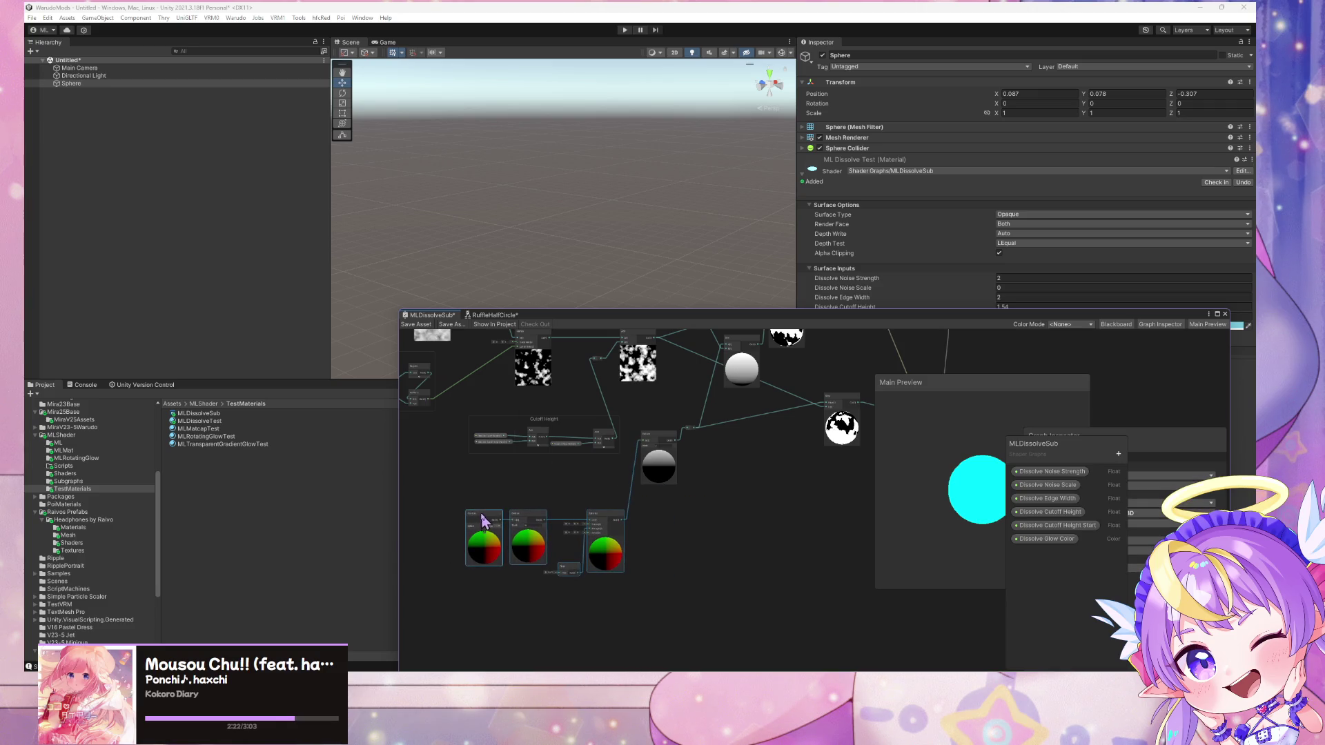
left_click(416, 324)
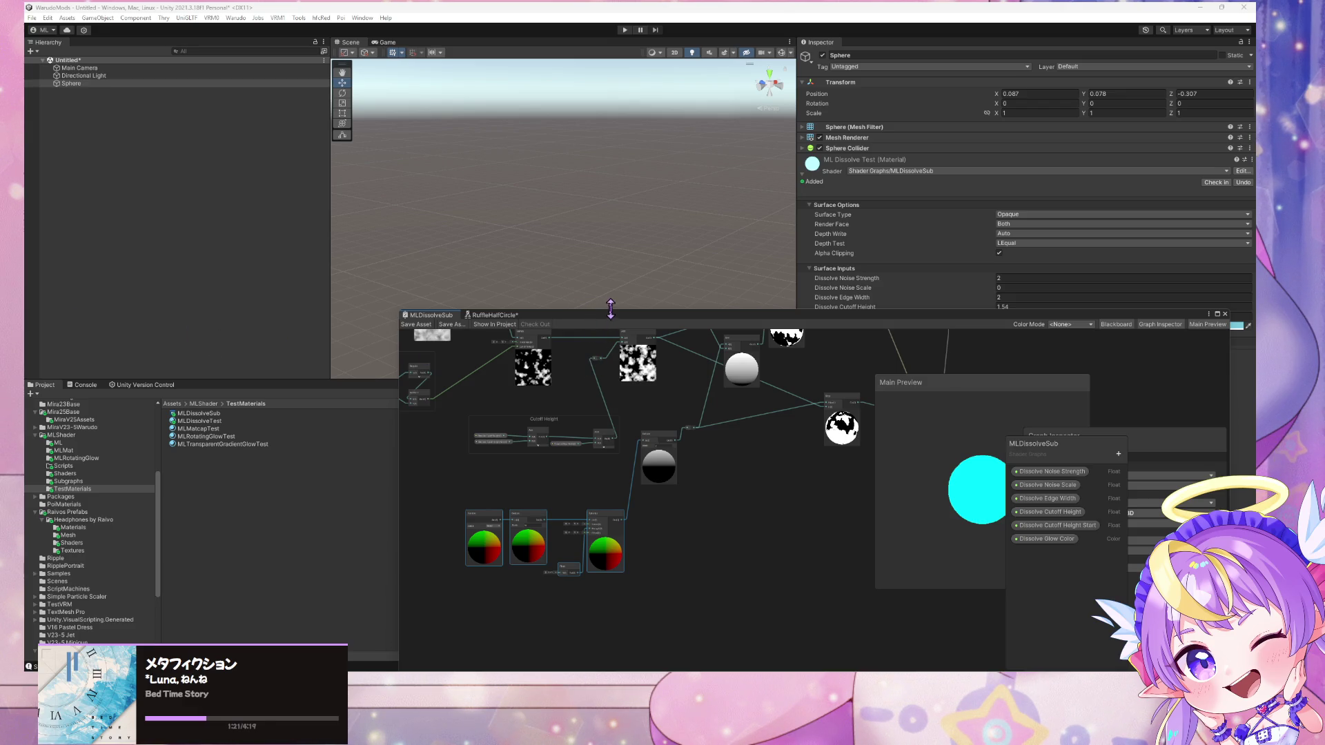
Try Dissolve Cutoff Height values of 0.84 and 1.3 on the sphere's material
mouse_move(606, 322)
left_mouse_down()
mouse_move(869, 336)
mouse_move(548, 344)
left_mouse_up()
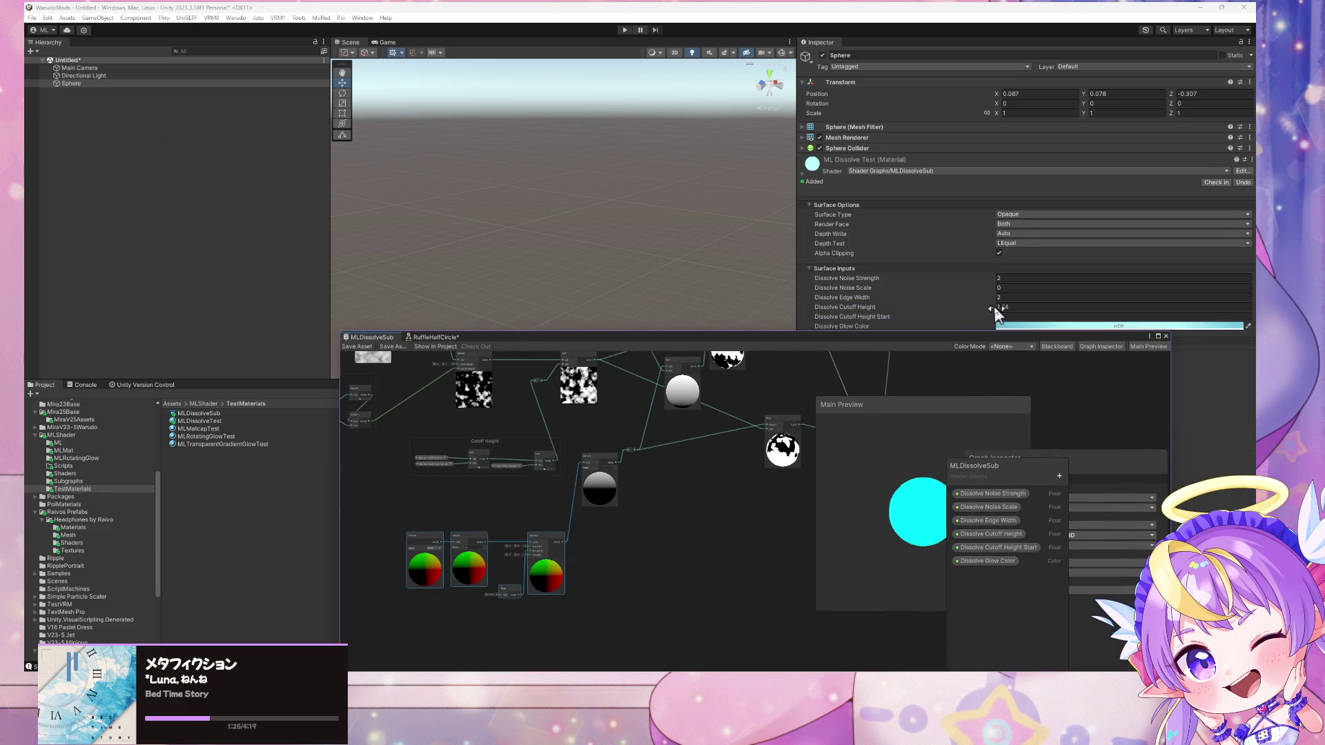
left_click_drag(994, 309, 918, 307)
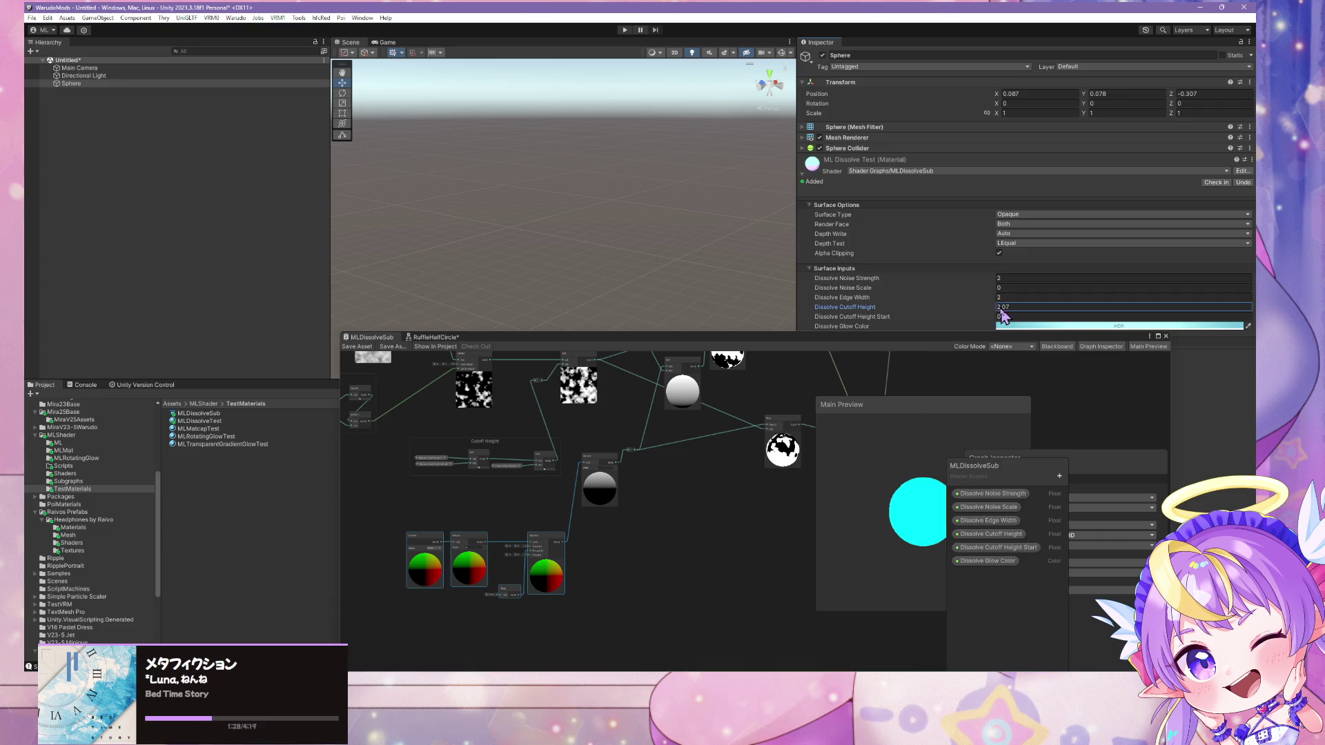
mouse_move(1003, 316)
left_mouse_down()
mouse_move(1034, 317)
mouse_move(981, 311)
left_mouse_up()
scroll(555, 468, "up", 6)
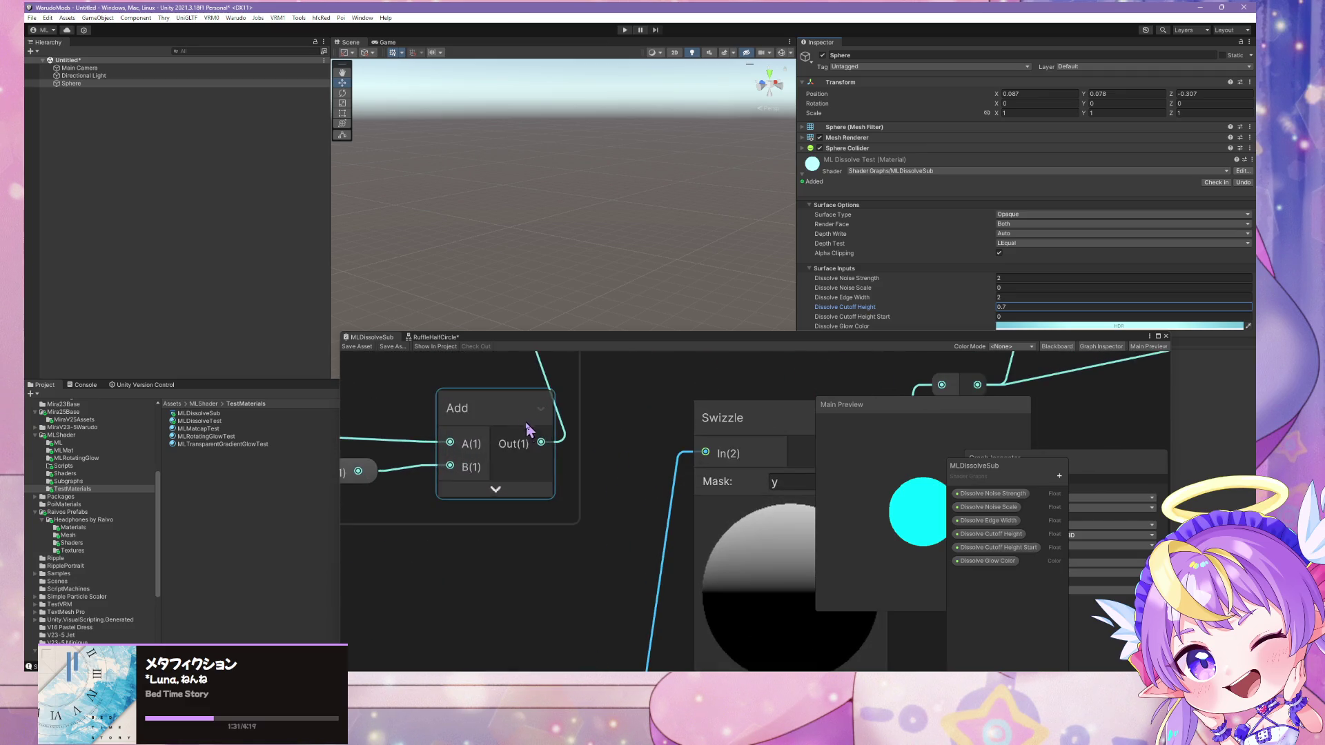
Move the Dissolve Edge Width node next to the Add node and clear its value
left_click_drag(526, 429, 490, 457)
scroll(490, 457, "down", 5)
left_click(452, 472)
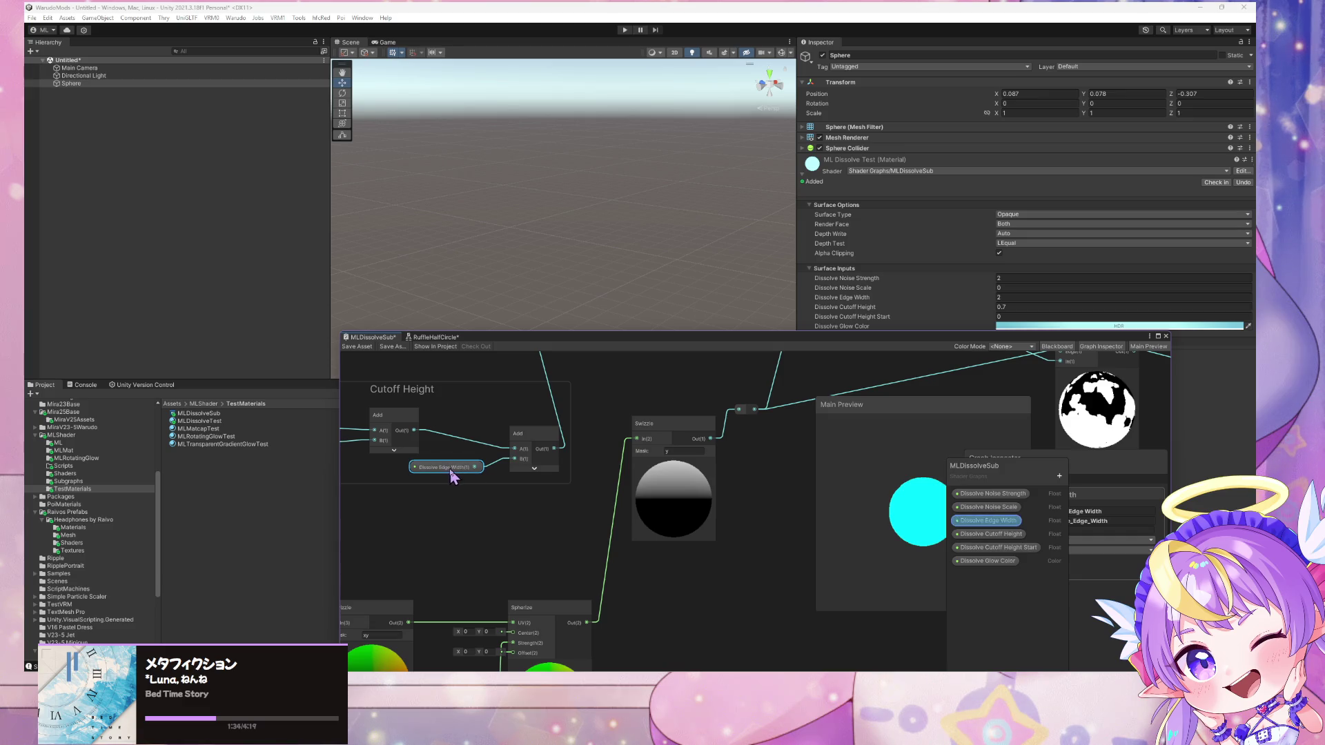
mouse_move(452, 476)
left_mouse_down()
mouse_move(423, 476)
mouse_move(482, 490)
left_mouse_up()
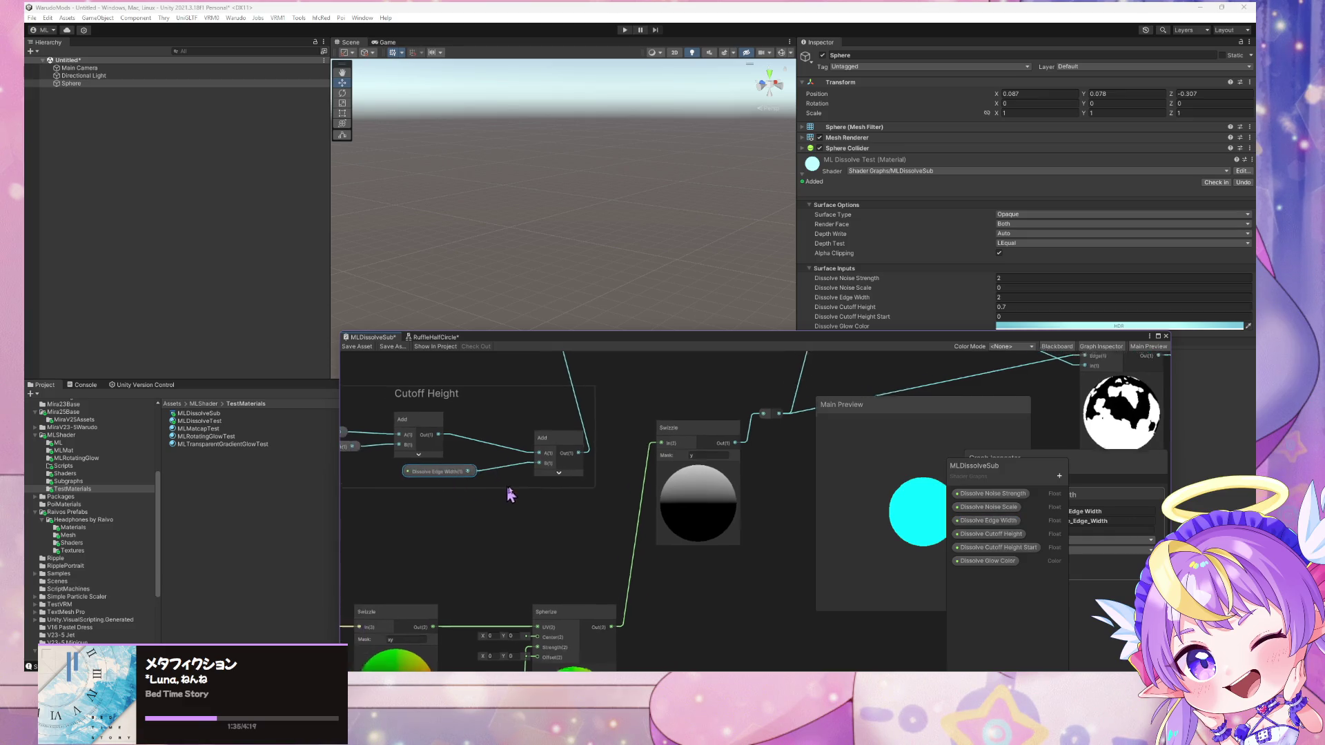
double_click(998, 298)
key("BackSpace")
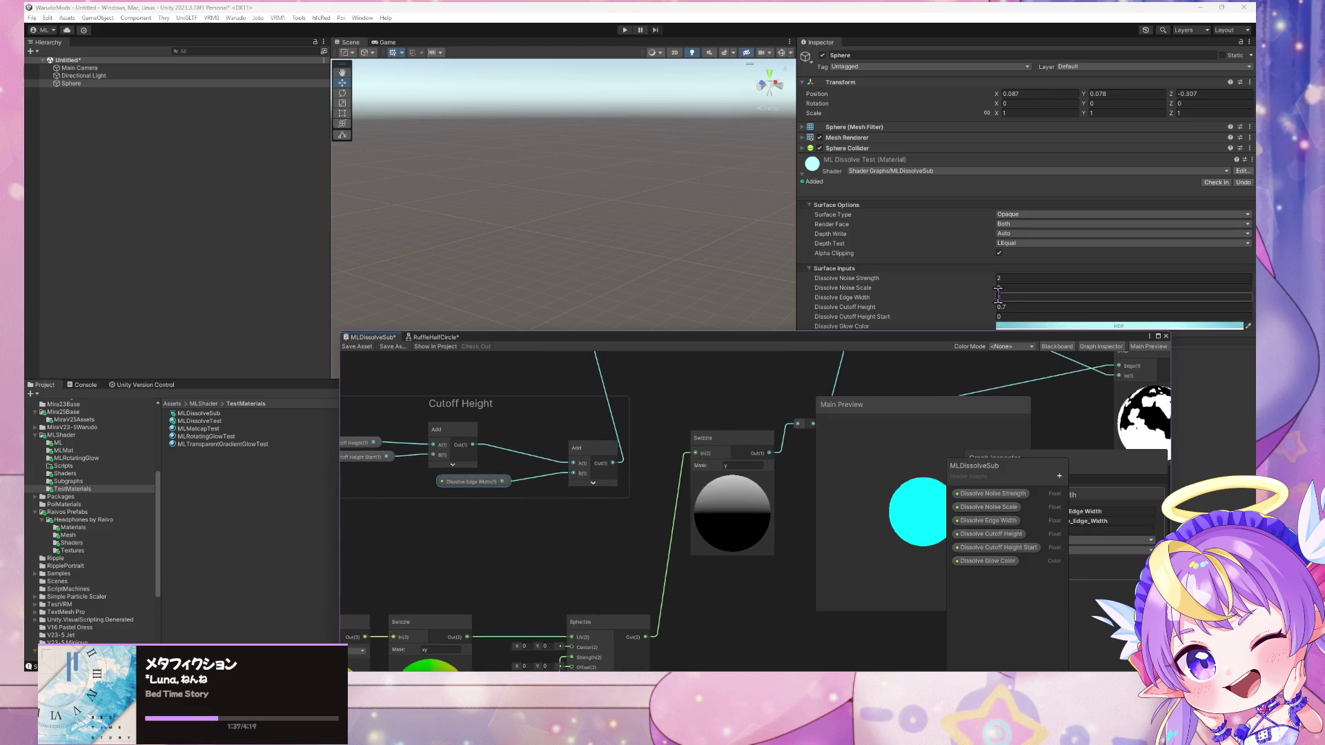
Sweep Dissolve Cutoff Height across a wide range, including 0 and 1.97, with the sphere framed
left_click(996, 306)
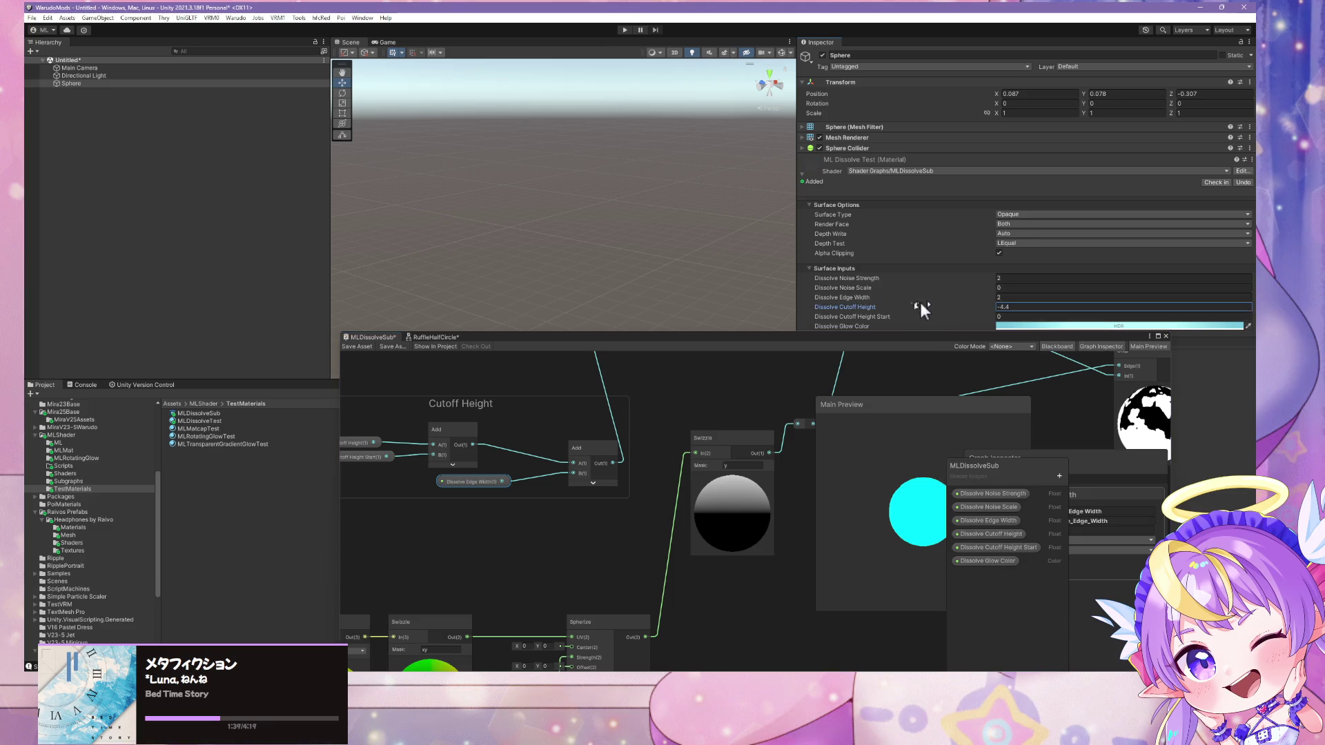
mouse_move(664, 313)
left_mouse_down()
mouse_move(1216, 312)
mouse_move(127, 298)
mouse_move(1098, 298)
mouse_move(777, 232)
mouse_move(709, 234)
mouse_move(813, 254)
mouse_move(633, 224)
mouse_move(619, 235)
left_mouse_up()
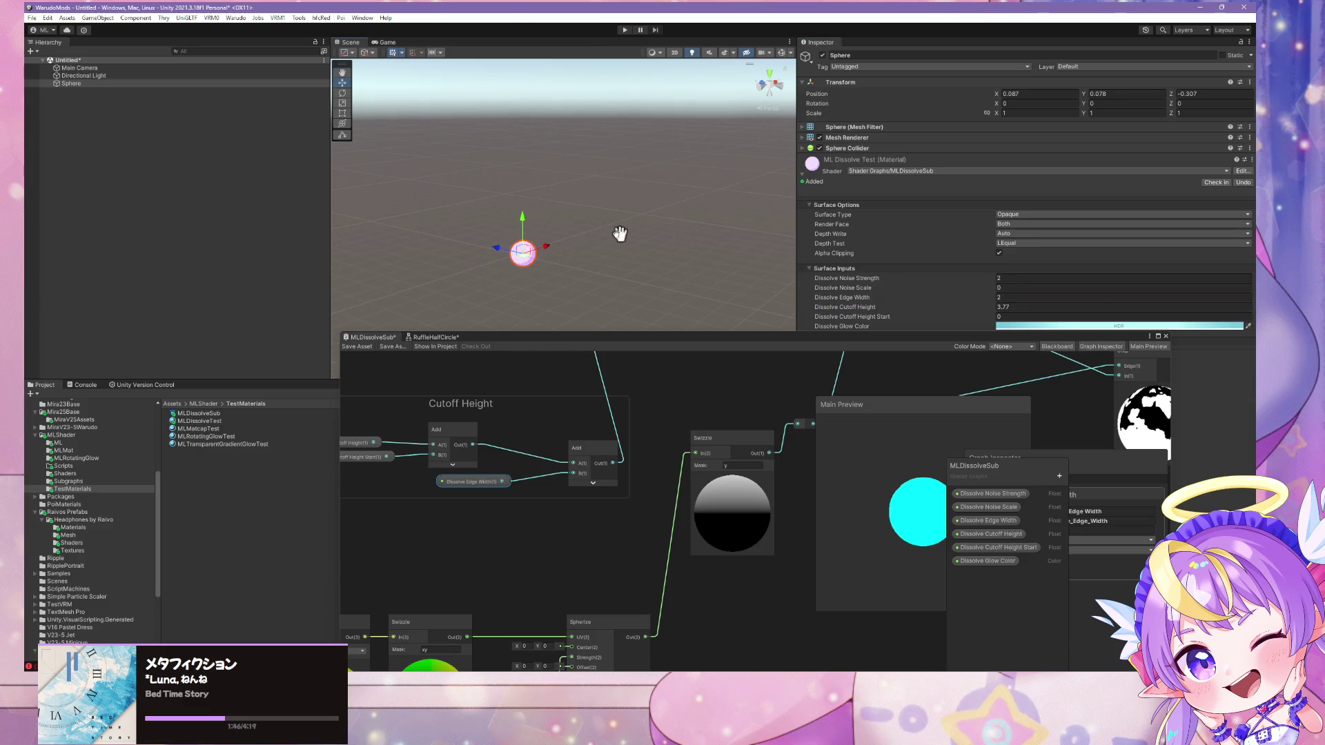
key("f")
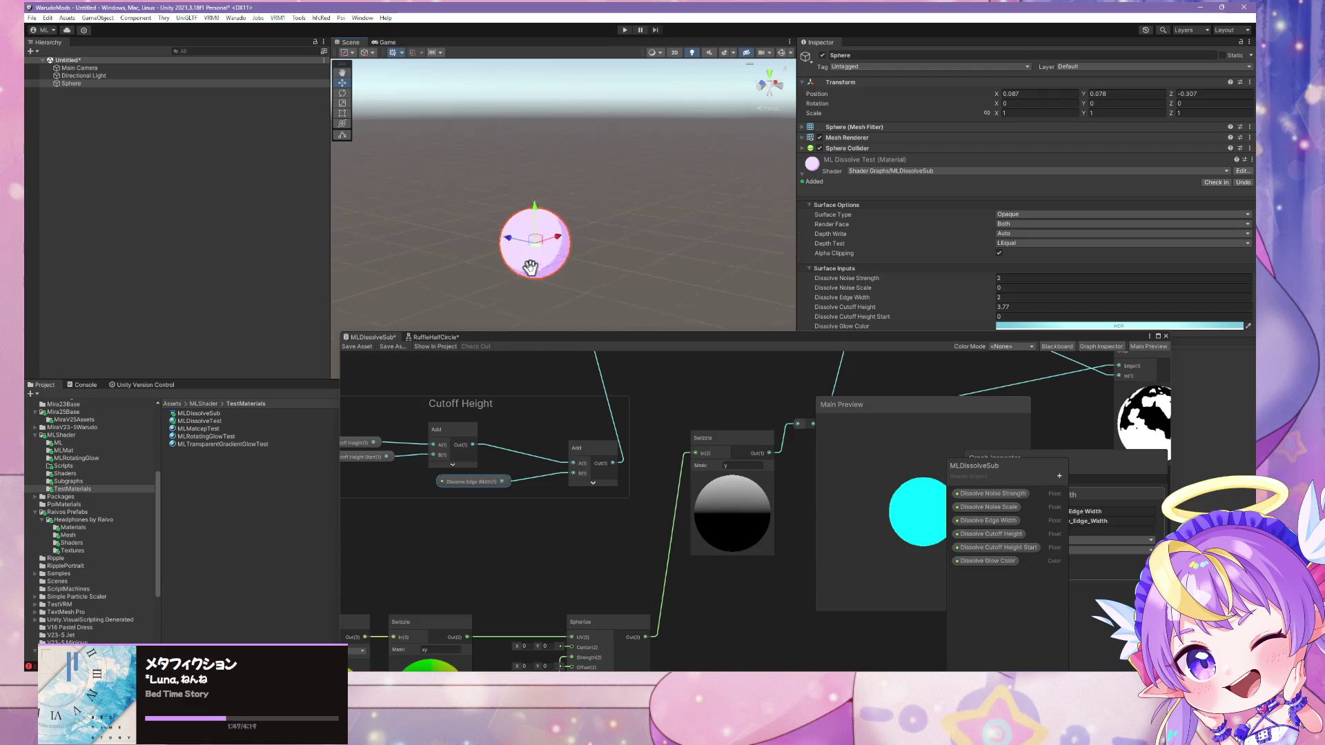
type("0")
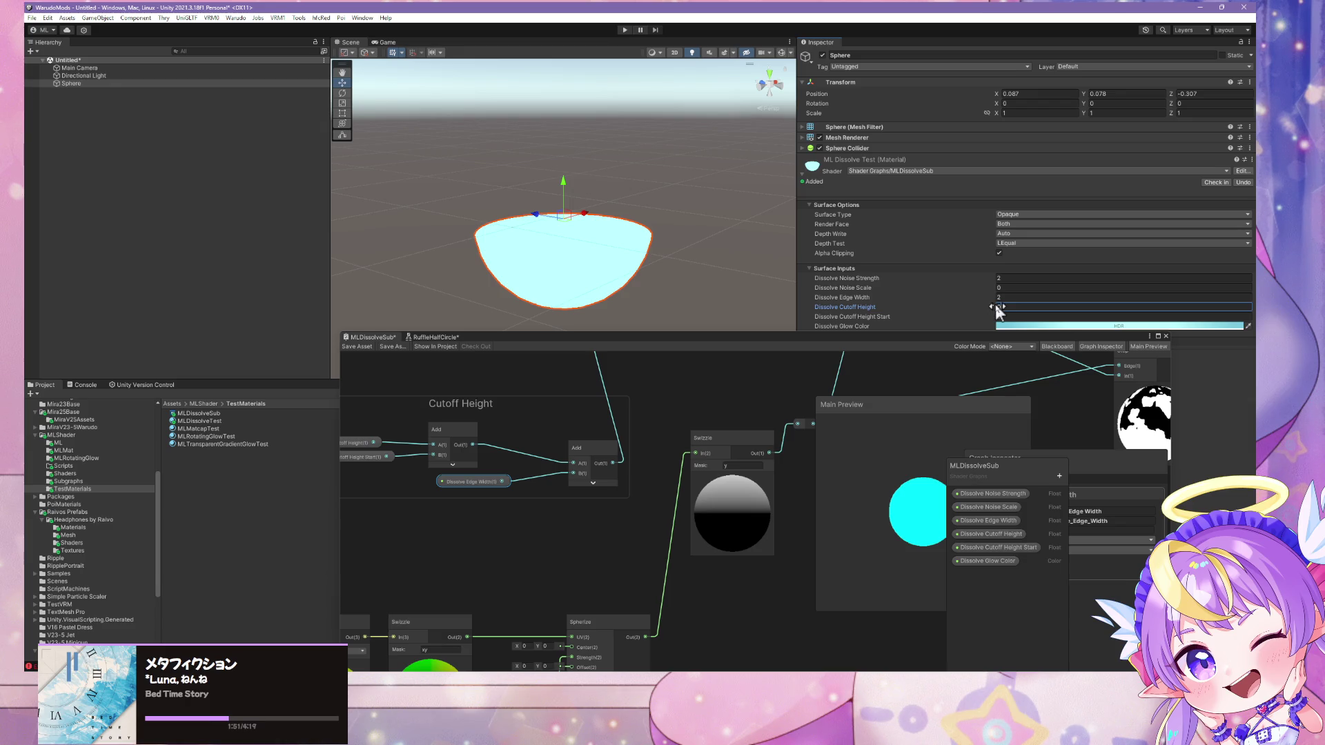
mouse_move(992, 312)
left_mouse_down()
mouse_move(1052, 310)
mouse_move(979, 306)
left_mouse_up()
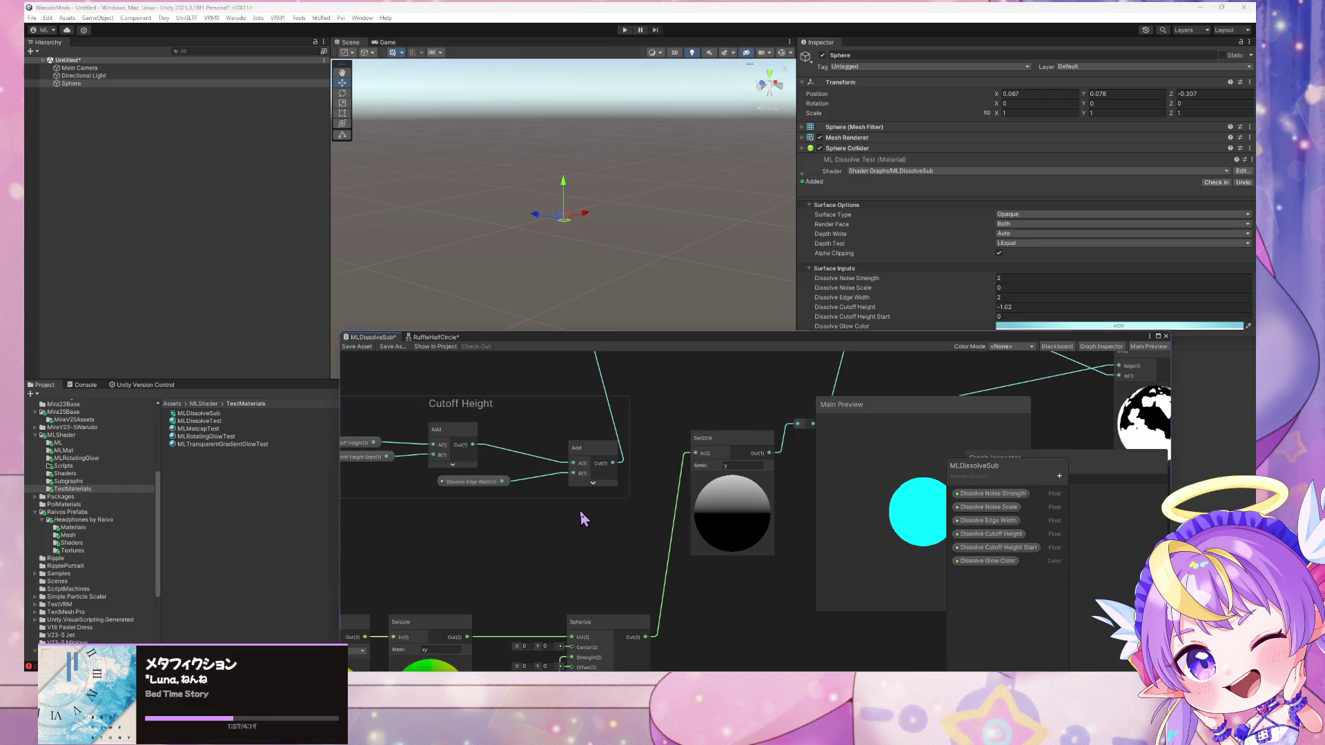
Add a Subtract node to the dissolve graph
key("space")
type("sub")
key("Return")
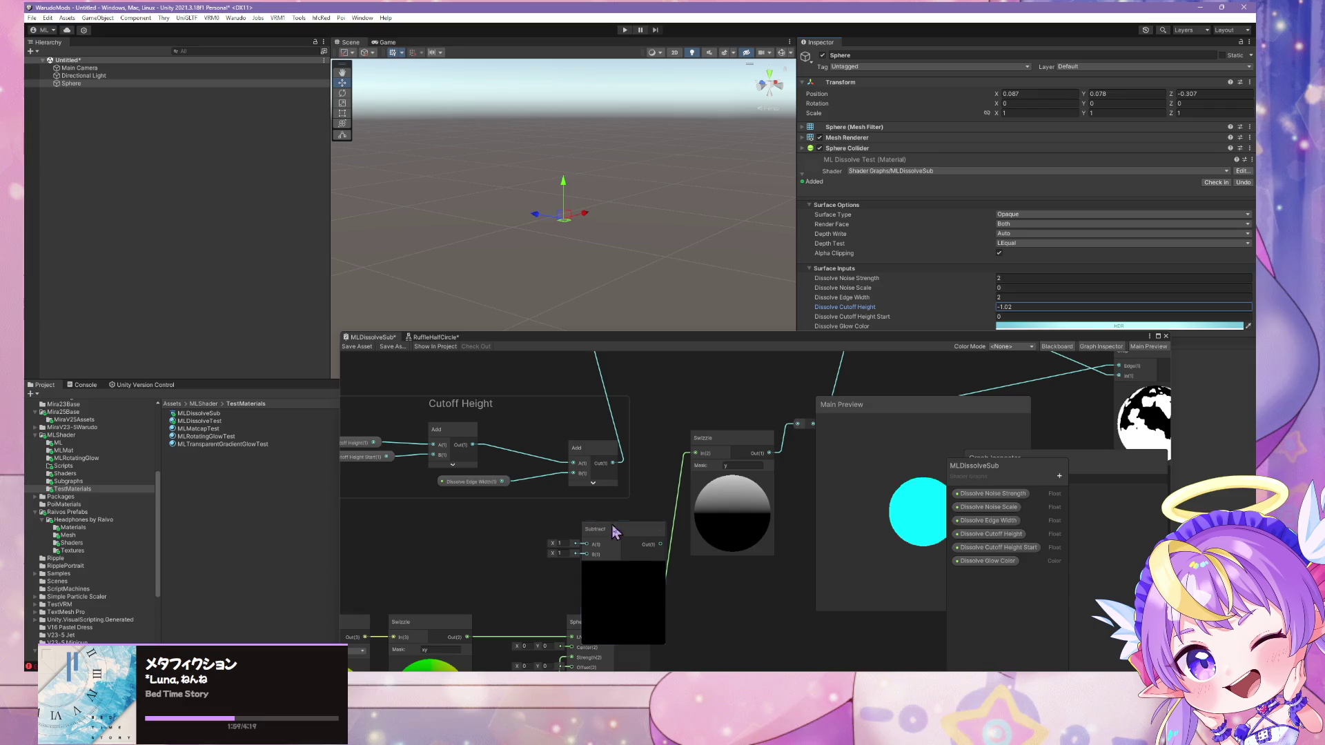
Place the Subtract node beside the Add node inside the Cutoff Height group
left_click(625, 566)
mouse_move(600, 535)
left_mouse_down()
mouse_move(573, 507)
mouse_move(587, 448)
left_mouse_up()
left_click(579, 468)
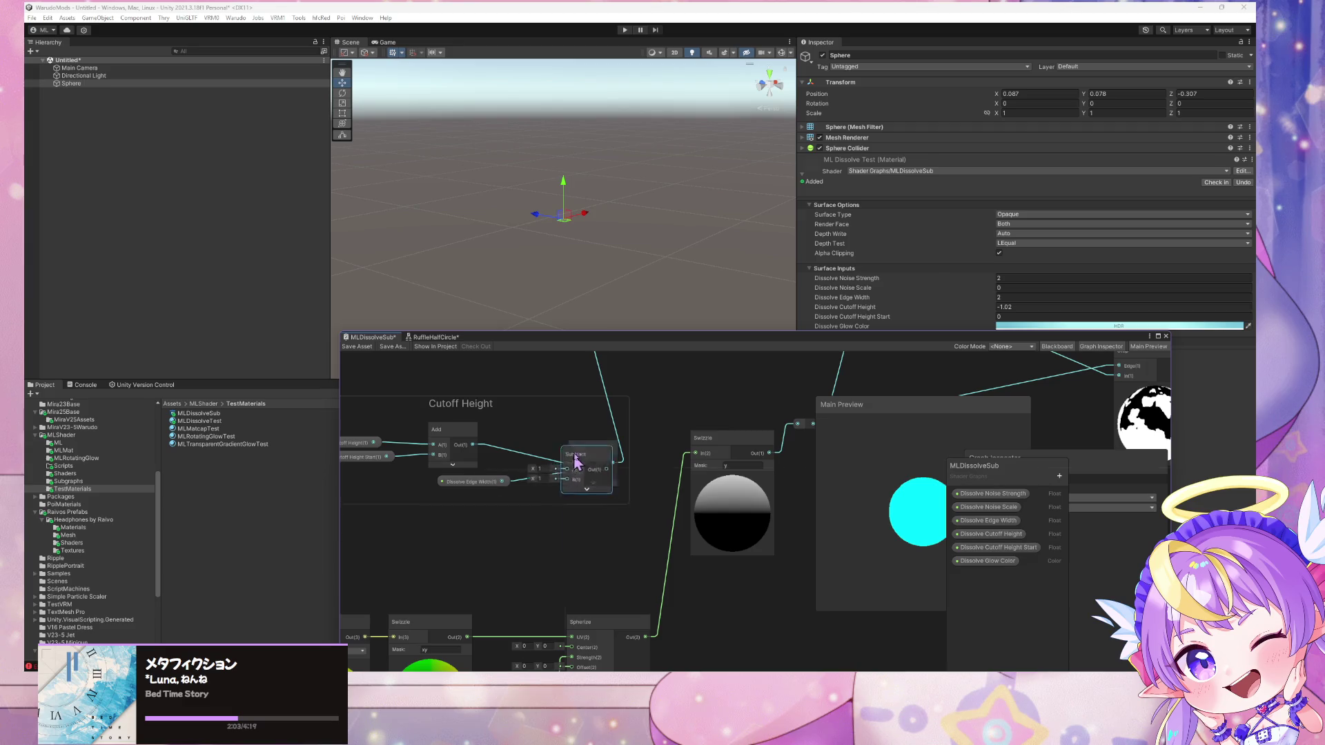
left_click_drag(510, 487, 571, 474)
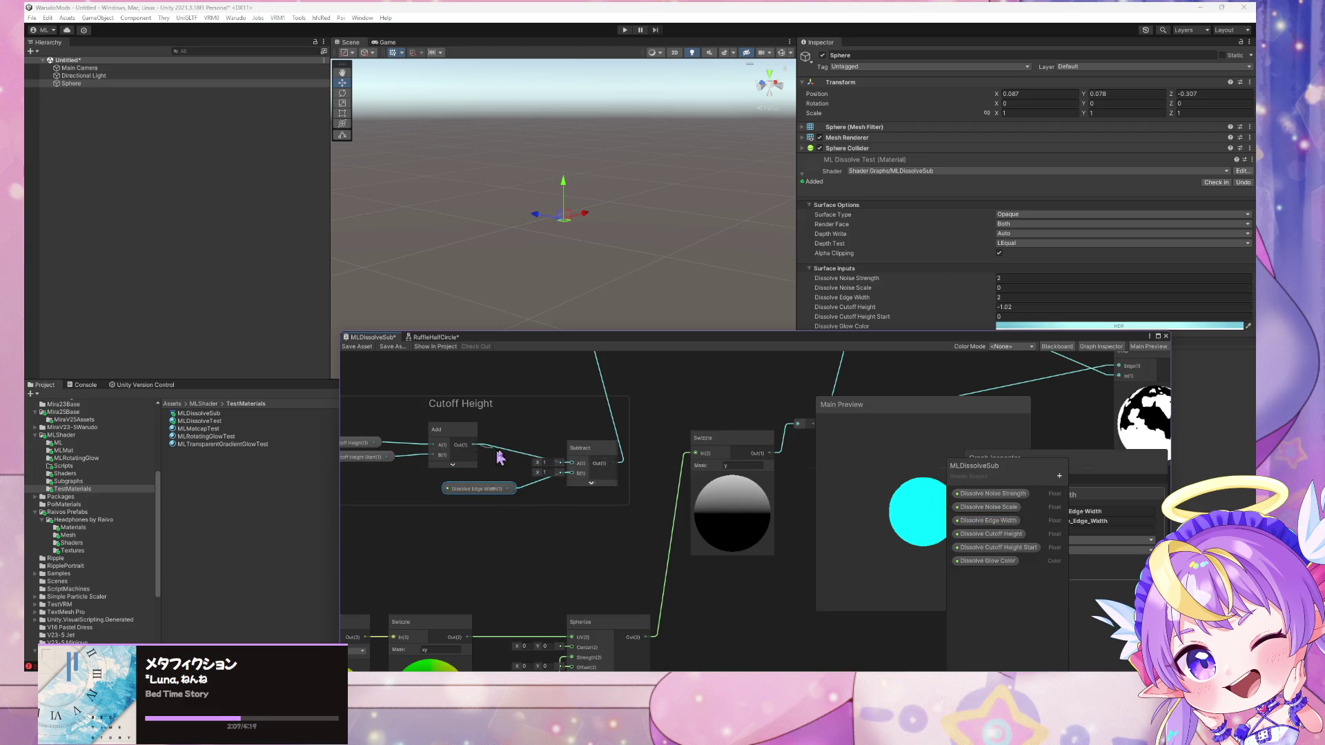
Add a reroute point on the wire leaving the group and delete the duplicate Subtract node
left_click(580, 449)
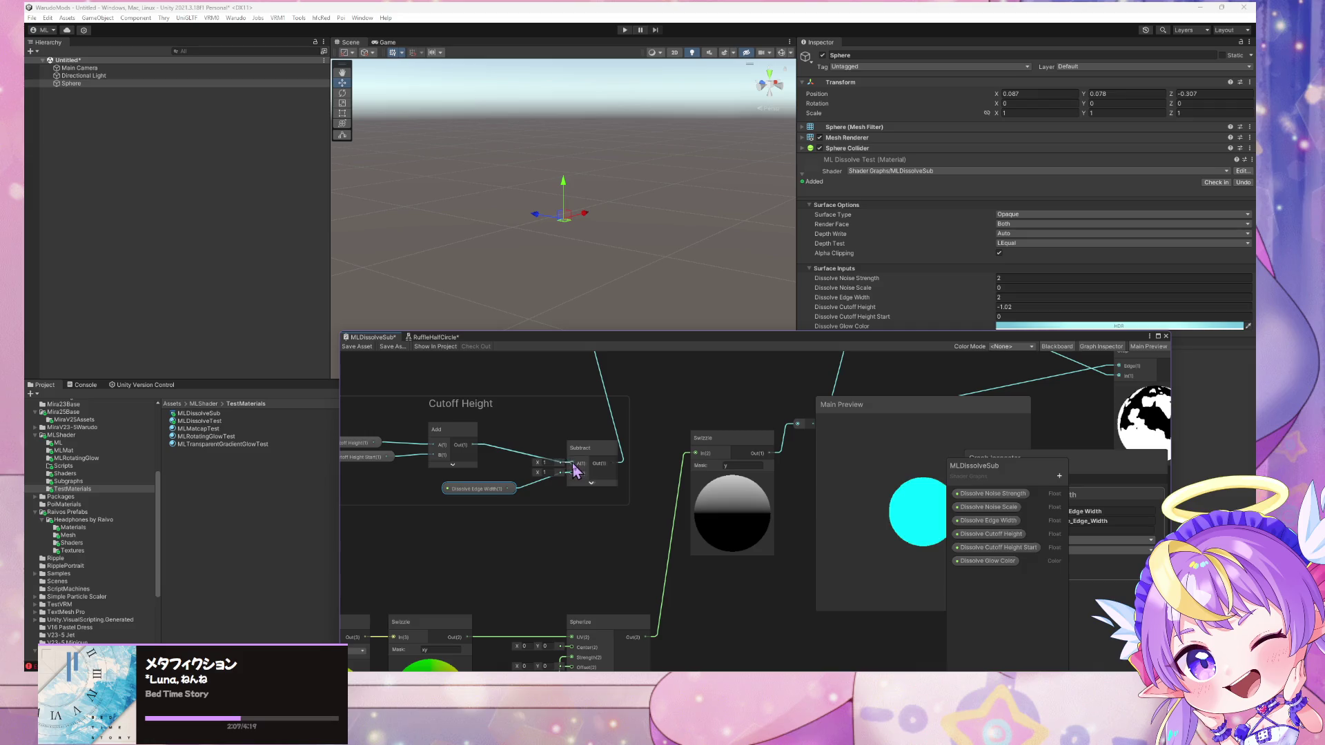
key("ctrl+d")
left_click(610, 407)
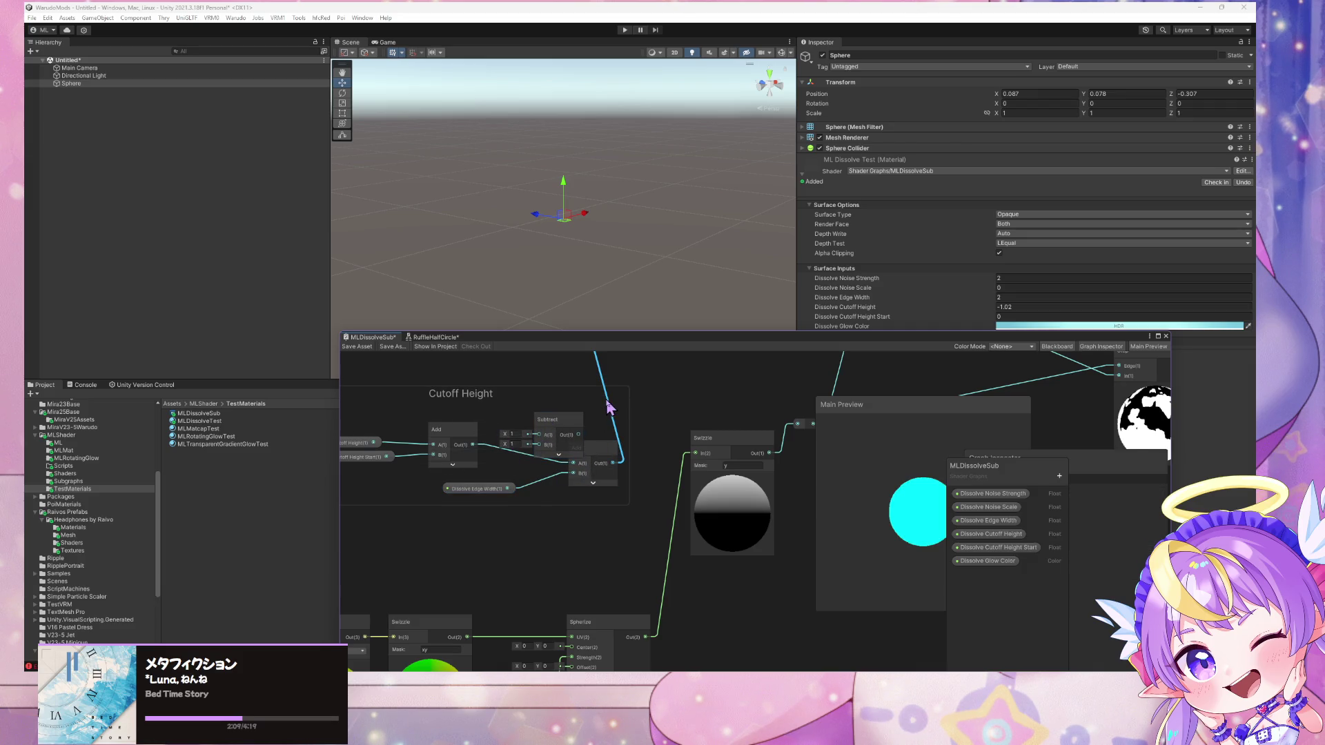
double_click(610, 407)
left_click(594, 467)
key("Delete")
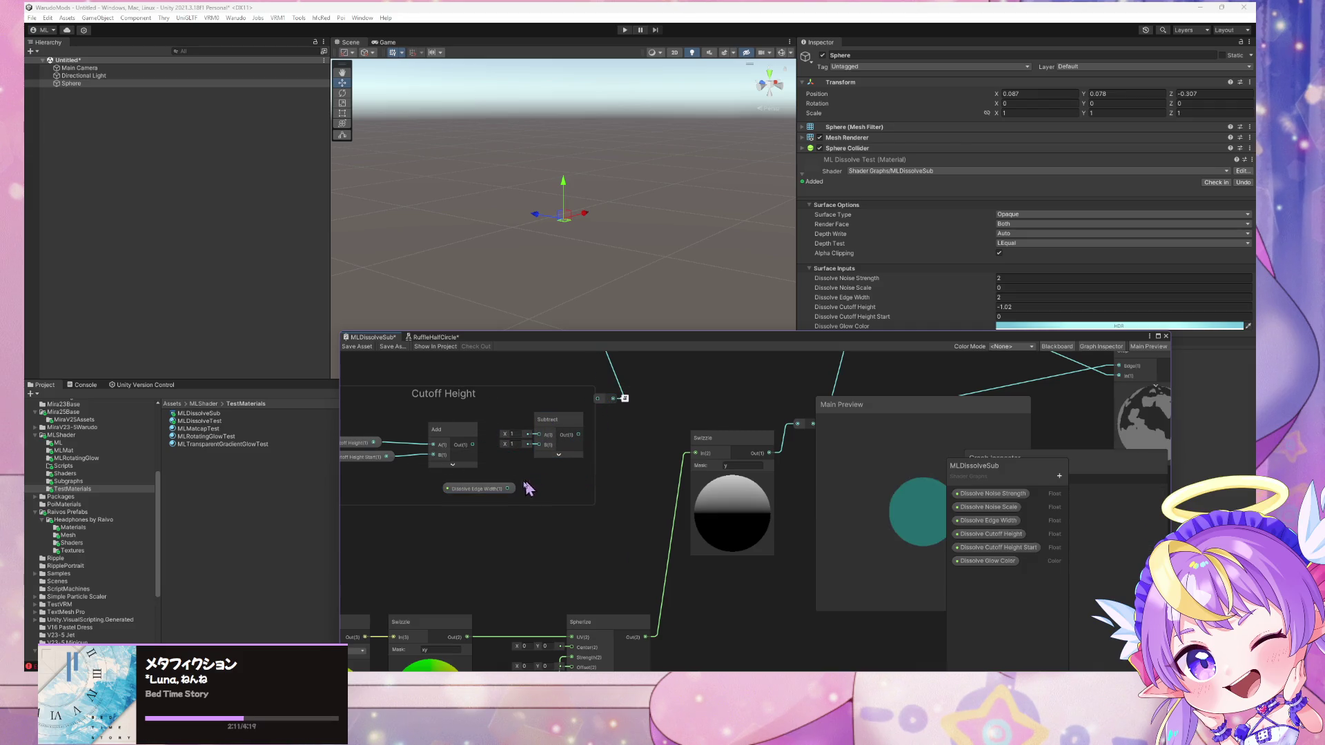
Wire Add into Subtract A and Edge Width into B, save, and set cutoff to 0
left_click_drag(541, 471, 539, 445)
mouse_move(449, 429)
left_mouse_down()
mouse_move(581, 439)
mouse_move(603, 409)
left_mouse_up()
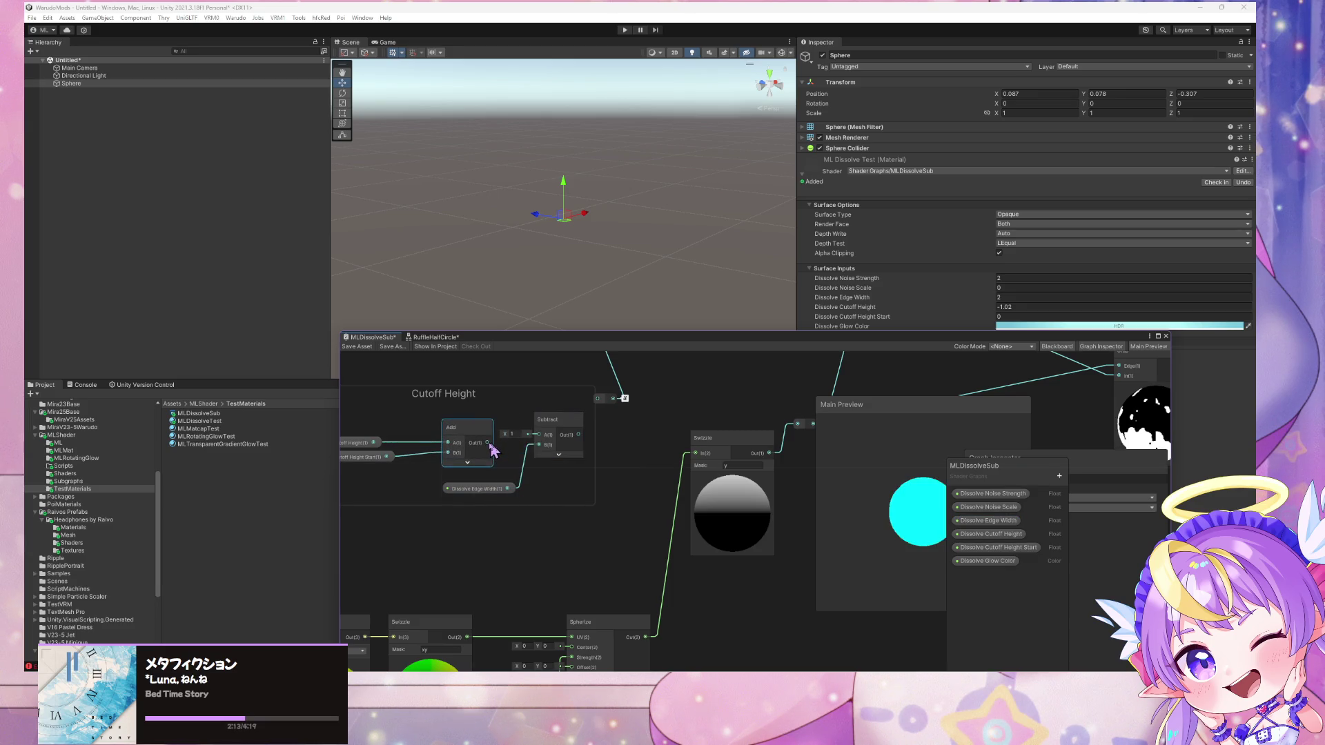
right_click(602, 408)
key("Escape")
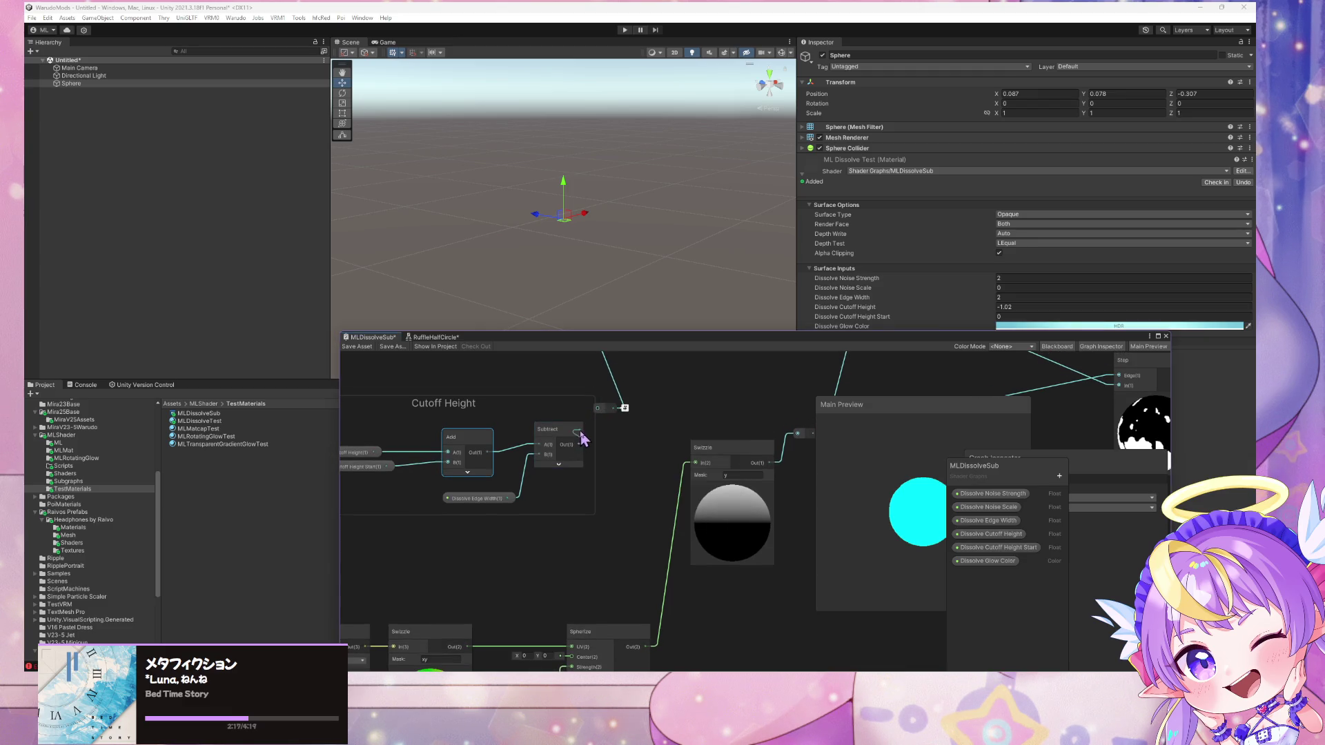
left_click(357, 346)
left_click_drag(992, 305, 951, 304)
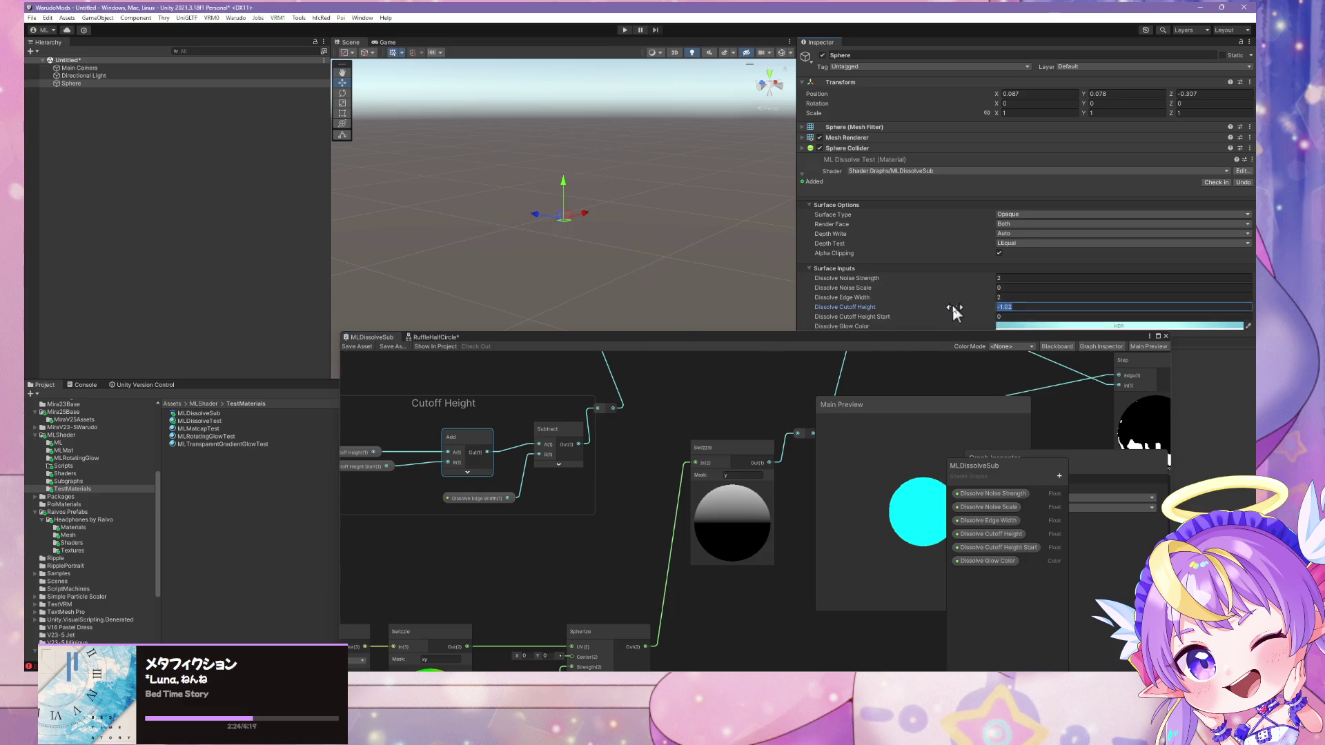
Raise Dissolve Cutoff Height from 0.15 up to 7.39 to reveal the sphere
type("0.15")
mouse_move(1010, 314)
left_mouse_down()
mouse_move(1100, 316)
mouse_move(1050, 310)
mouse_move(1101, 304)
left_mouse_up()
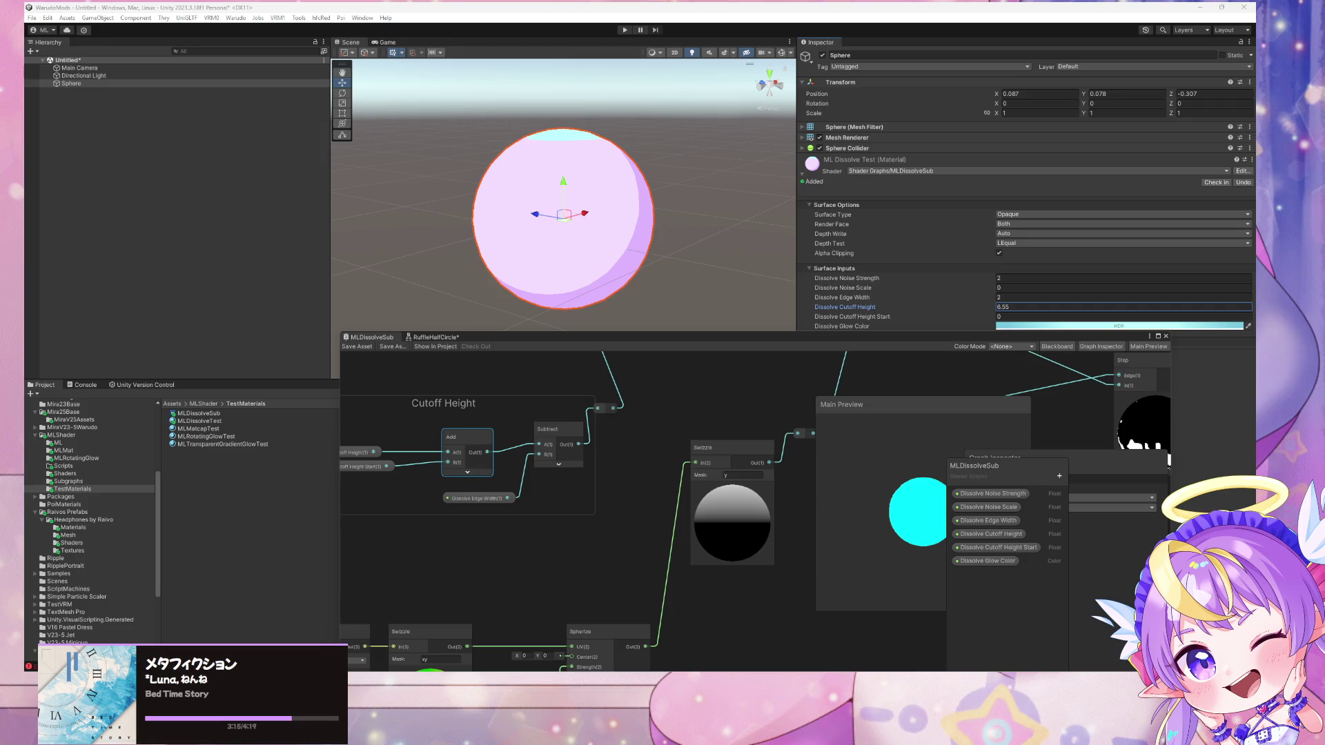
left_click_drag(977, 307, 993, 305)
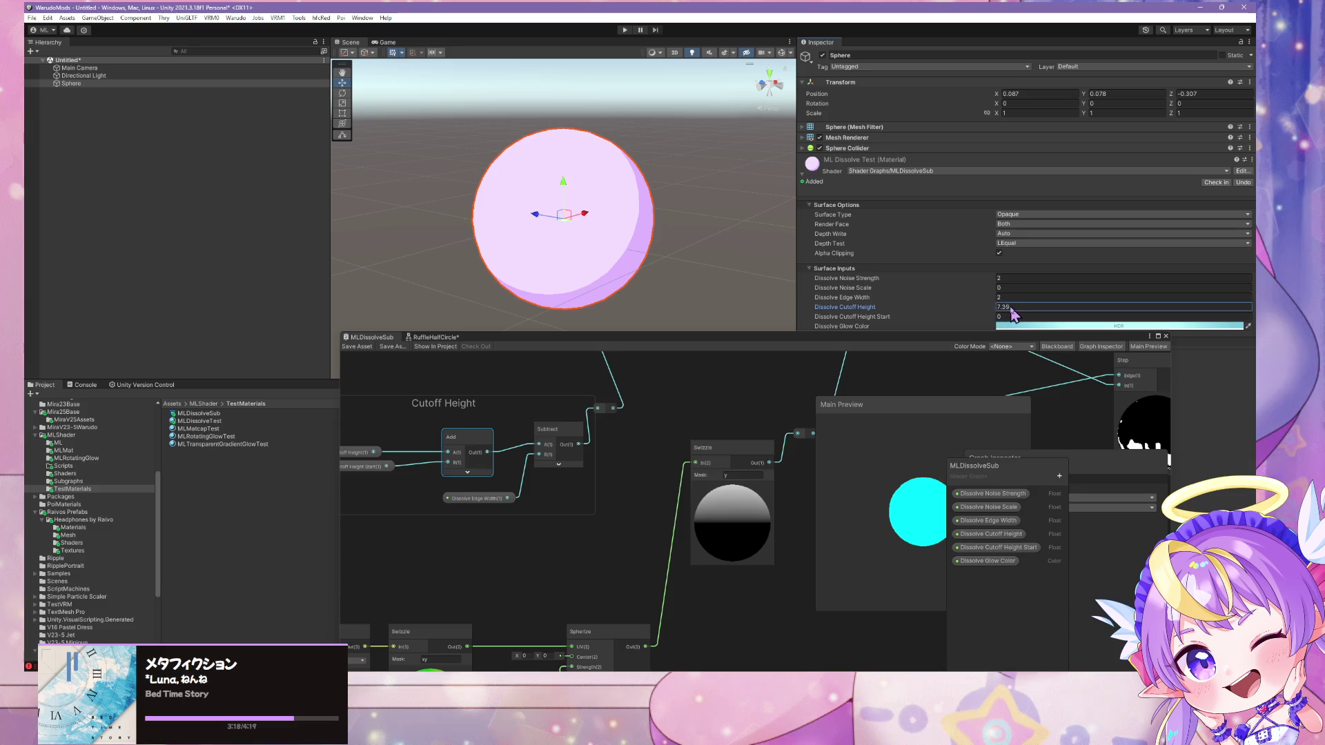
type("5")
key("BackSpace")
Enter 3.15 then settle cutoff at 3.43, and move Dissolve Edge Width above the Add node
type("0.01")
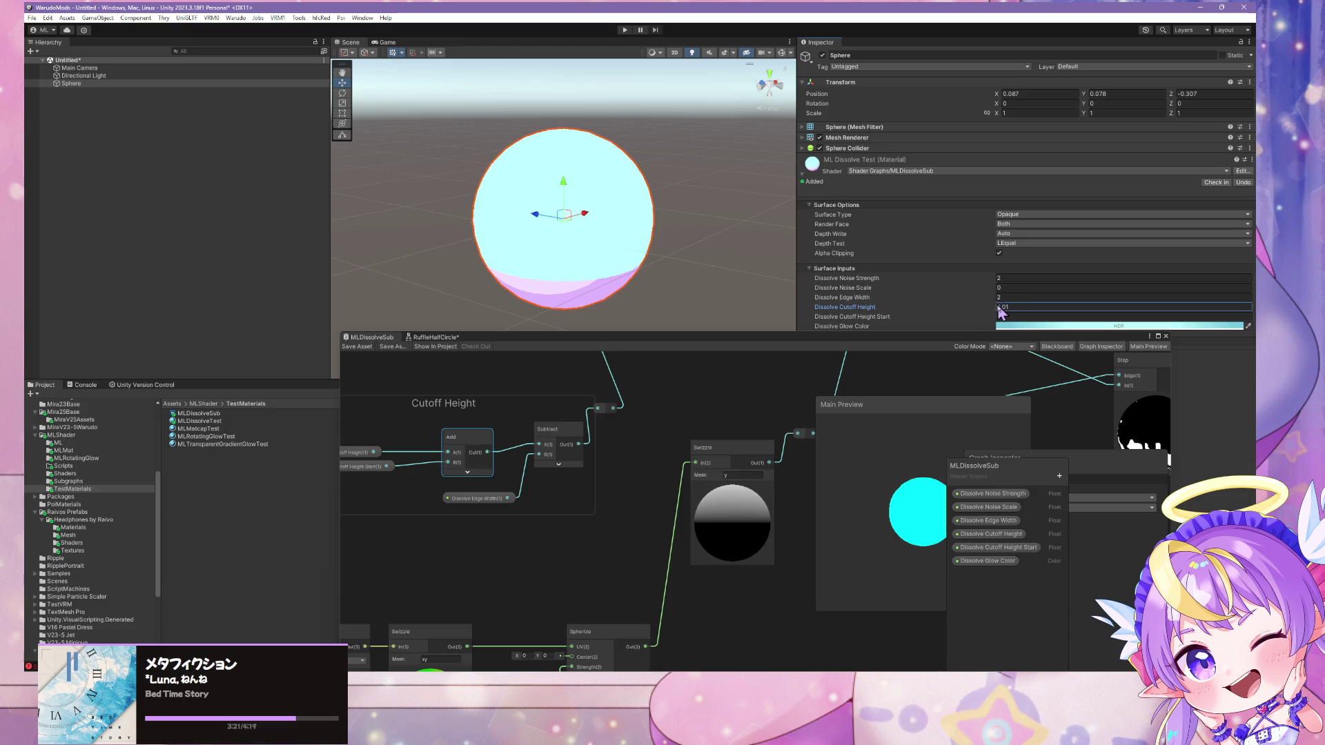
key("BackSpace")
key("BackSpace")
key("BackSpace")
type("3.15")
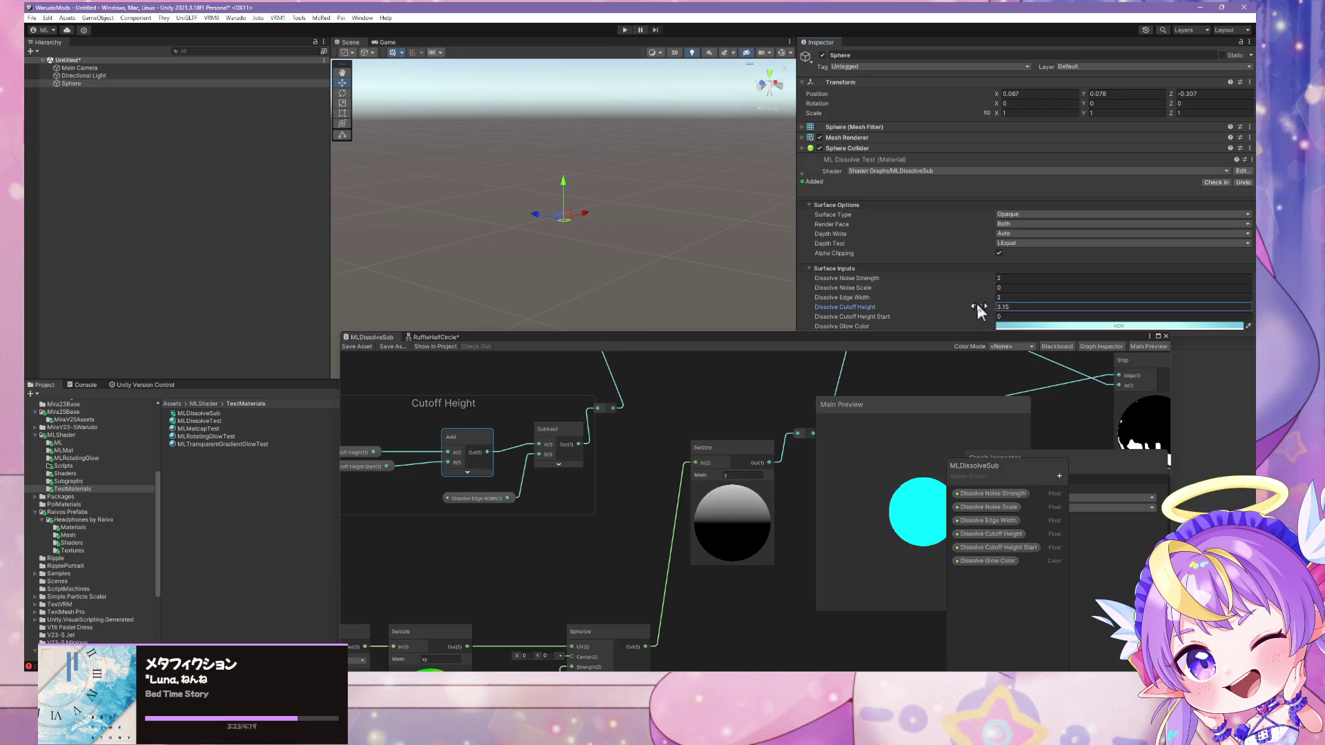
mouse_move(979, 310)
left_mouse_down()
mouse_move(1007, 314)
mouse_move(977, 301)
left_mouse_up()
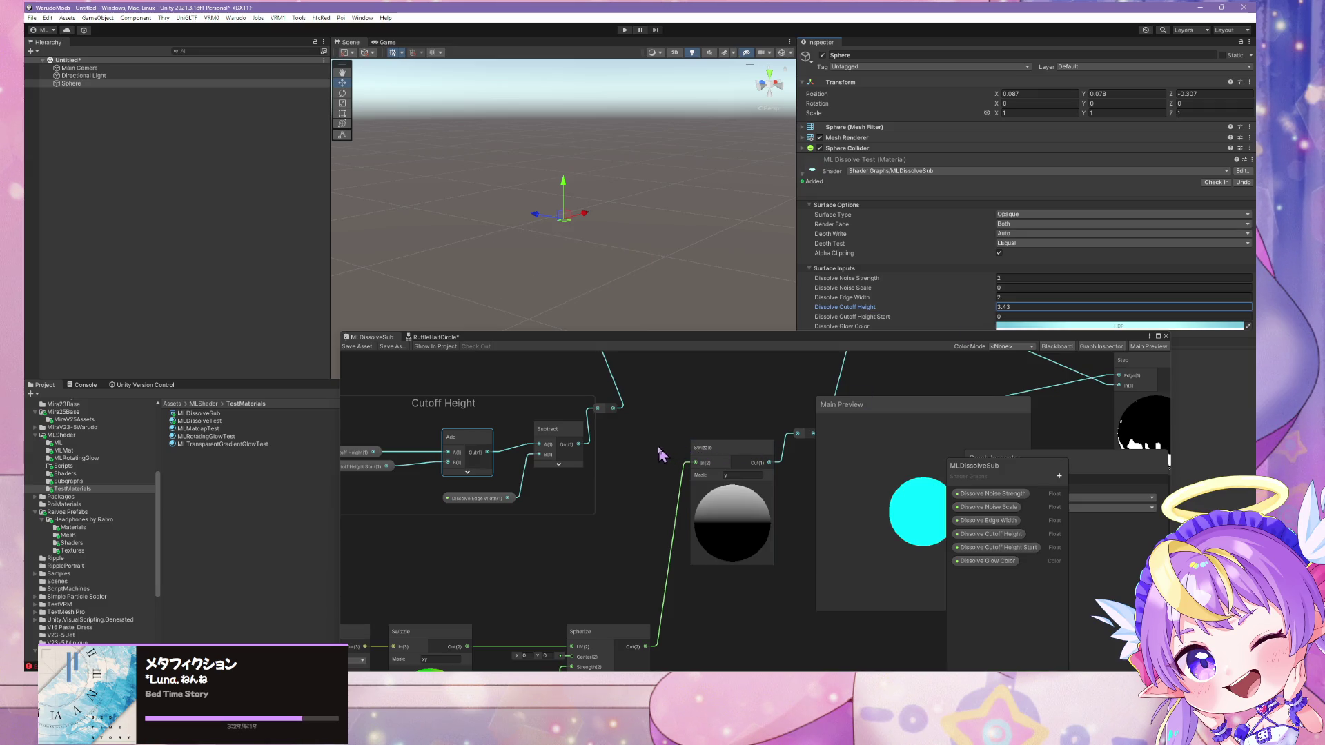
left_click_drag(489, 499, 471, 428)
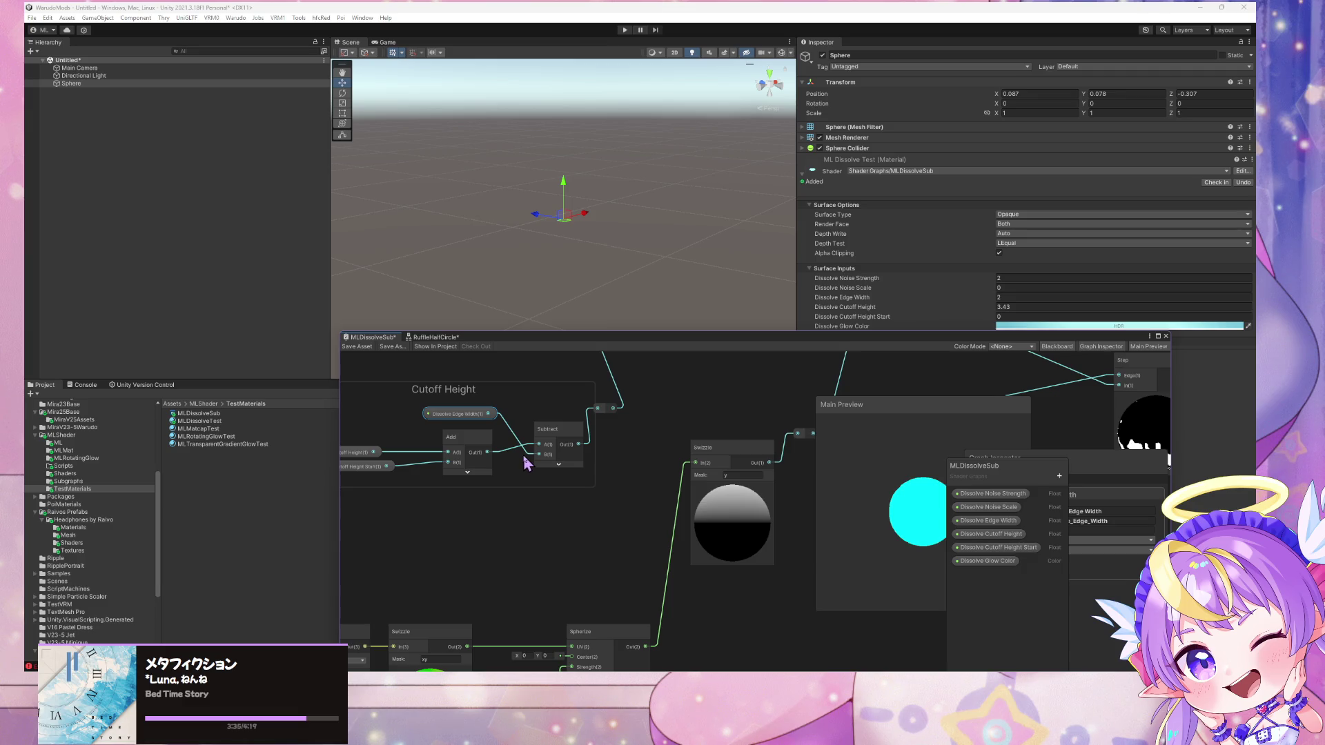
Save the shader graph and re-centre the scene view on the sphere
left_click(357, 346)
left_click(970, 309)
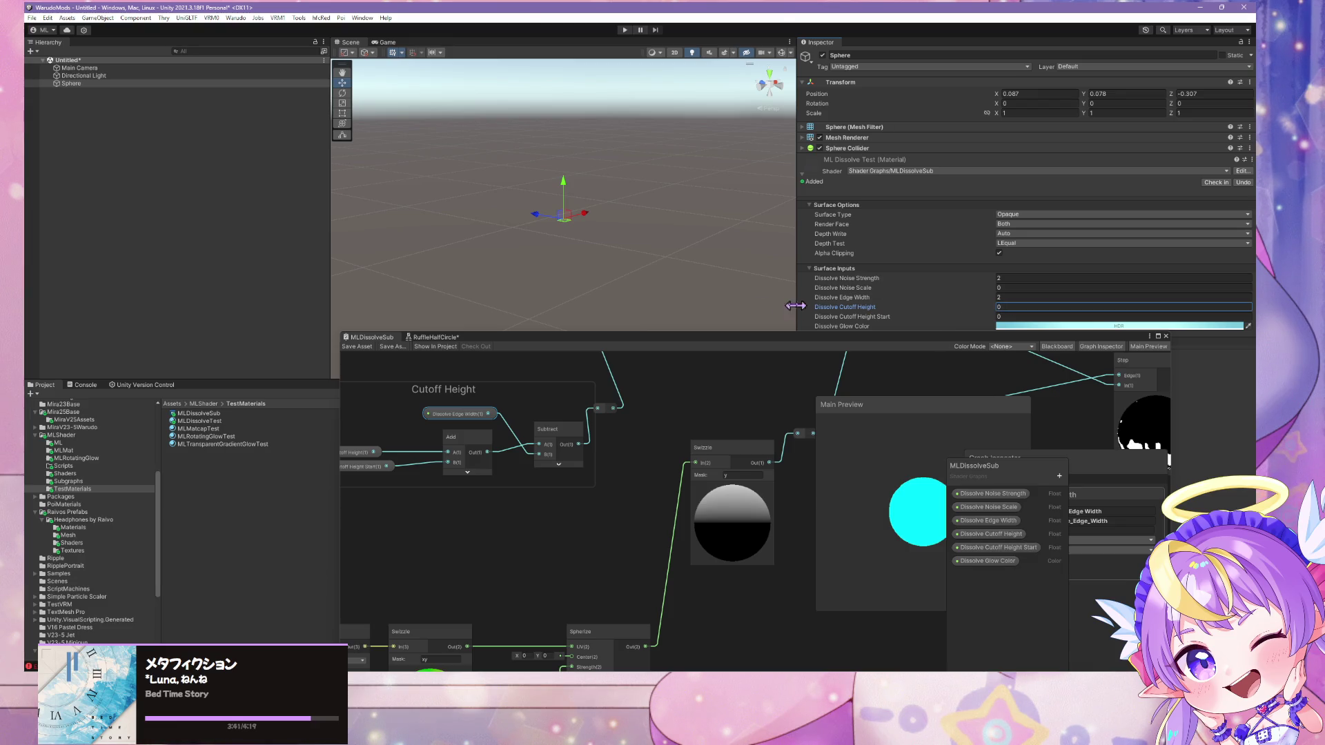
left_click_drag(593, 209, 622, 105)
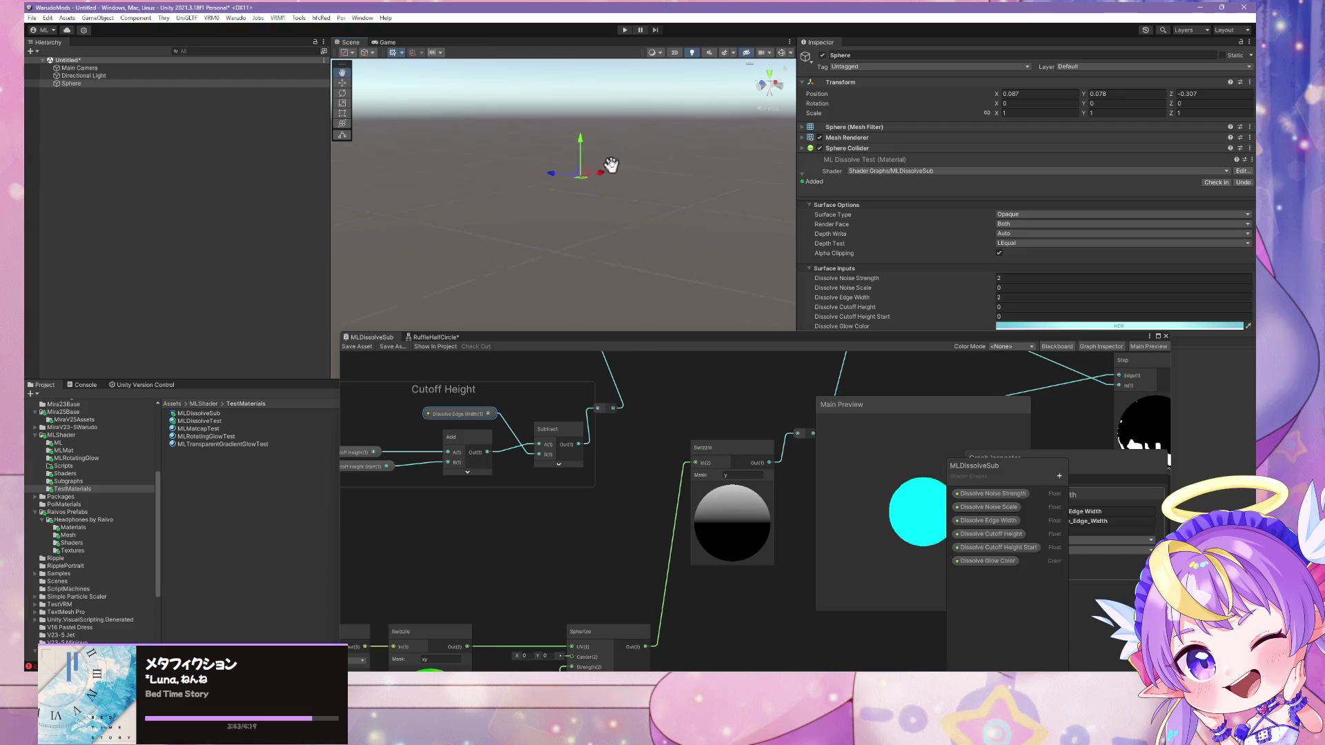
key("f")
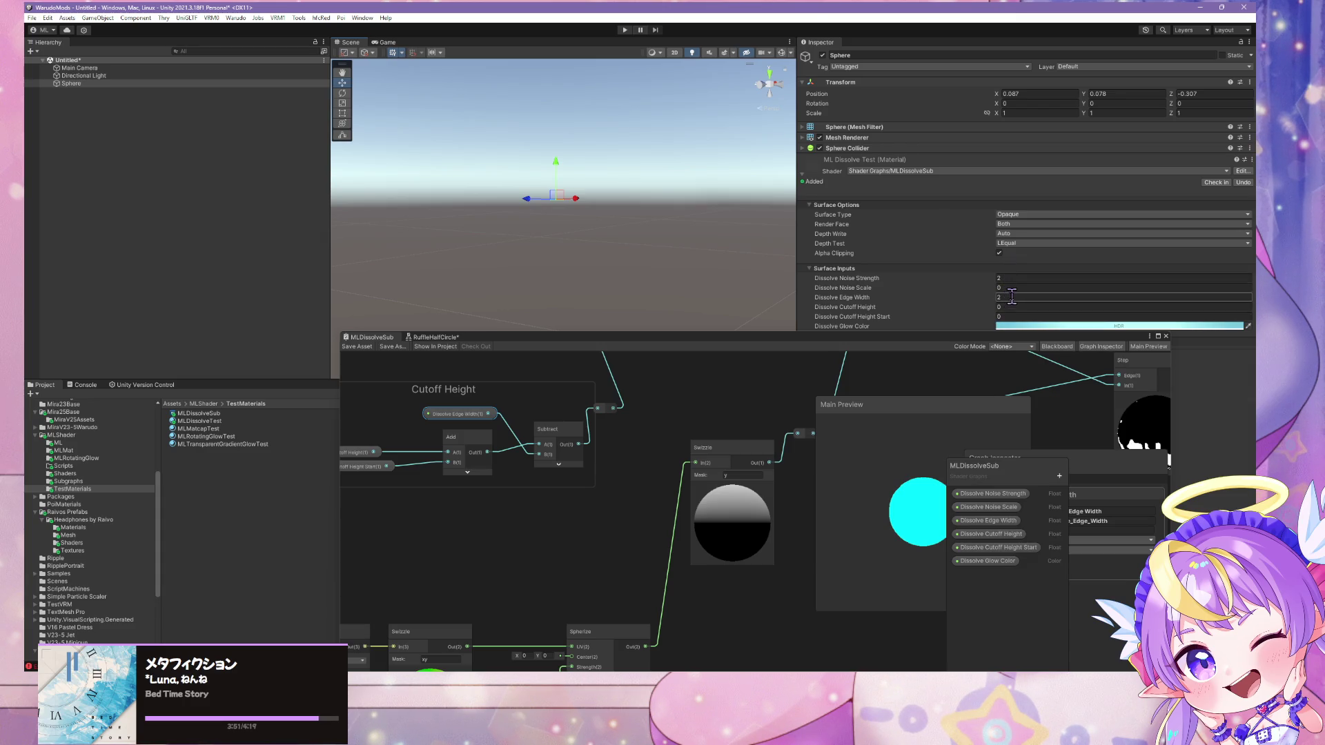
Set Dissolve Edge Width to 0.12 and Dissolve Cutoff Height to 1.97
left_click(1011, 295)
left_click(992, 307)
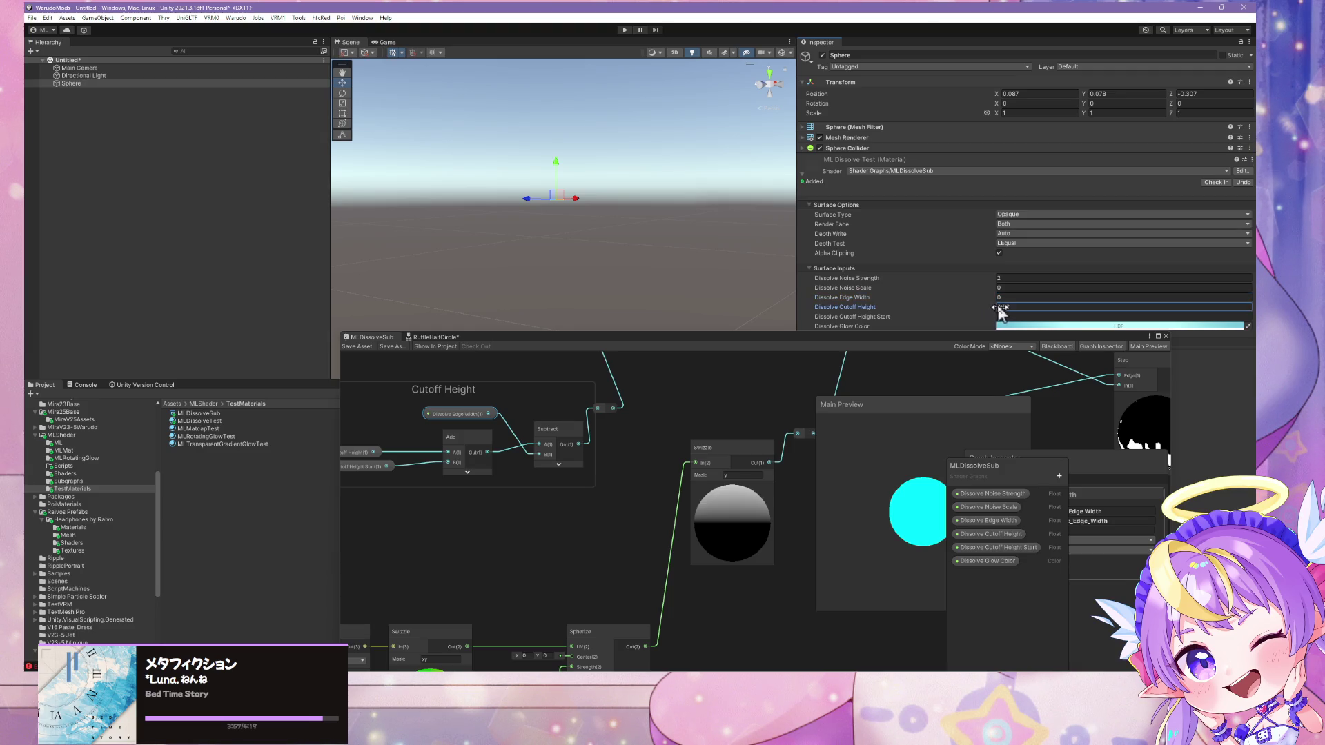
left_click_drag(999, 307, 1005, 301)
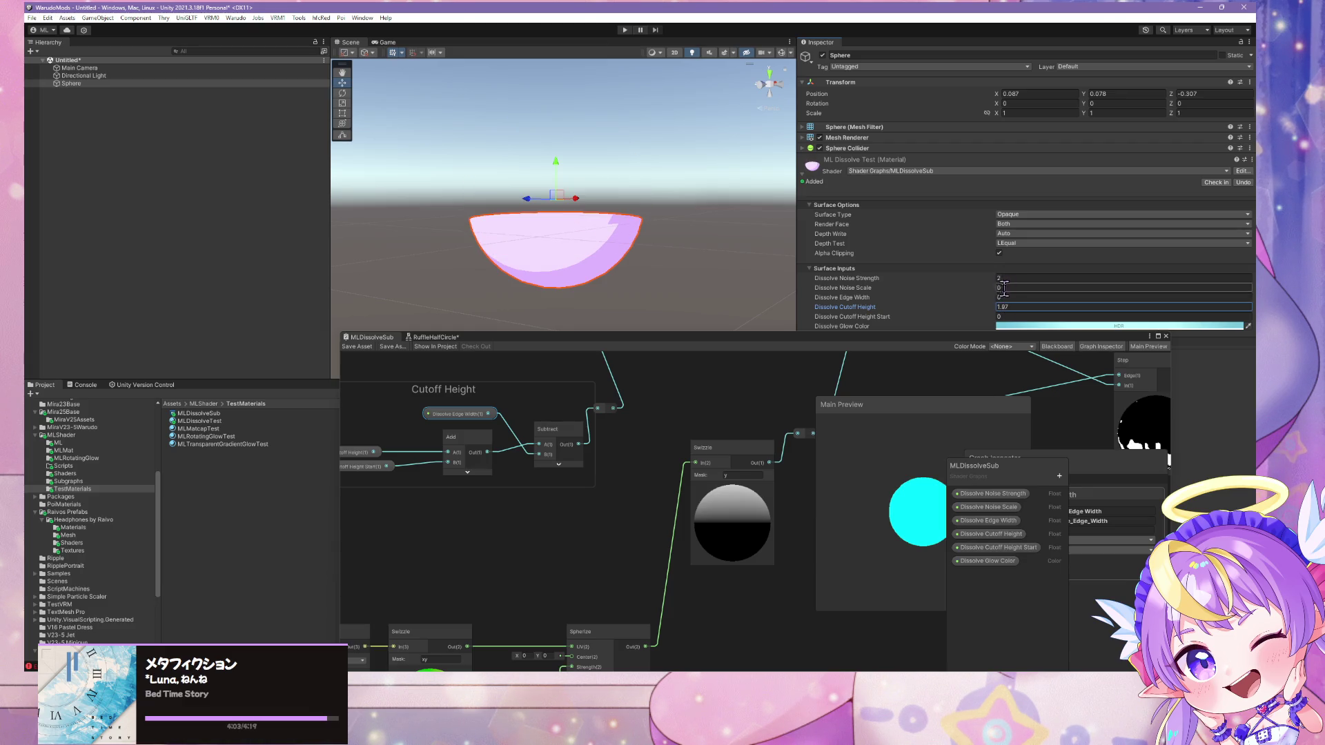
left_click_drag(992, 294, 1000, 292)
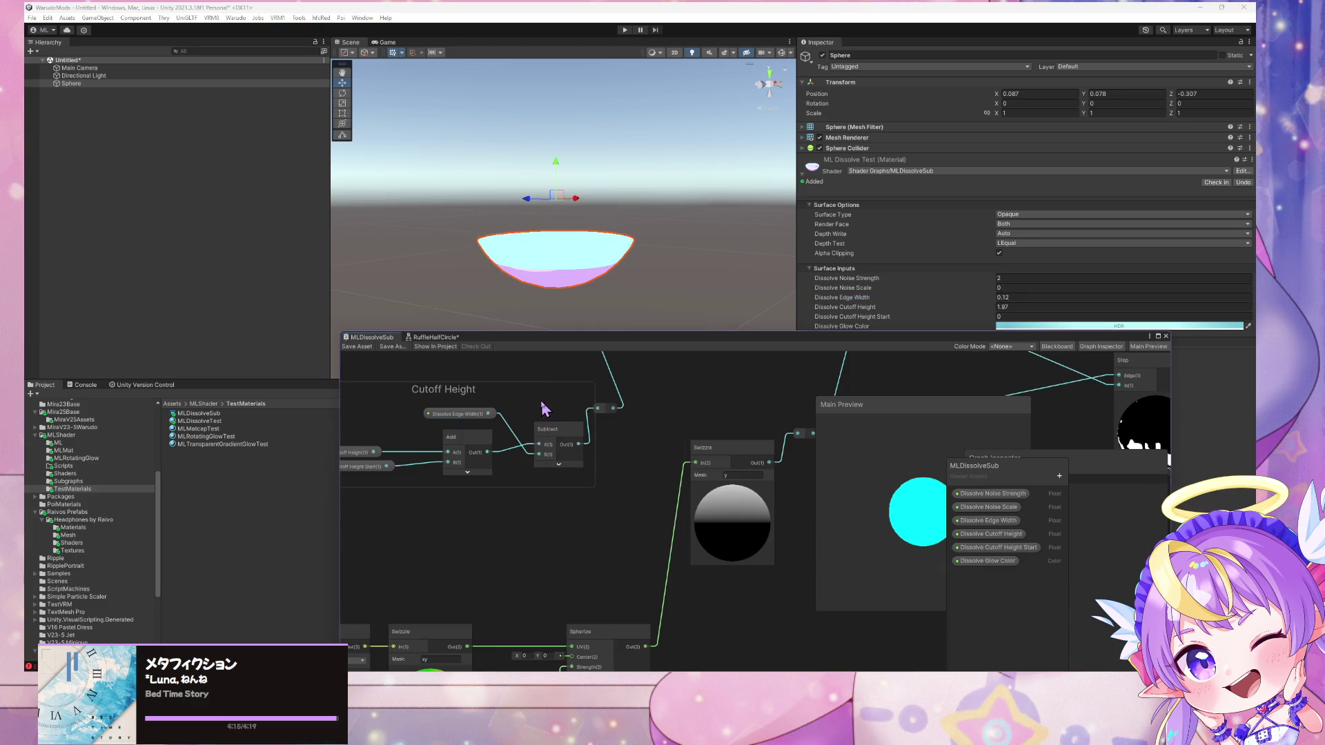
Add a Divide node and route Dissolve Edge Width through it into Subtract B
key("space")
type("divide")
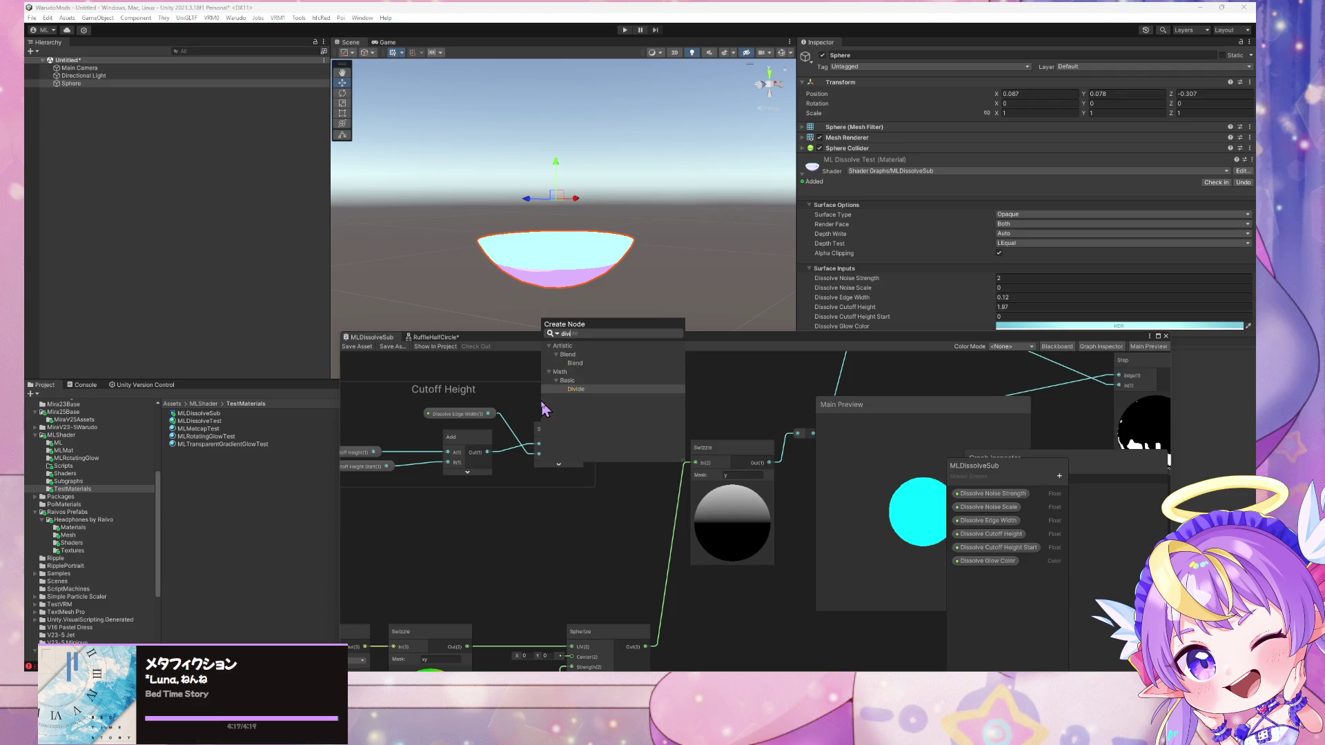
key("Return")
left_click(585, 457)
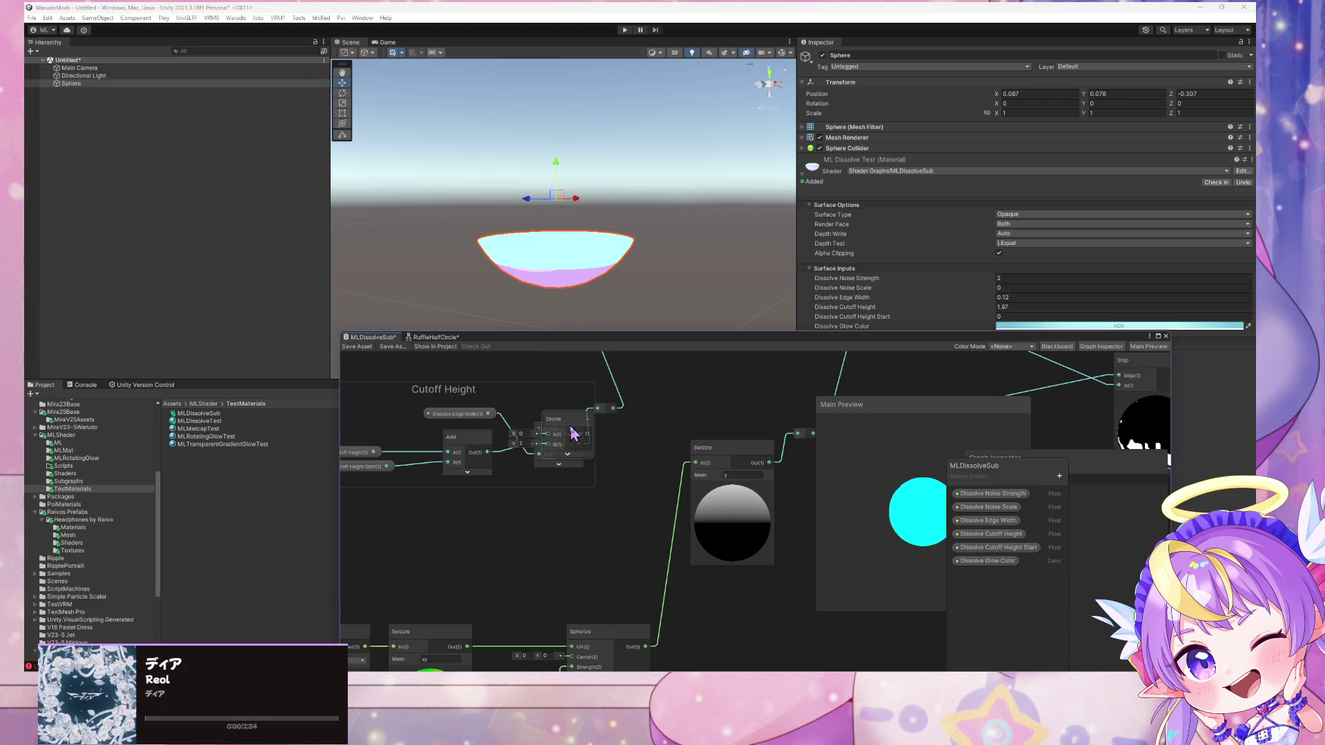
mouse_move(576, 434)
left_mouse_down()
mouse_move(452, 442)
mouse_move(512, 436)
left_mouse_up()
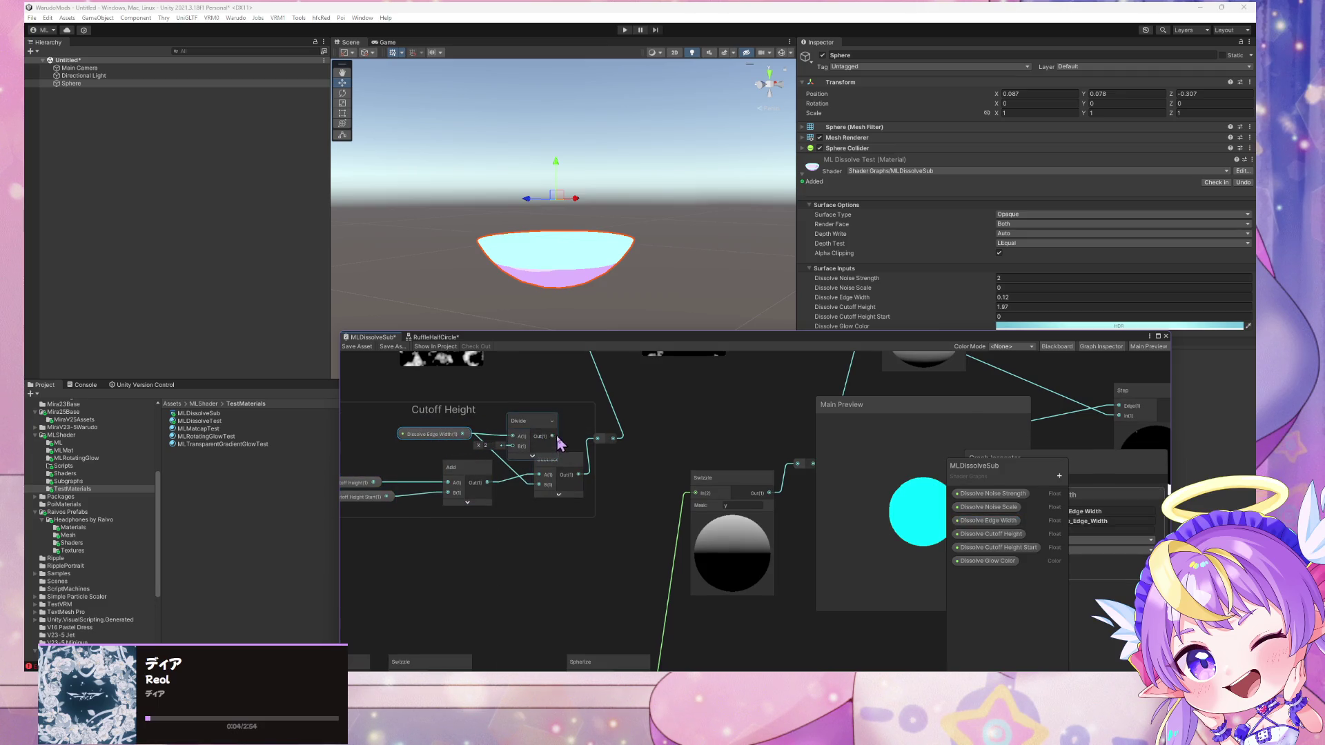
mouse_move(540, 485)
left_mouse_down()
mouse_move(555, 440)
mouse_move(519, 424)
mouse_move(416, 433)
left_mouse_up()
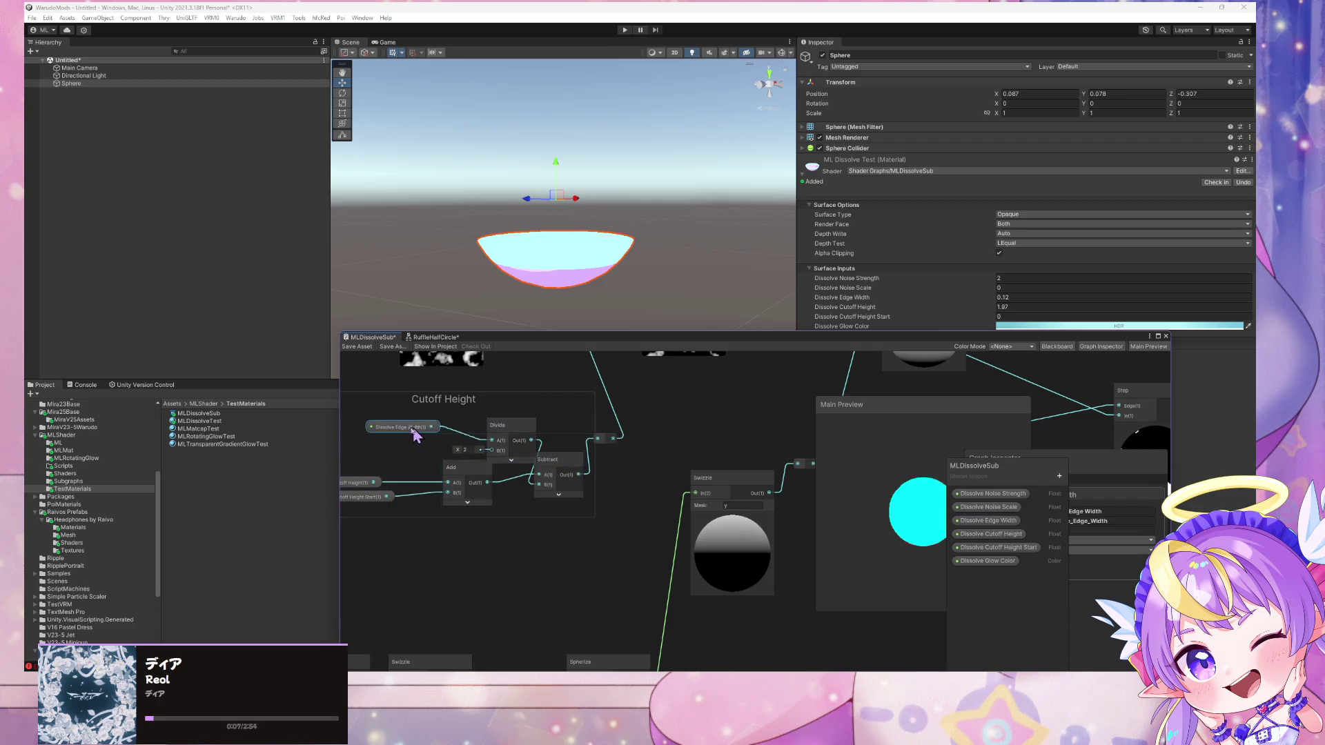
Tidy the Subtract, reroute point and Add node positions, then save the graph
left_click_drag(579, 459, 599, 467)
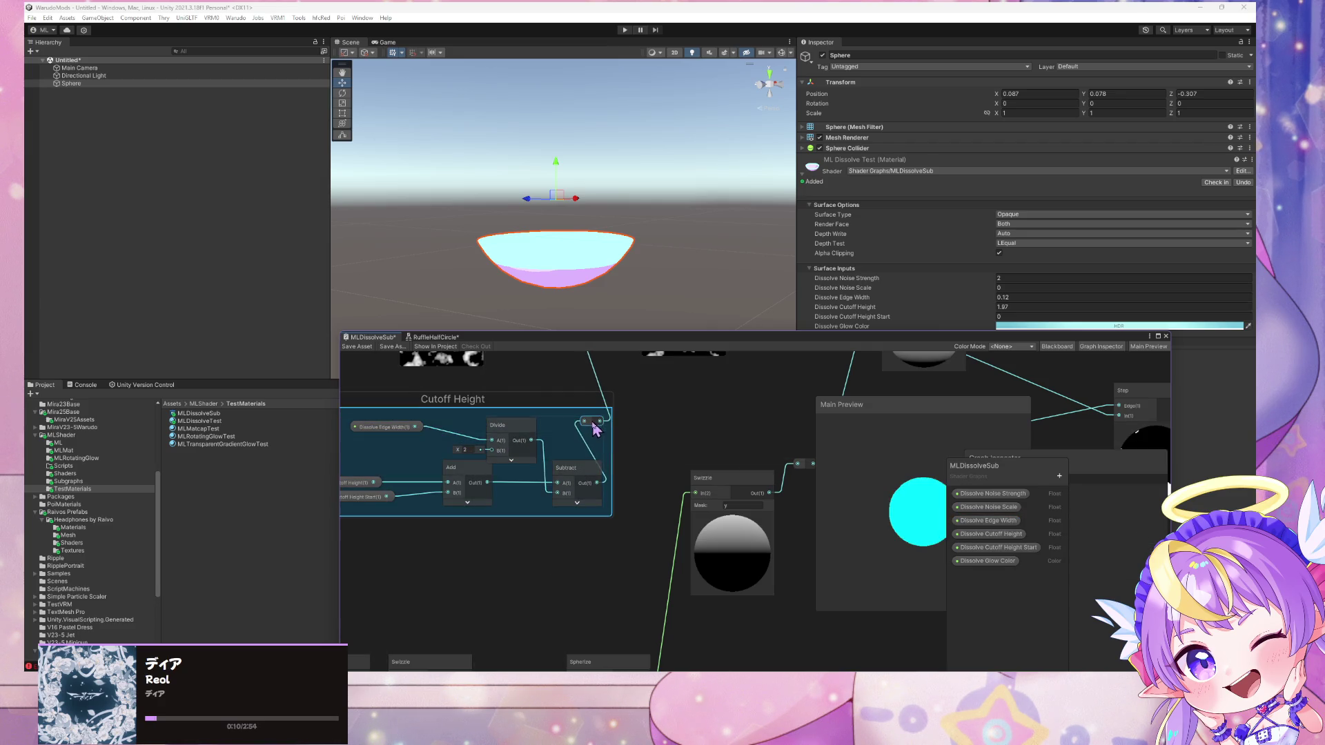
left_click_drag(595, 428, 644, 431)
left_click_drag(461, 476, 457, 497)
left_click(356, 346)
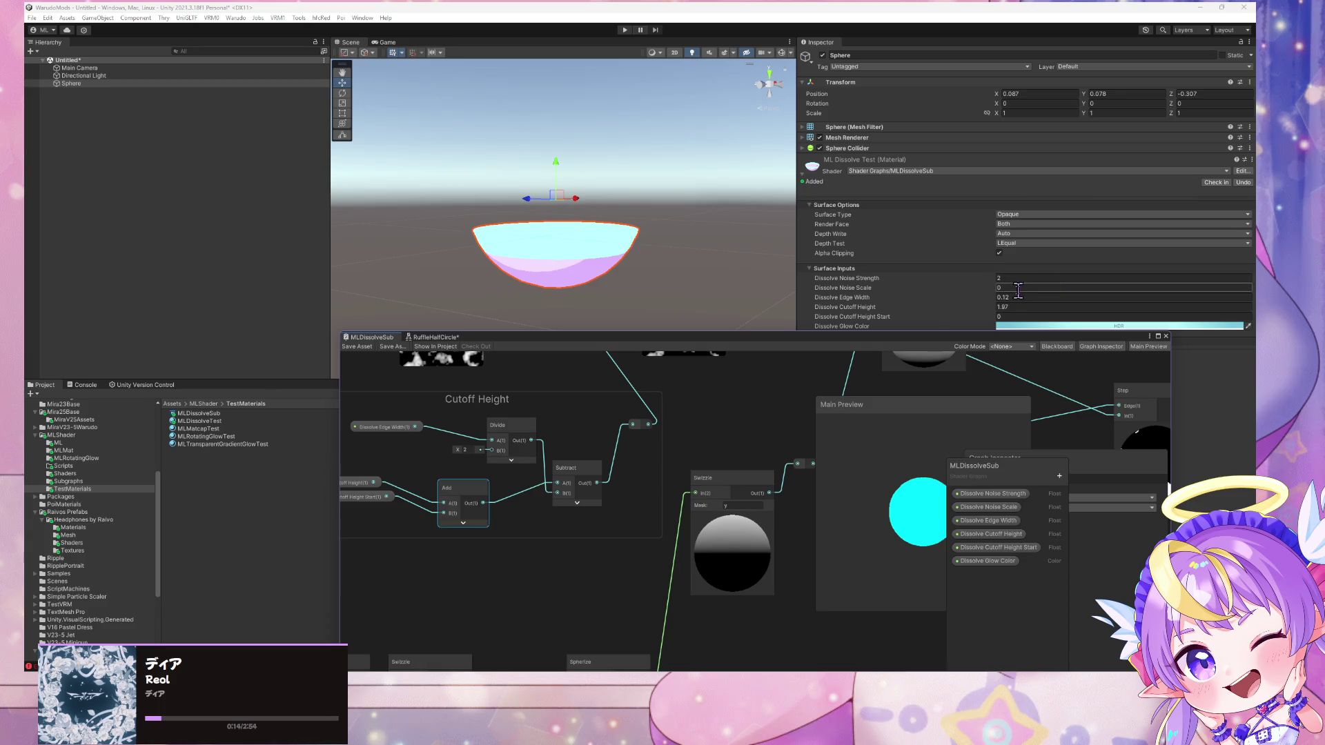
Raise Dissolve Edge Width to 0.34
left_click(992, 296)
type("0.01")
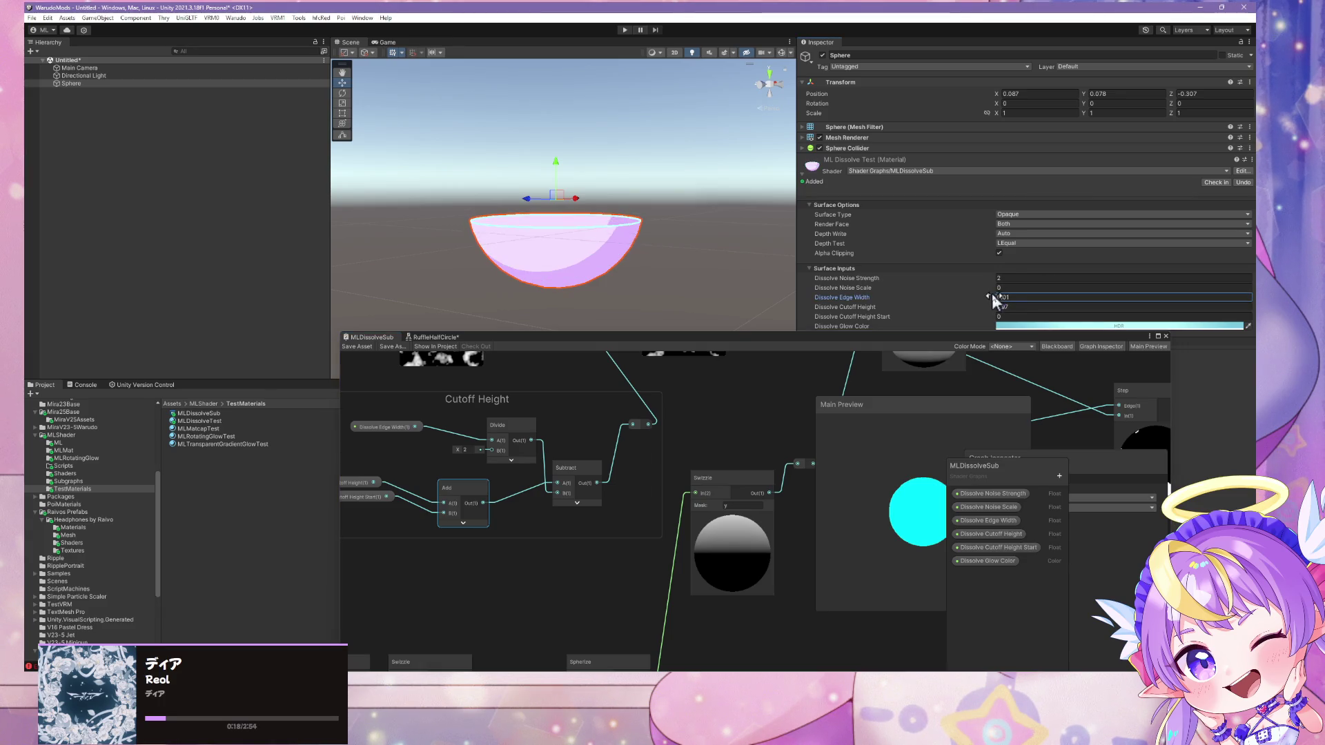
left_click_drag(992, 293, 989, 309)
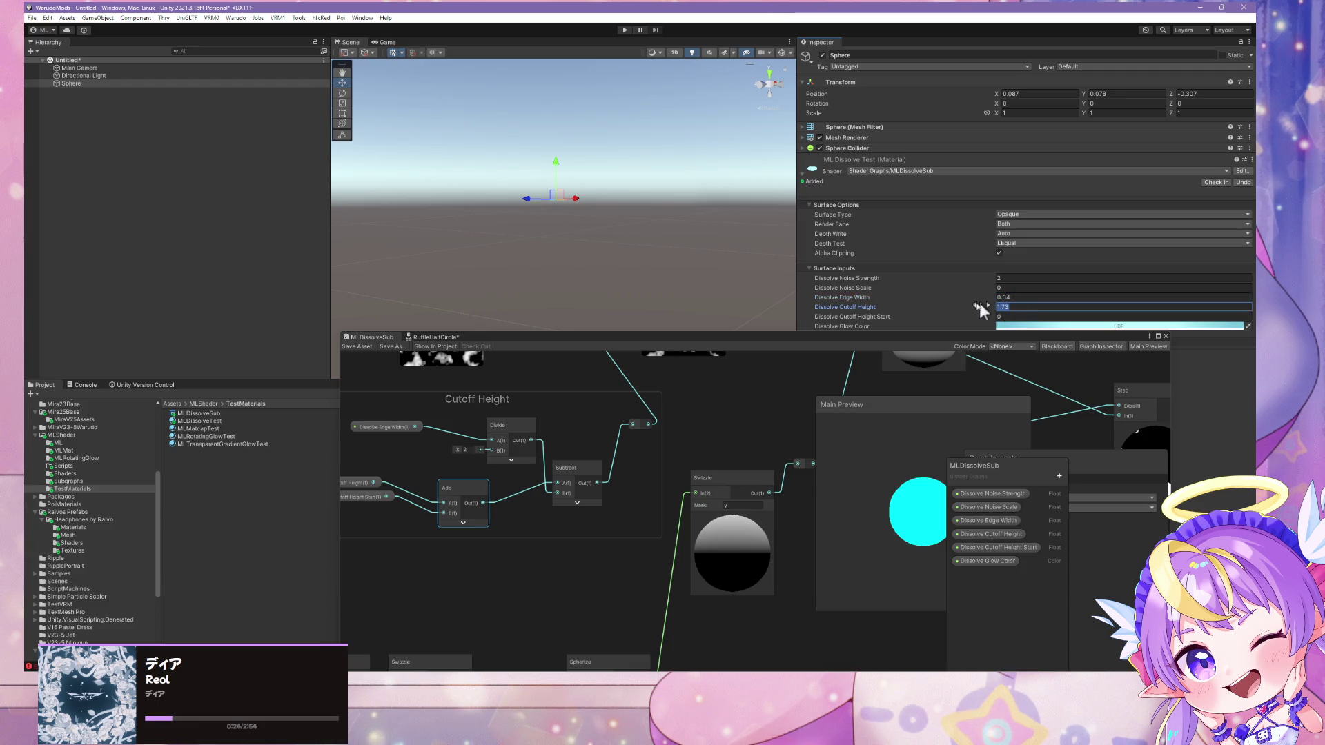
Raise cutoff from 0 to show the bowl, then set Dissolve Noise Scale to 40
type("0.96")
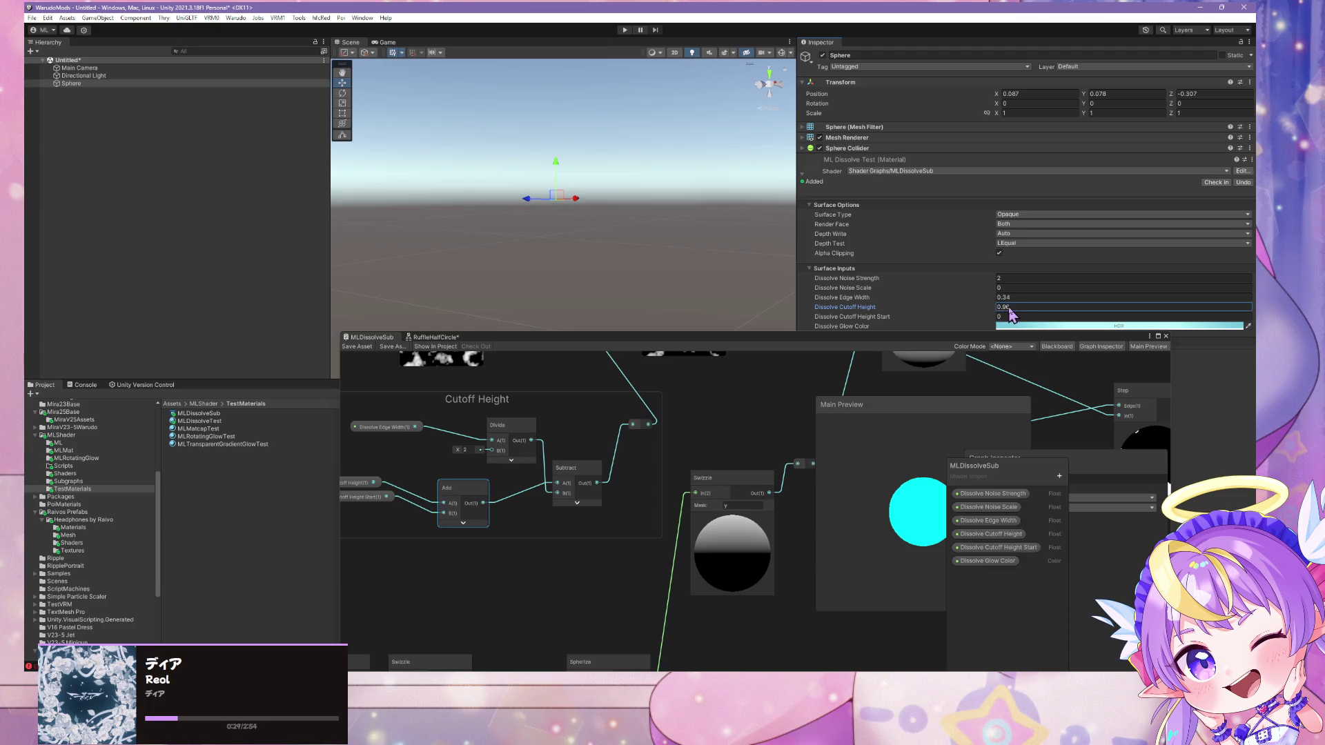
mouse_move(1011, 315)
left_mouse_down()
mouse_move(1038, 314)
mouse_move(1007, 288)
left_mouse_up()
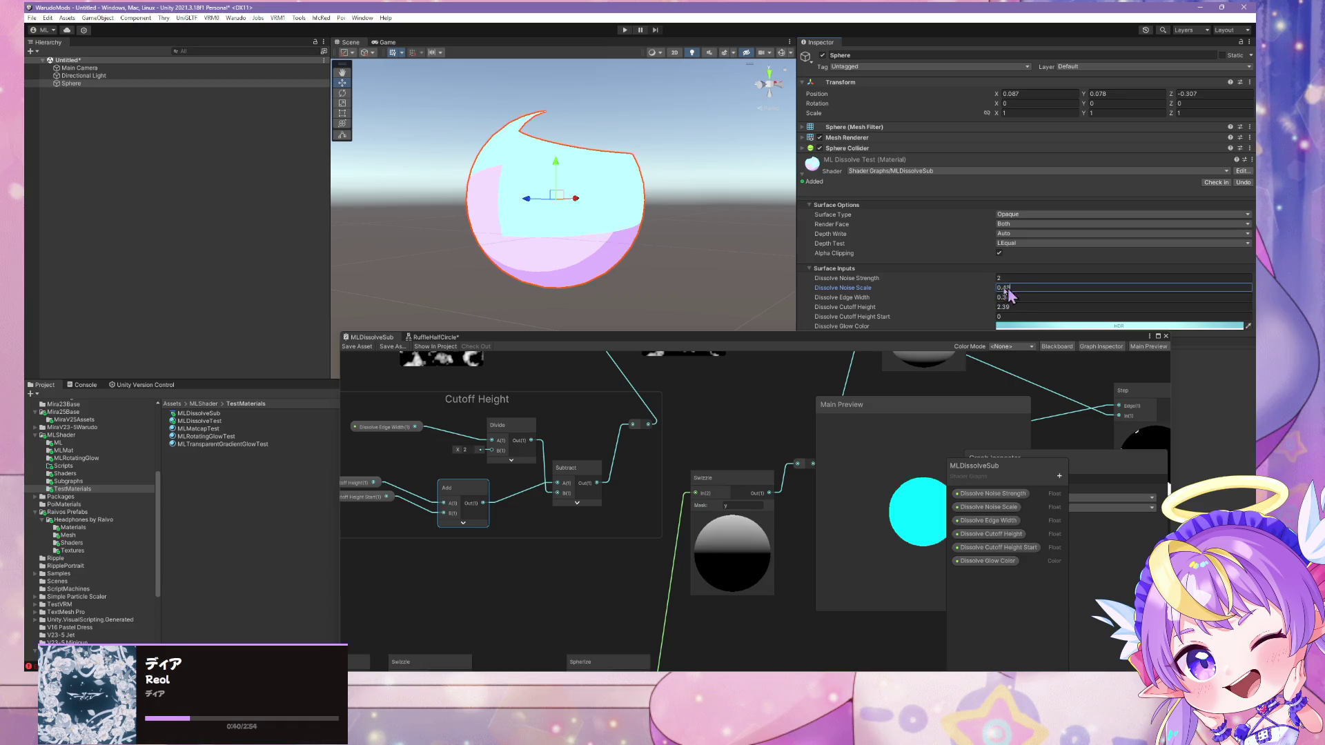
type("40")
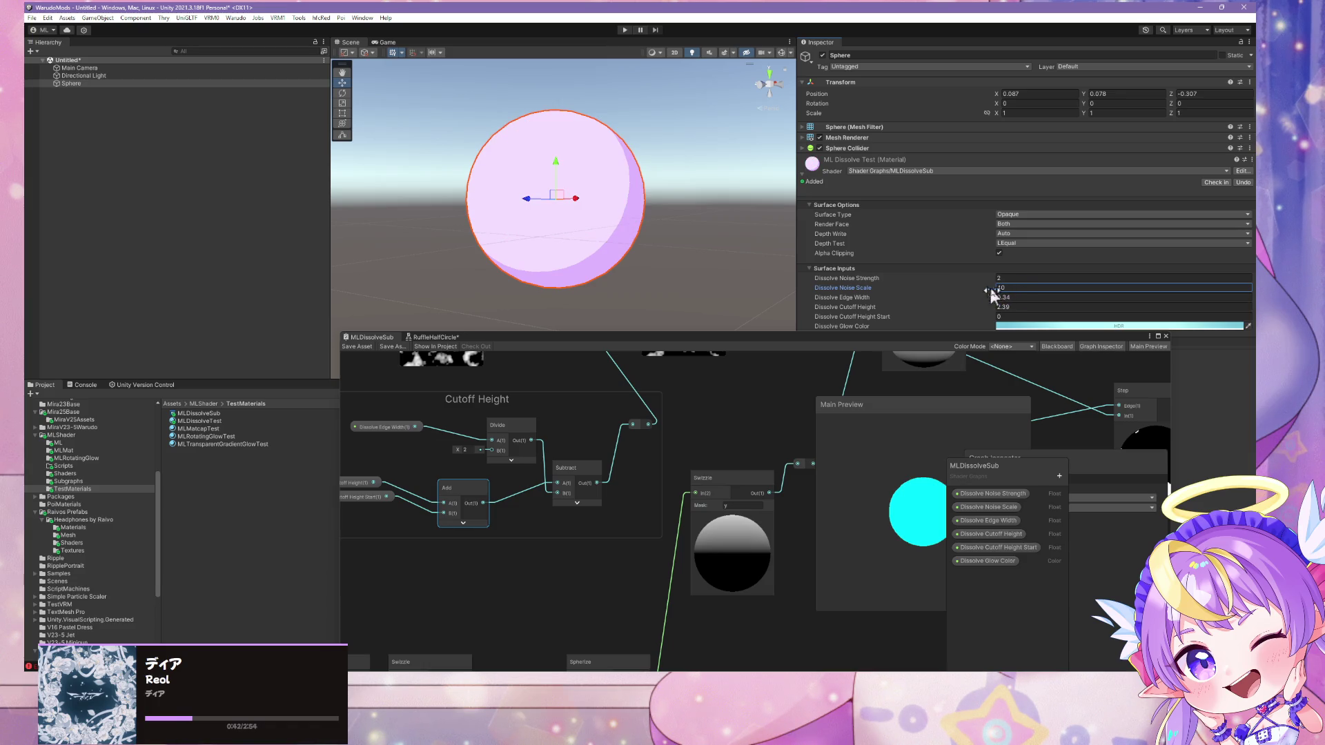
left_click(993, 308)
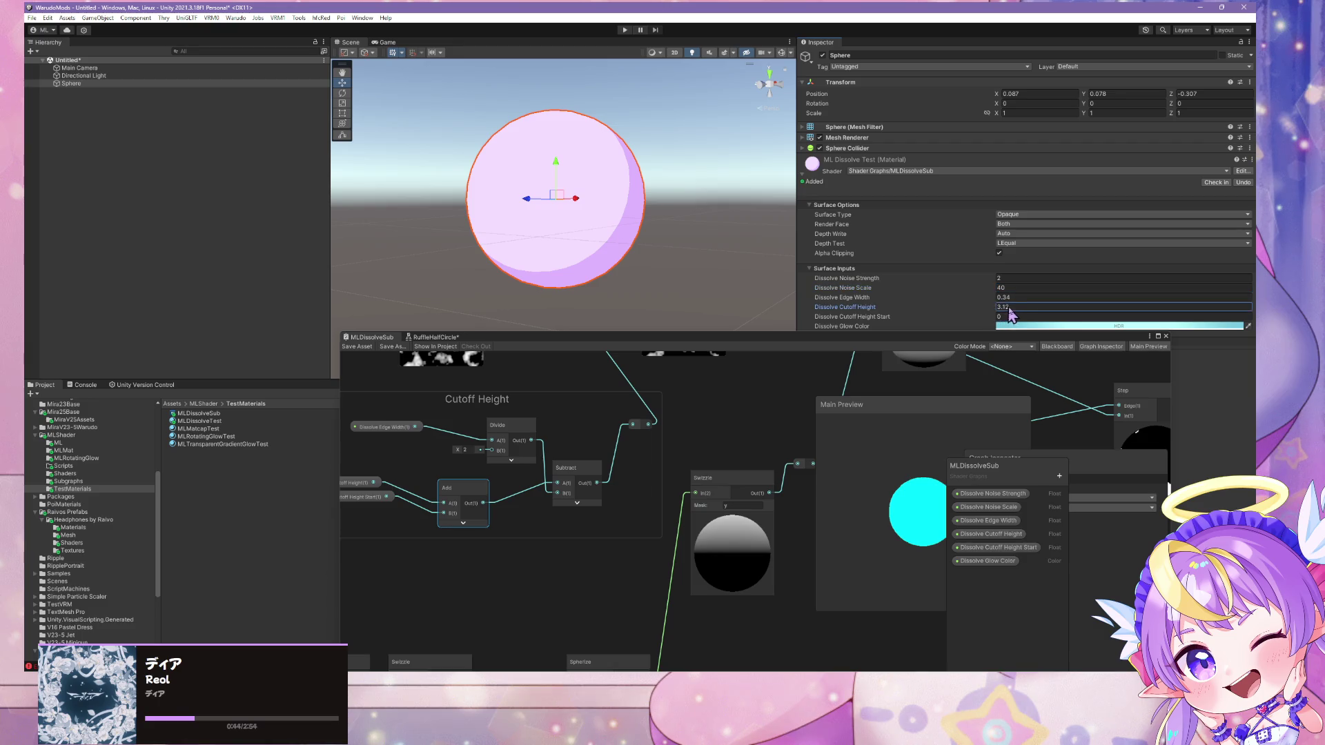
Lower Dissolve Cutoff Height through the noisy dissolve patches, ending at 0.07
mouse_move(1011, 314)
left_mouse_down()
mouse_move(1024, 315)
mouse_move(921, 307)
mouse_move(976, 319)
left_mouse_up()
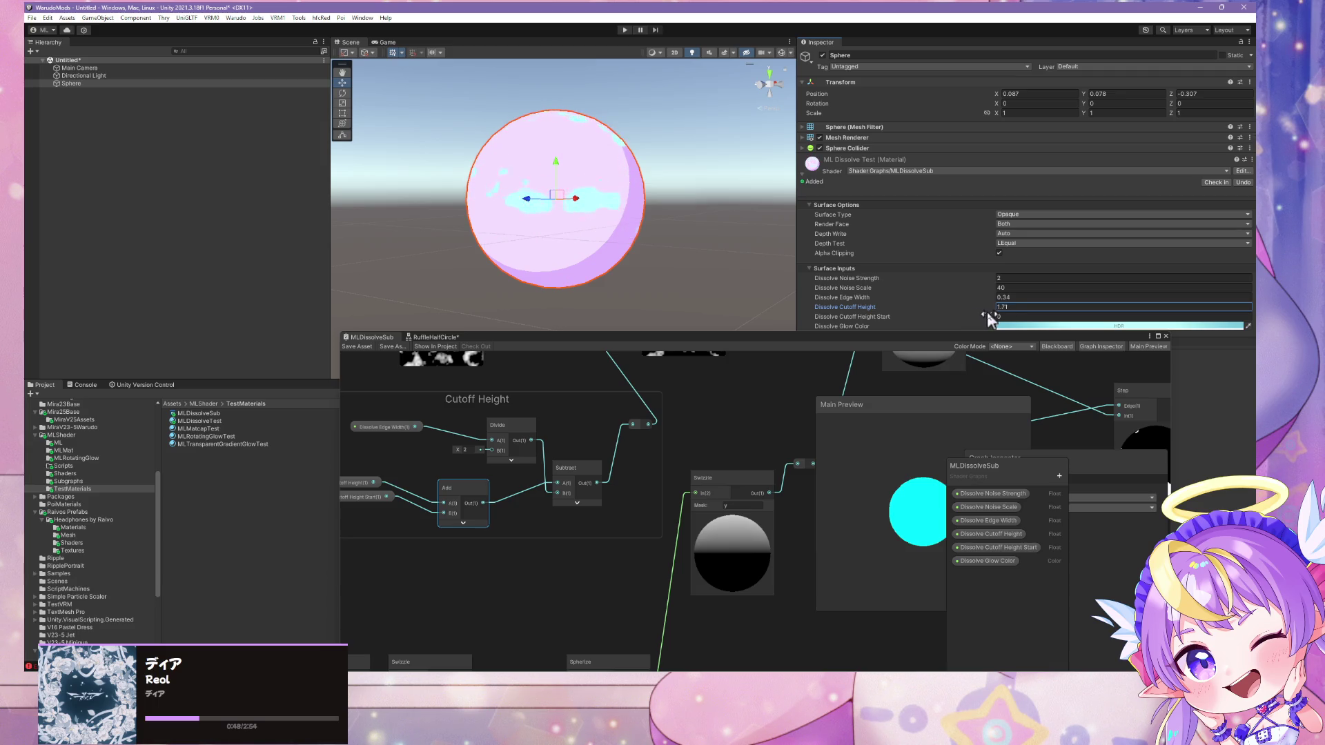
mouse_move(969, 316)
left_mouse_down()
mouse_move(940, 318)
mouse_move(986, 319)
mouse_move(931, 313)
mouse_move(1007, 331)
mouse_move(950, 334)
mouse_move(993, 334)
mouse_move(961, 334)
left_mouse_up()
mouse_move(767, 278)
left_mouse_down()
mouse_move(719, 269)
mouse_move(779, 272)
mouse_move(785, 288)
left_mouse_up()
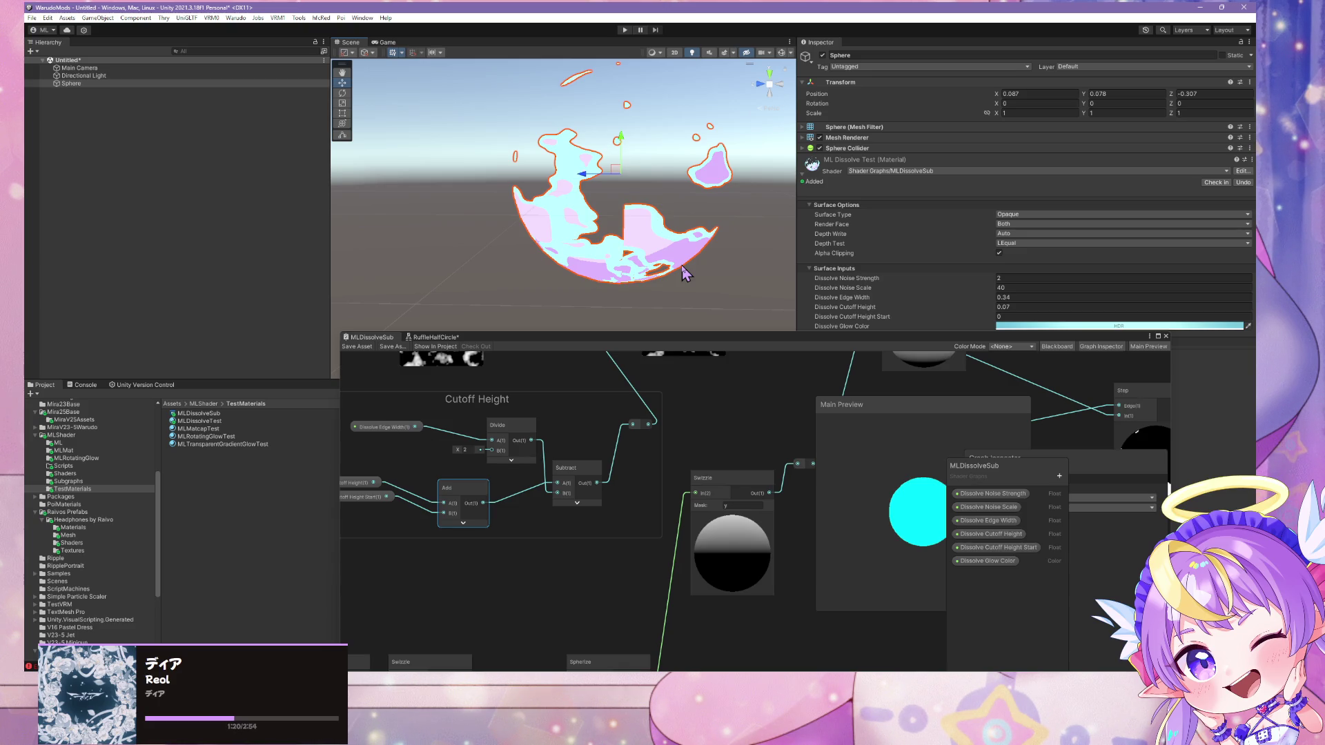
left_click_drag(600, 465, 595, 379)
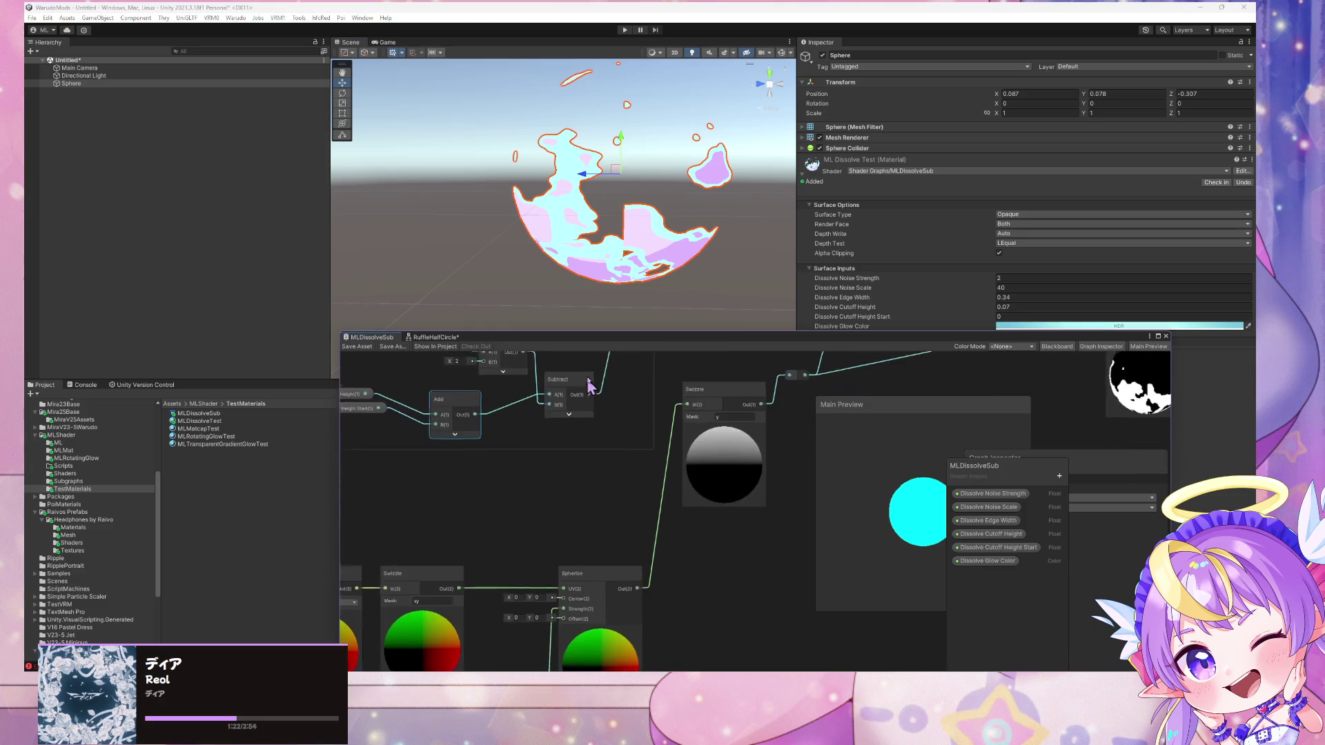
Add a Split node fed by the Spherize output
mouse_move(598, 521)
left_mouse_down()
mouse_move(611, 443)
mouse_move(579, 537)
left_mouse_up()
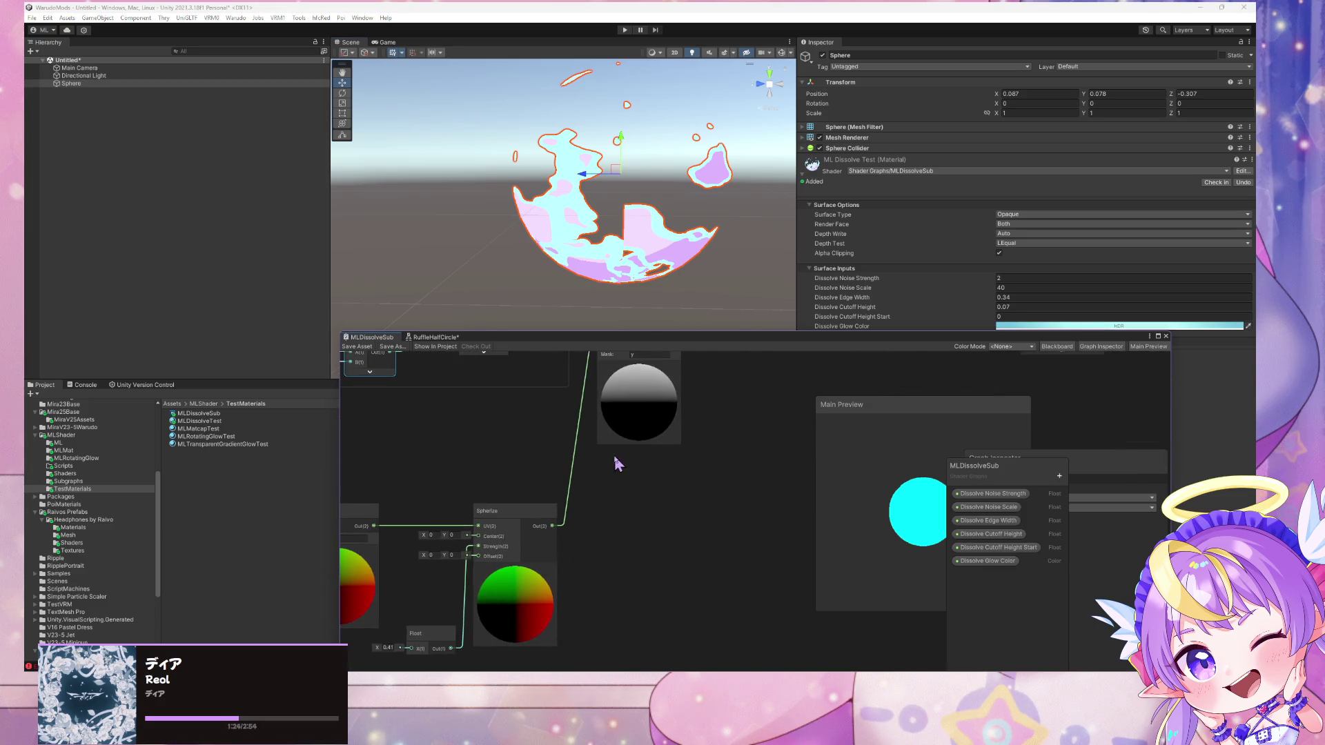
left_click_drag(639, 479, 582, 545)
key("space")
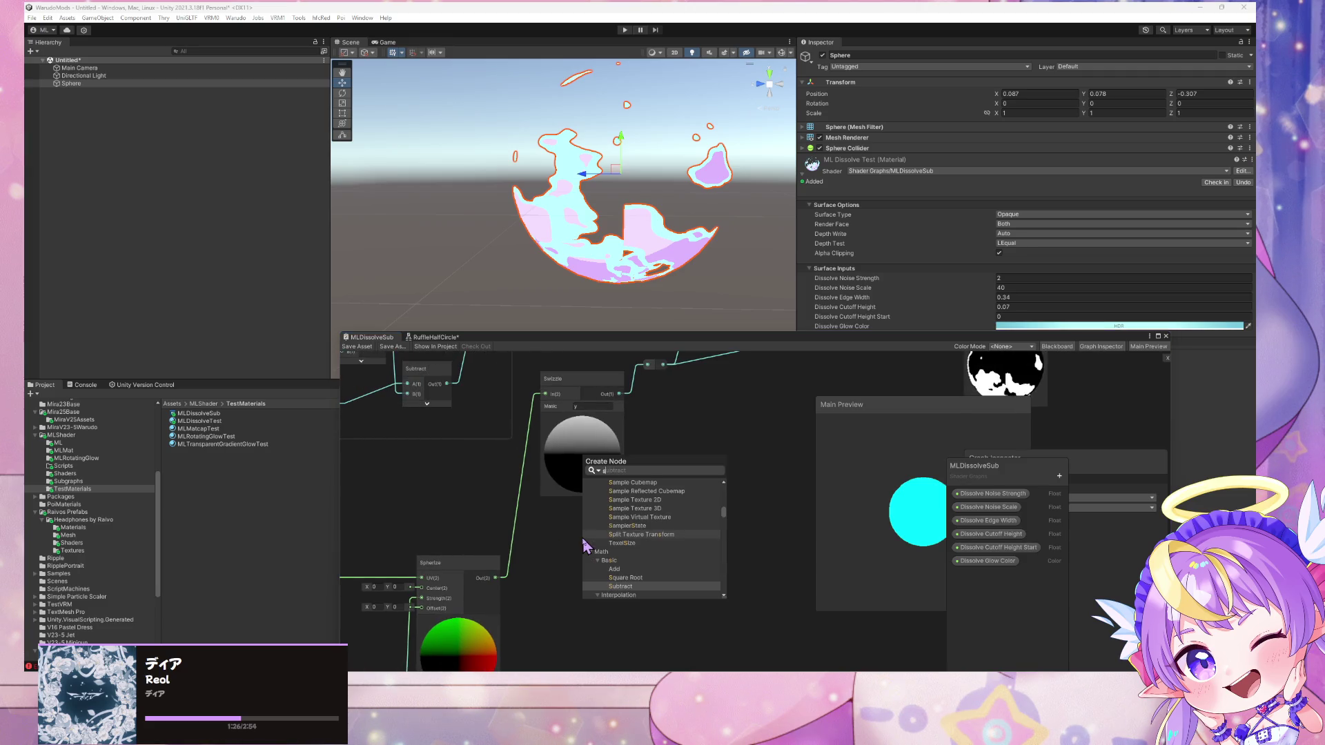
type("plit")
key("Return")
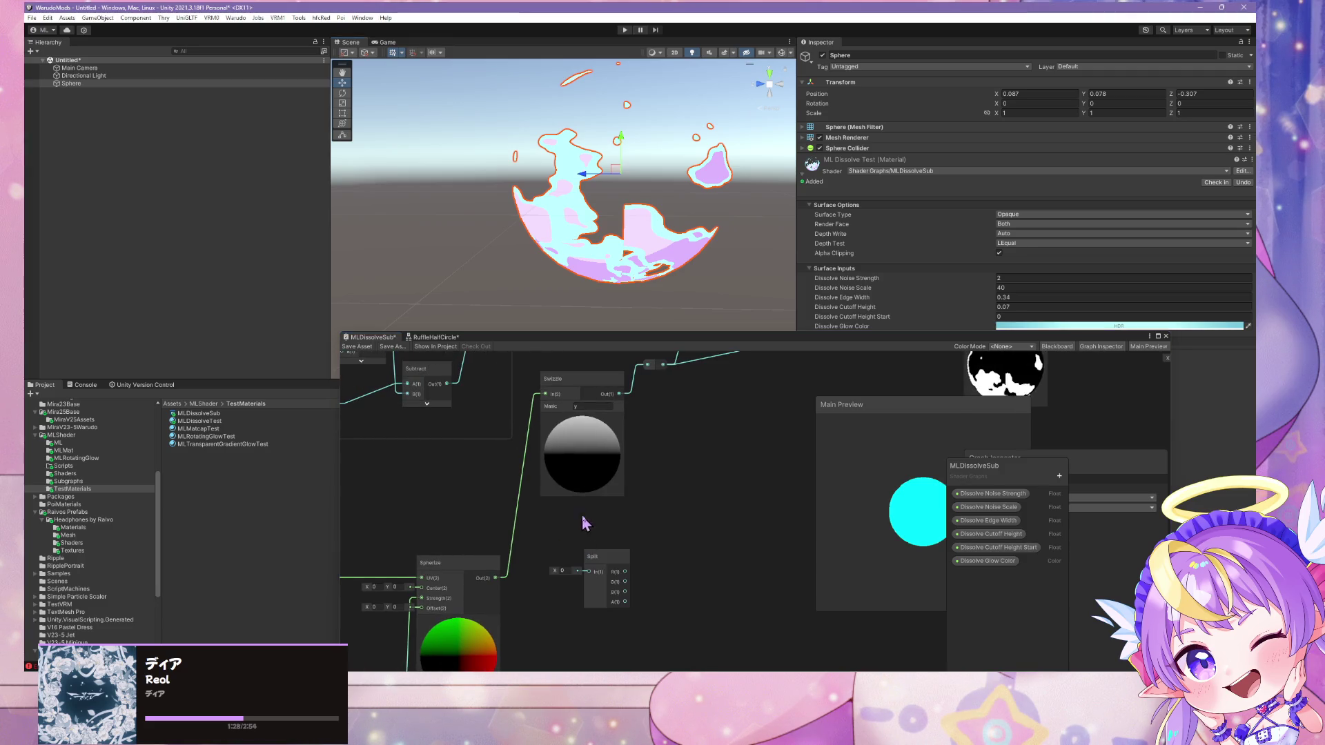
left_click_drag(495, 578, 583, 572)
Add a Preview node connected to Split's R output
left_click_drag(662, 547, 511, 511)
key("space")
left_click(511, 541)
key("space")
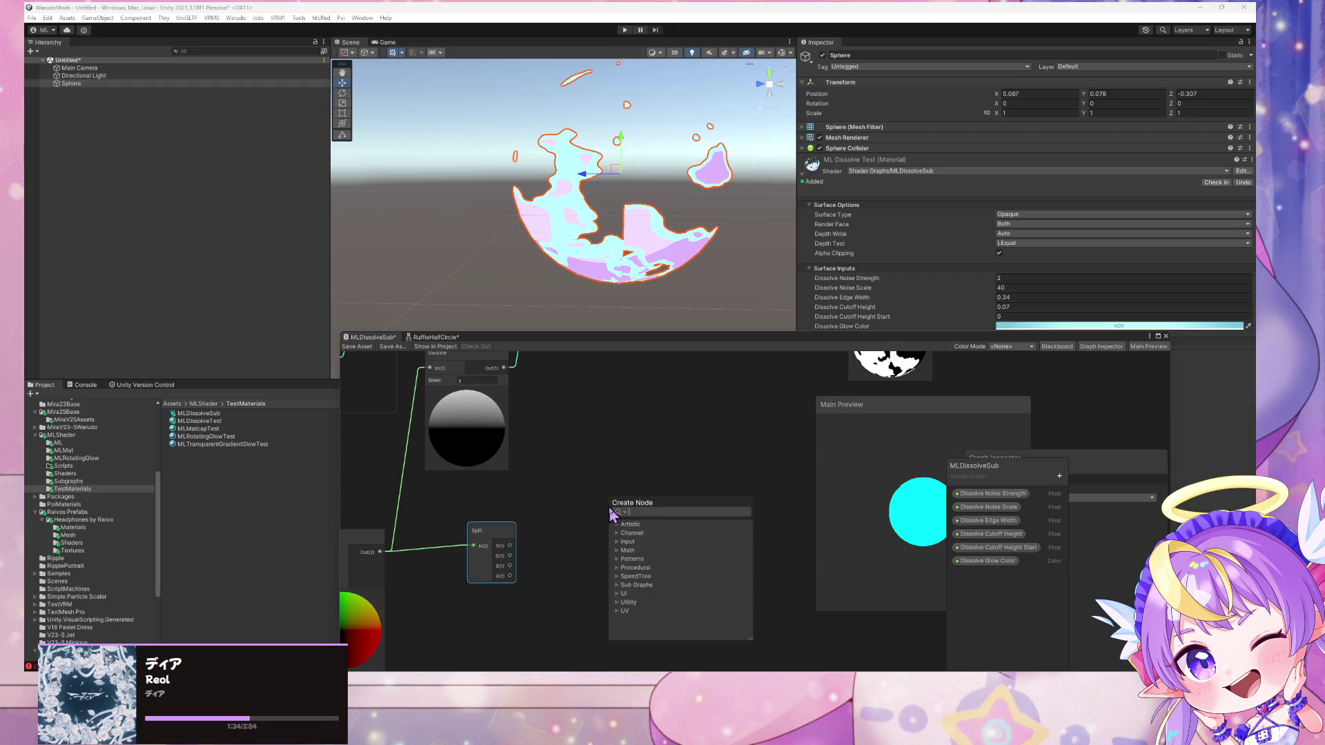
type("pre")
key("Return")
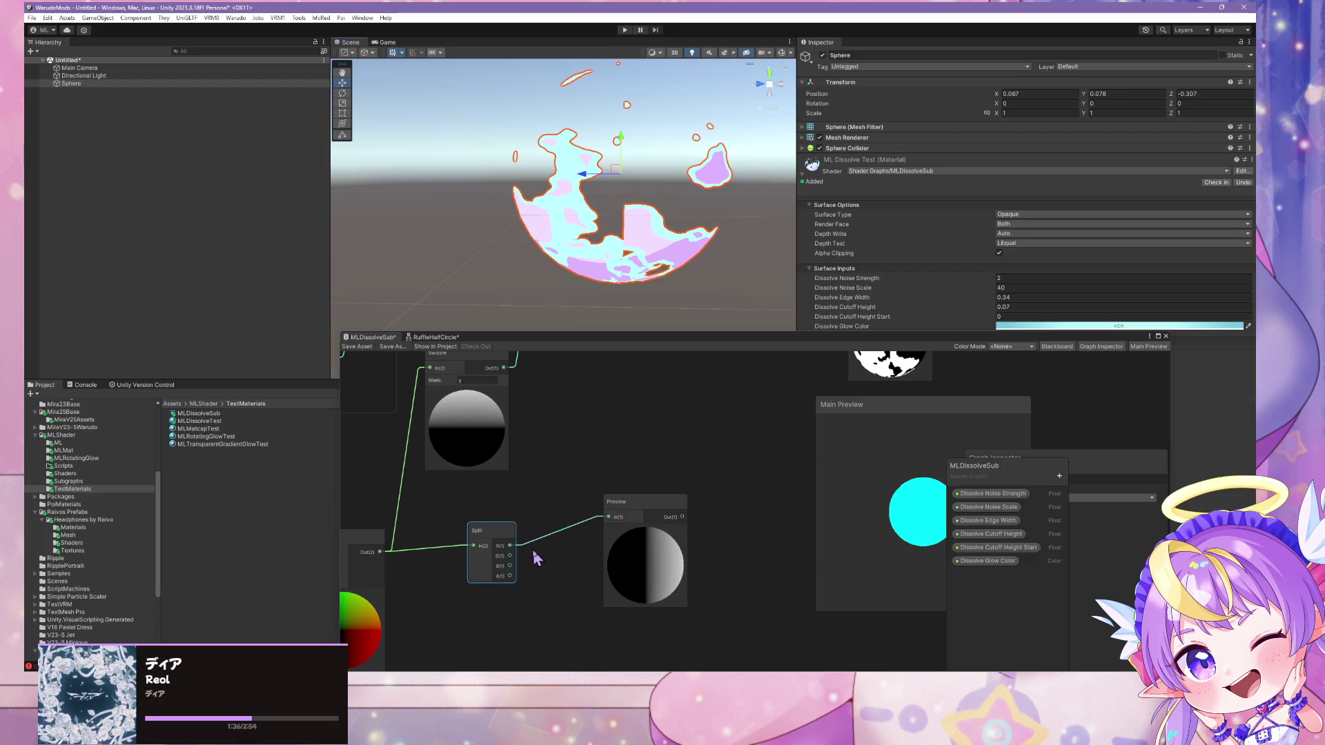
left_click_drag(611, 519, 510, 546)
left_click_drag(637, 573, 662, 487)
Duplicate the Preview node and connect it to Split's G output
mouse_move(479, 598)
left_mouse_down()
mouse_move(680, 479)
mouse_move(695, 498)
left_mouse_up()
key("ctrl+d")
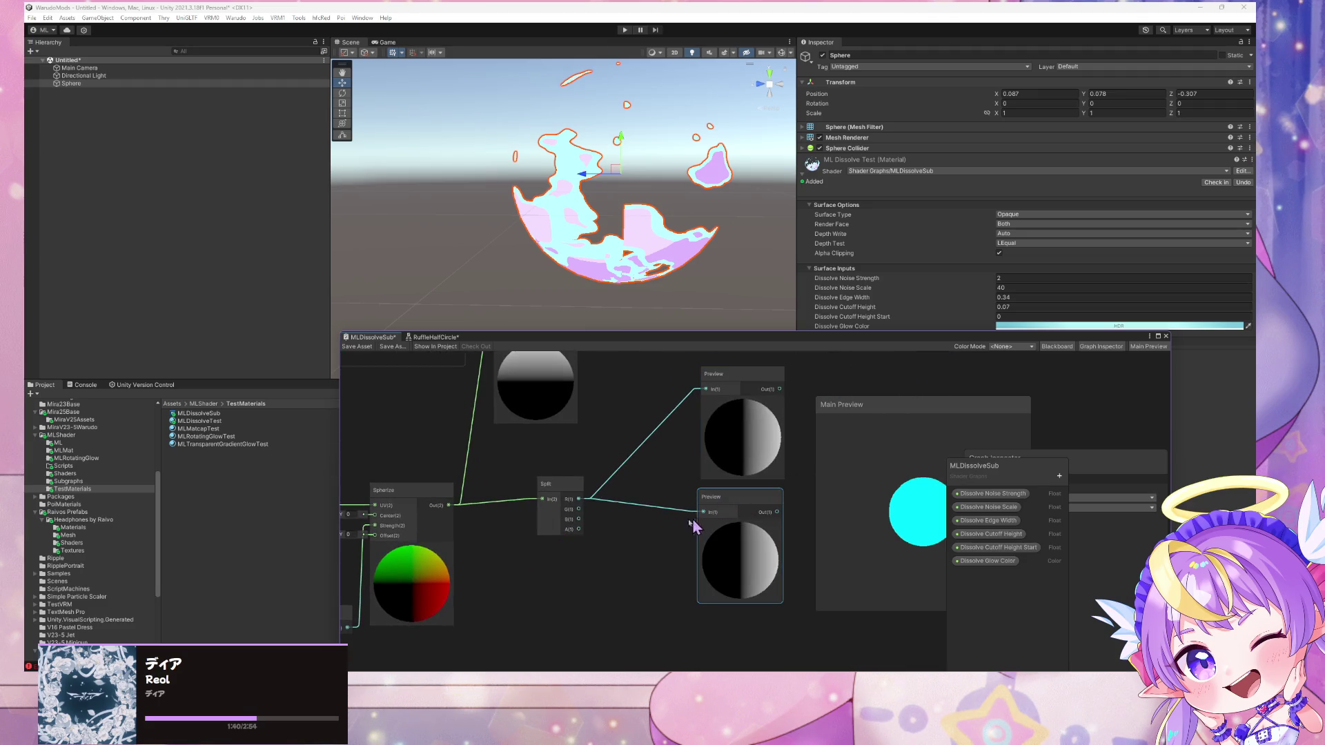
left_click_drag(579, 508, 704, 513)
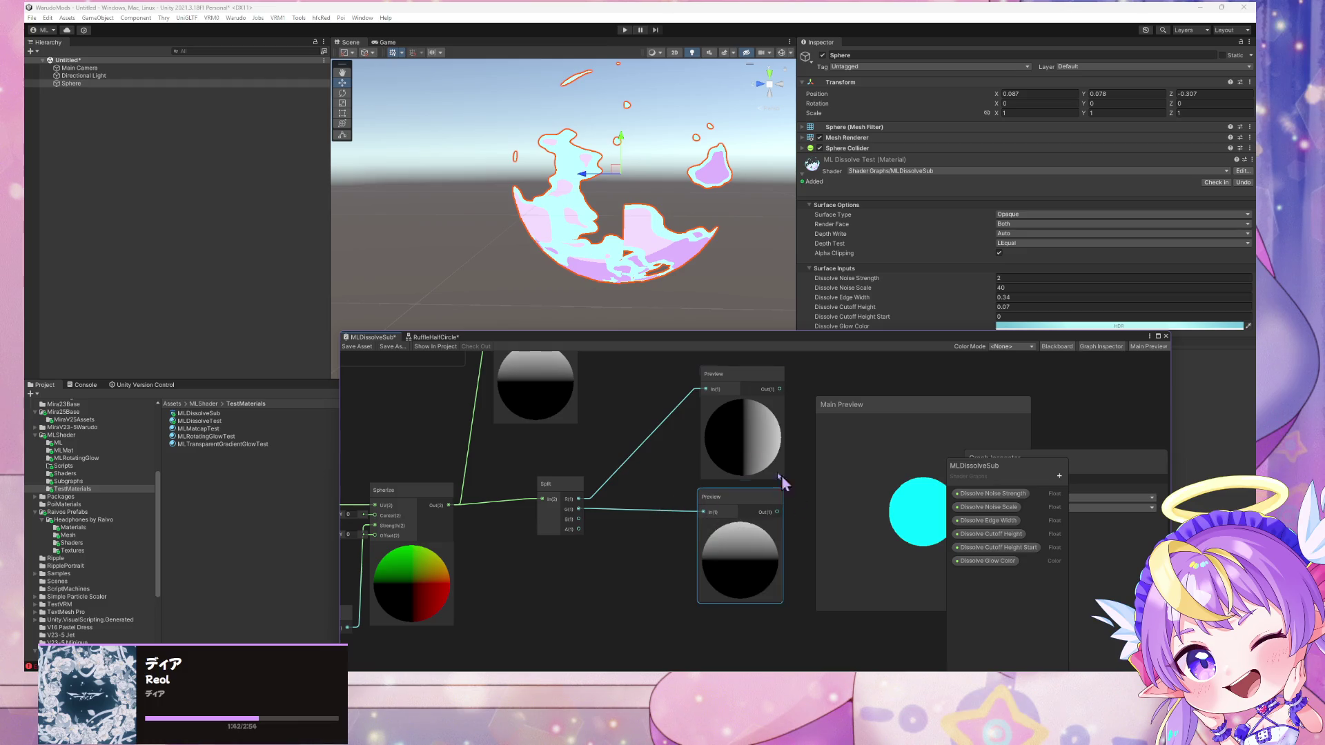
scroll(719, 462, "down", 3)
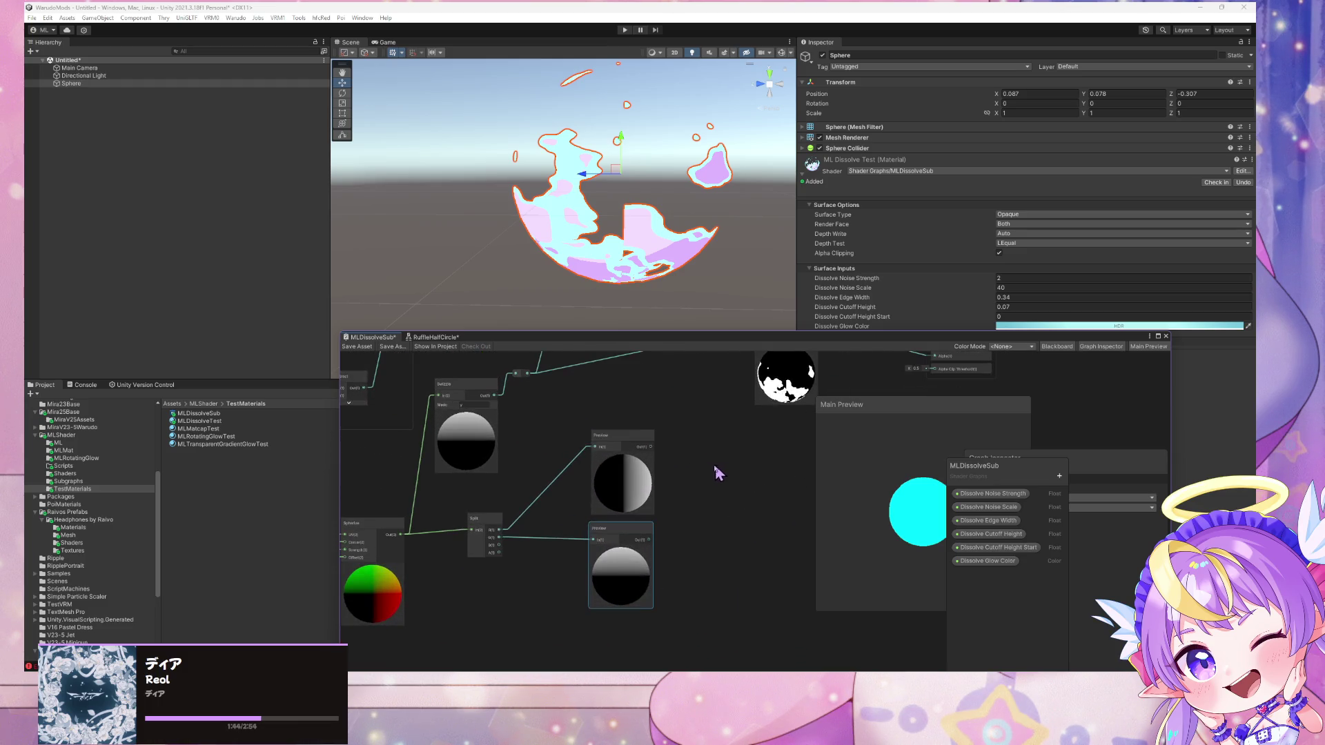
Delete both Preview nodes attached to the Split node
left_click(626, 461)
key("Delete")
left_click(612, 553)
key("Delete")
mouse_move(539, 528)
left_mouse_down()
mouse_move(665, 503)
mouse_move(518, 474)
mouse_move(629, 450)
left_mouse_up()
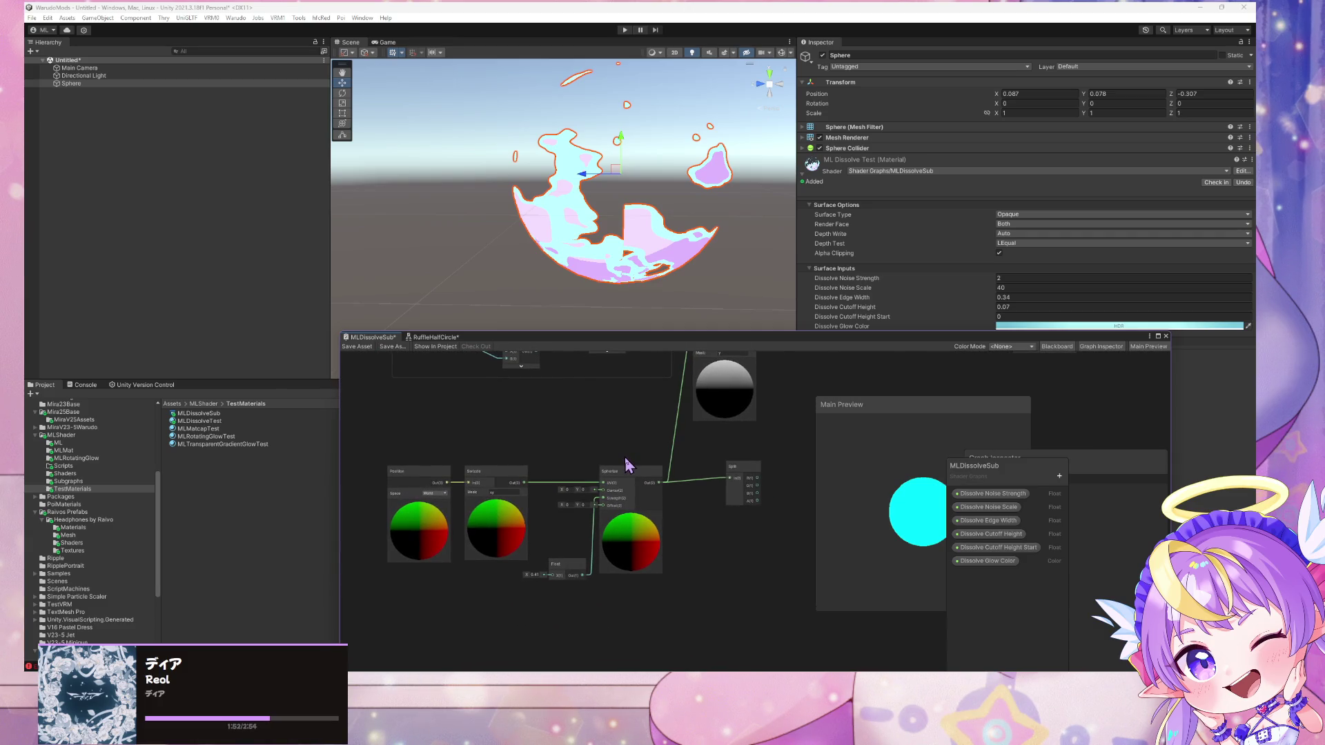
Select the Split node to take it out of the graph
left_click(752, 483)
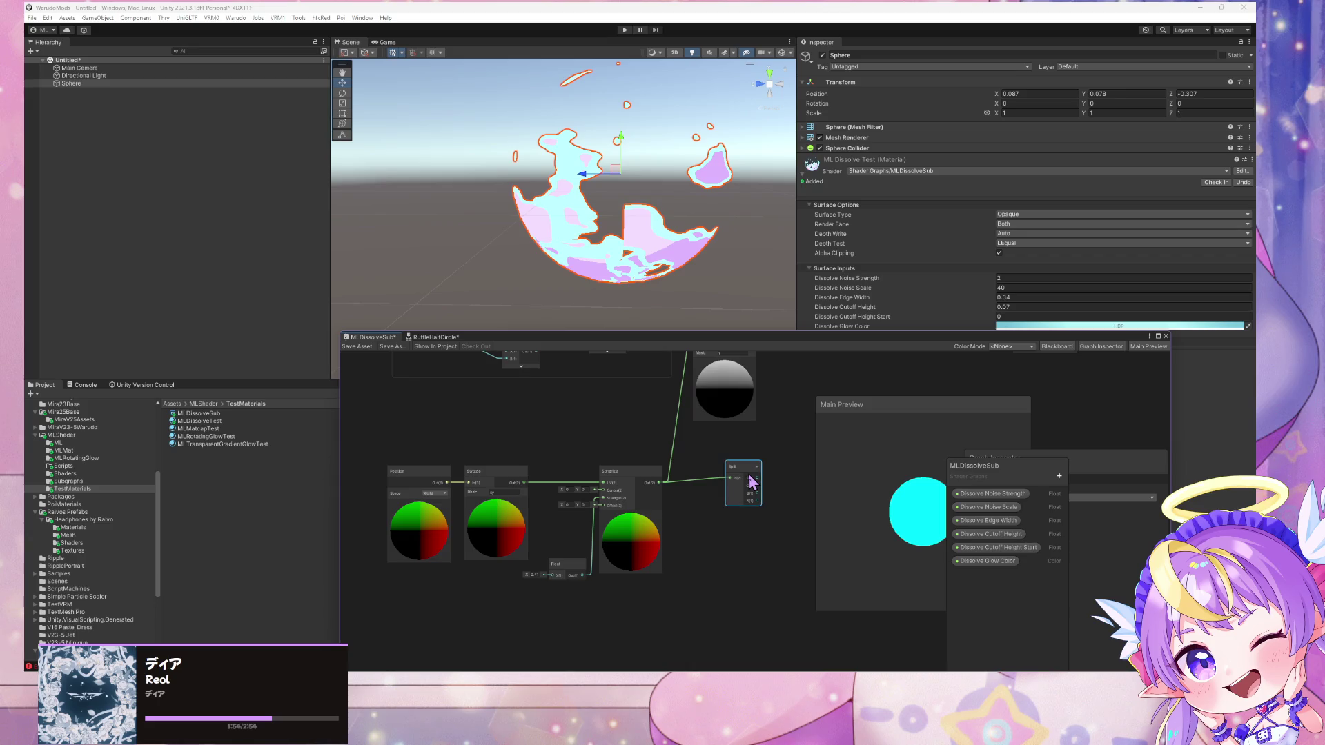
mouse_move(706, 470)
left_mouse_down()
mouse_move(689, 532)
mouse_move(606, 571)
left_mouse_up()
key("space")
key("Escape")
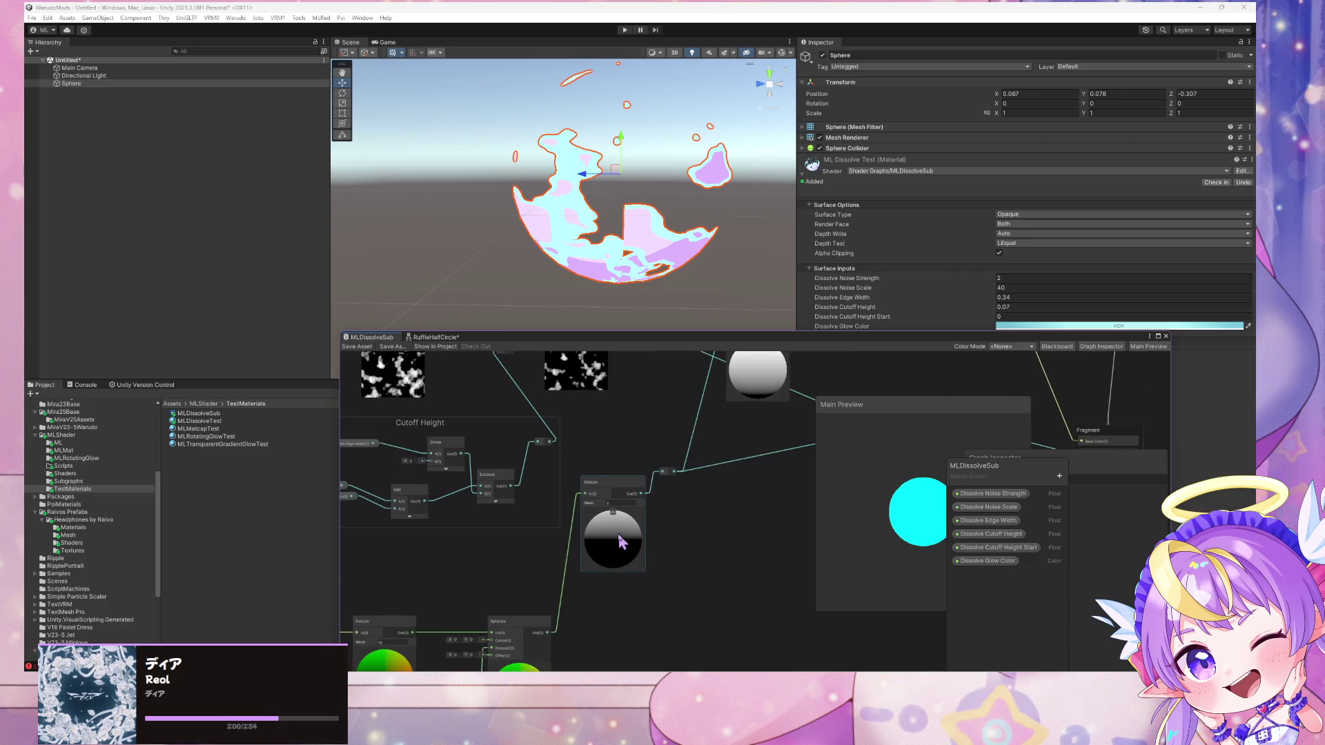
Check the Swizzle node's mask, entering 'x'
scroll(659, 516, "down", 3)
mouse_move(720, 529)
left_mouse_down()
mouse_move(518, 562)
mouse_move(743, 504)
mouse_move(711, 490)
left_mouse_up()
scroll(744, 504, "up", 3)
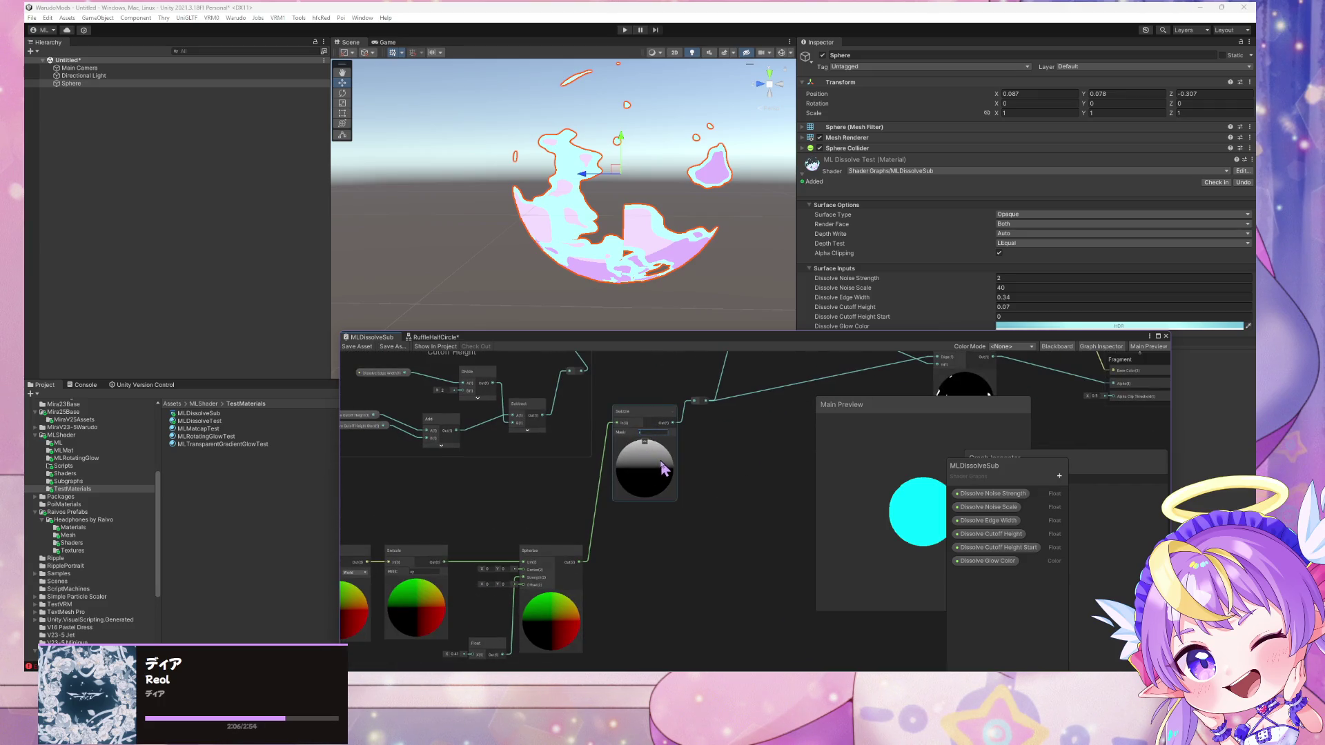
type("x")
left_click_drag(817, 387, 550, 478)
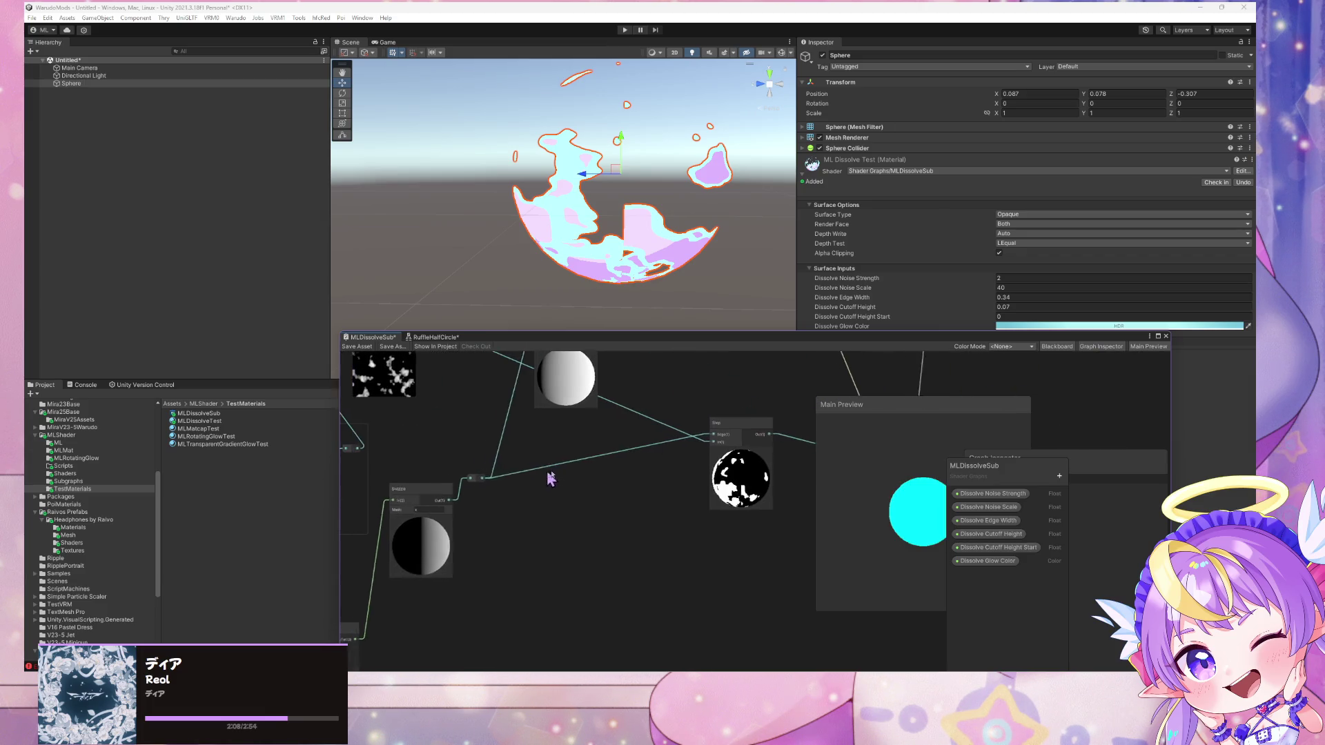
left_click(461, 509)
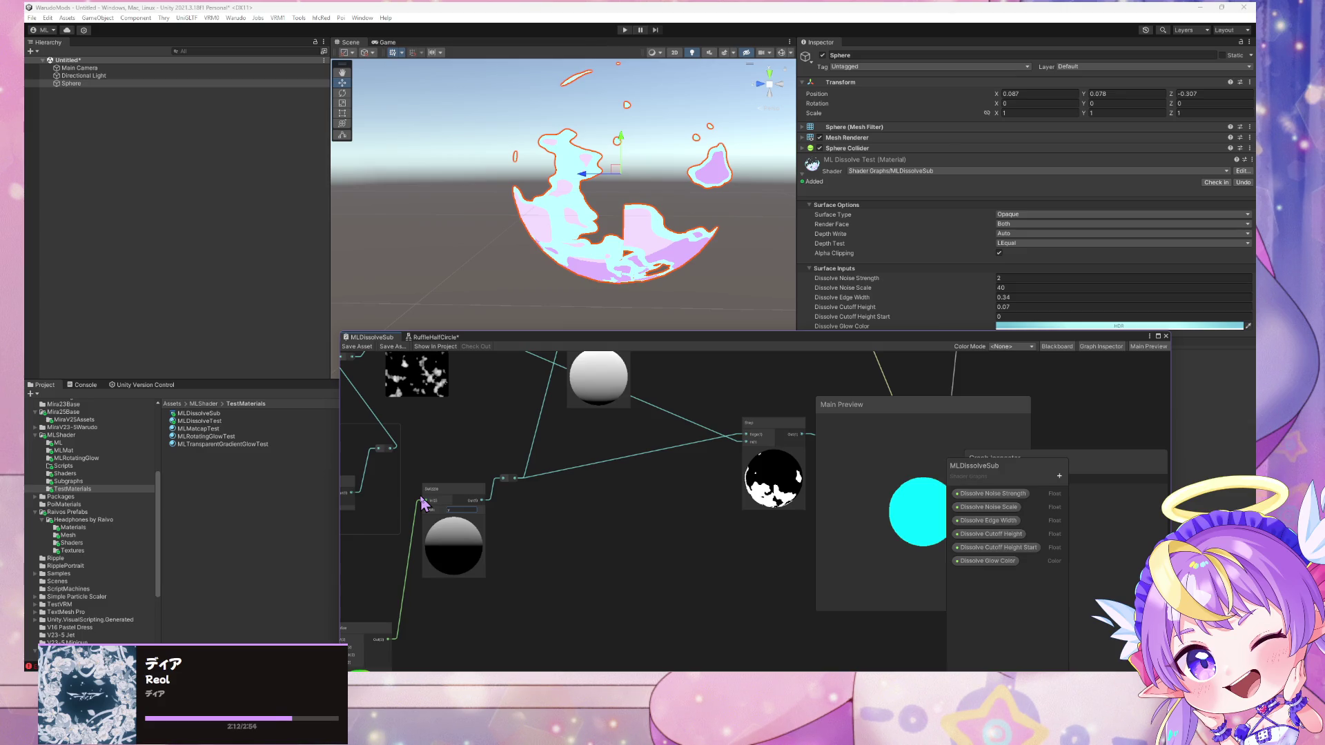
Look over the Edge Width group, Step node and Vertex/Fragment outputs, then deselect the sphere
left_click_drag(532, 526, 635, 592)
scroll(532, 497, "down", 2)
scroll(530, 496, "up", 2)
scroll(759, 455, "down", 3)
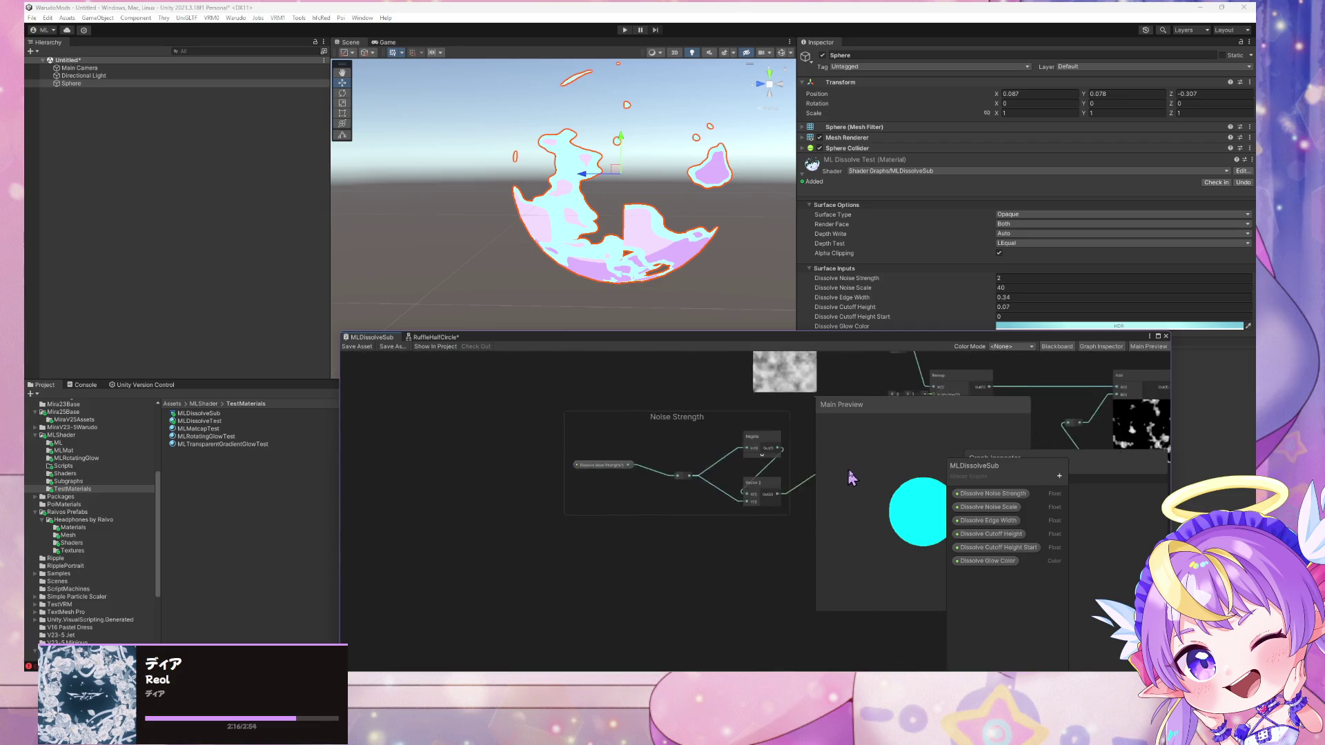
scroll(428, 490, "up", 3)
mouse_move(427, 490)
left_mouse_down()
mouse_move(556, 509)
mouse_move(541, 577)
mouse_move(663, 650)
mouse_move(499, 495)
left_mouse_up()
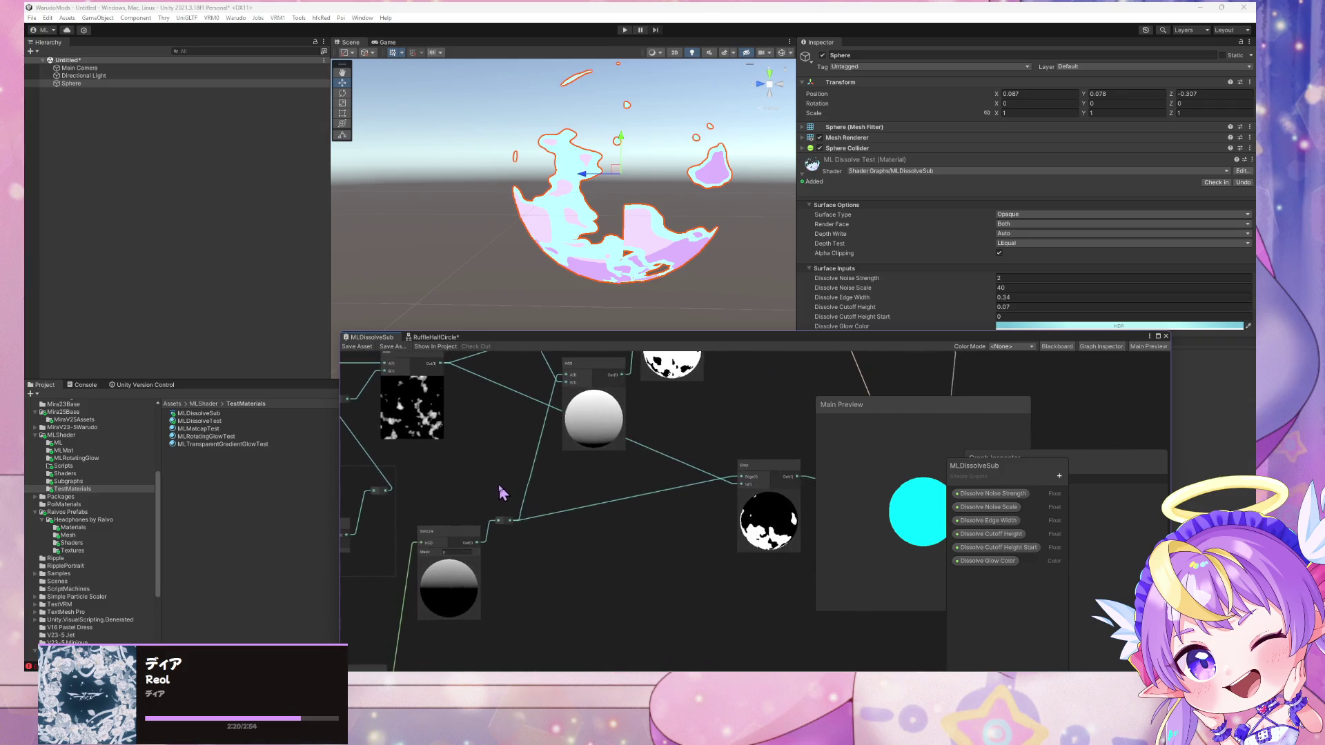
scroll(500, 493, "down", 2)
scroll(512, 417, "up", 2)
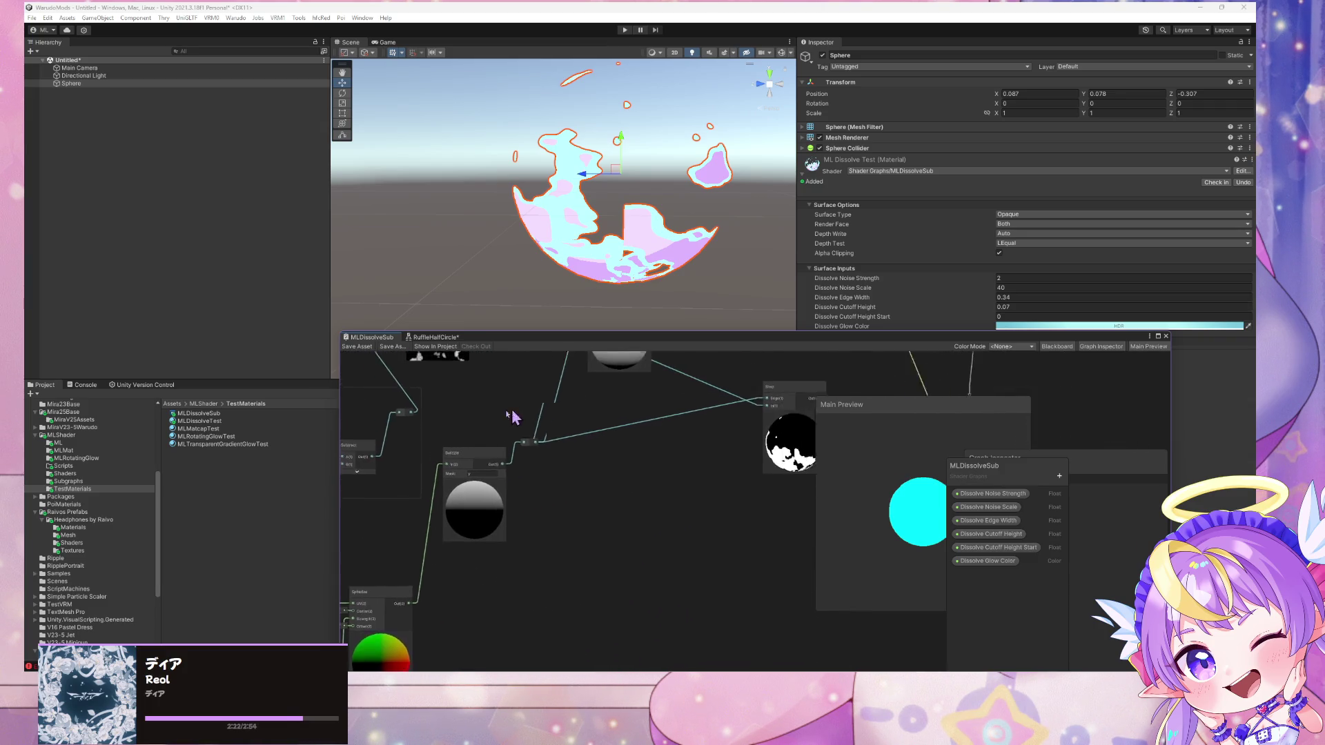
left_click_drag(555, 470, 463, 601)
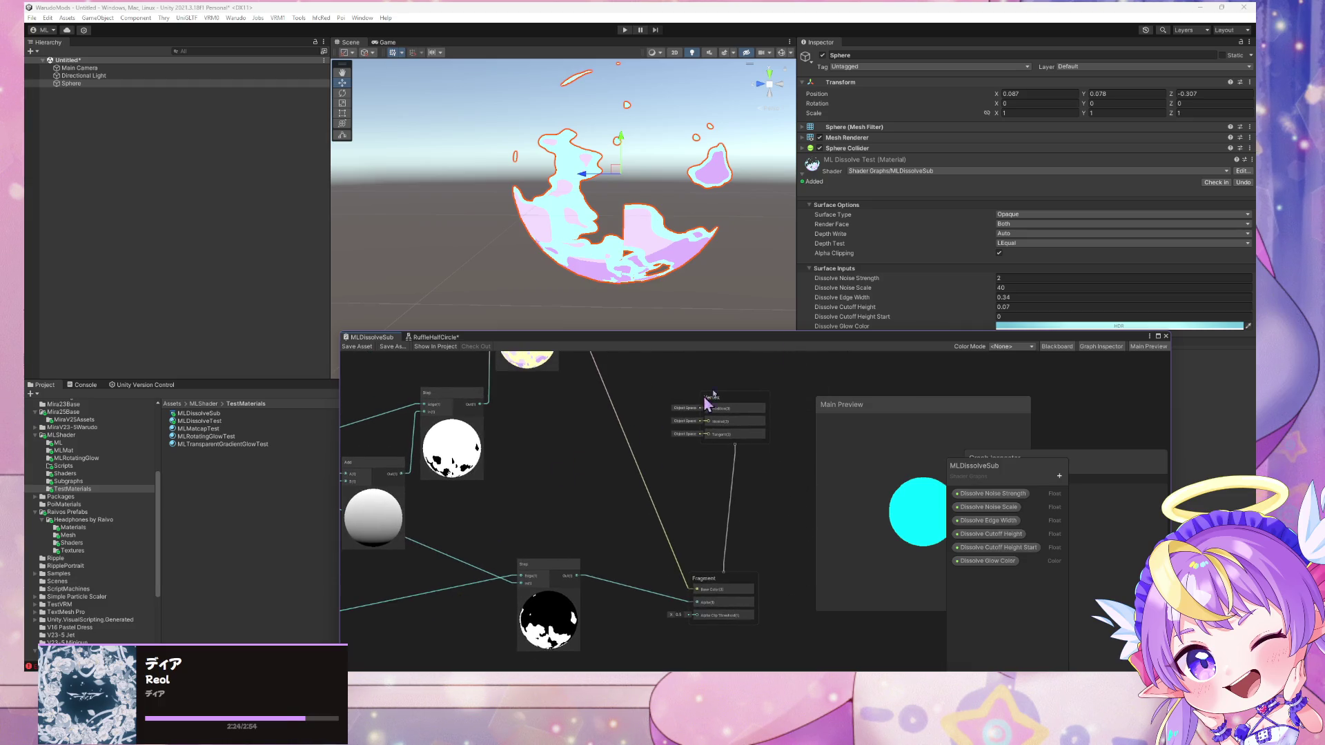
left_click(779, 194)
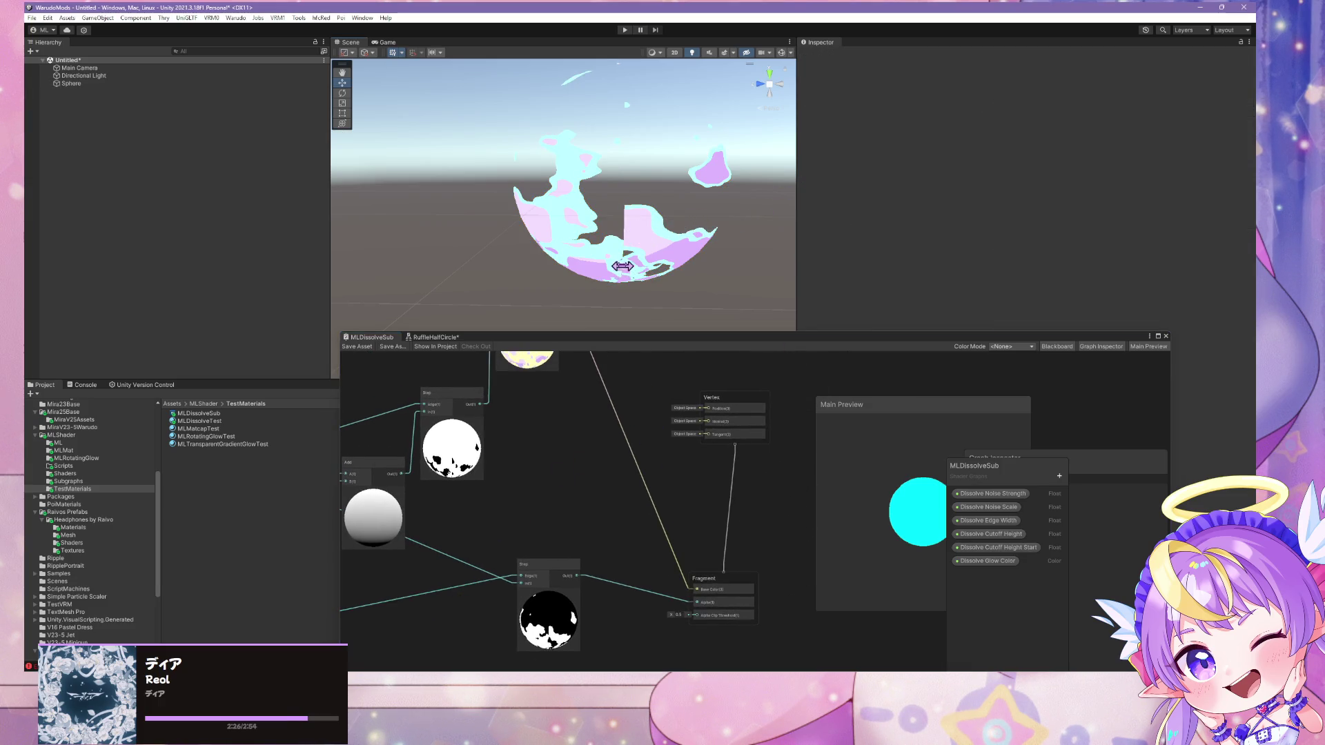
Close the RuffleHalfCircle graph tab, discarding its unsaved changes
left_click_drag(601, 342, 606, 342)
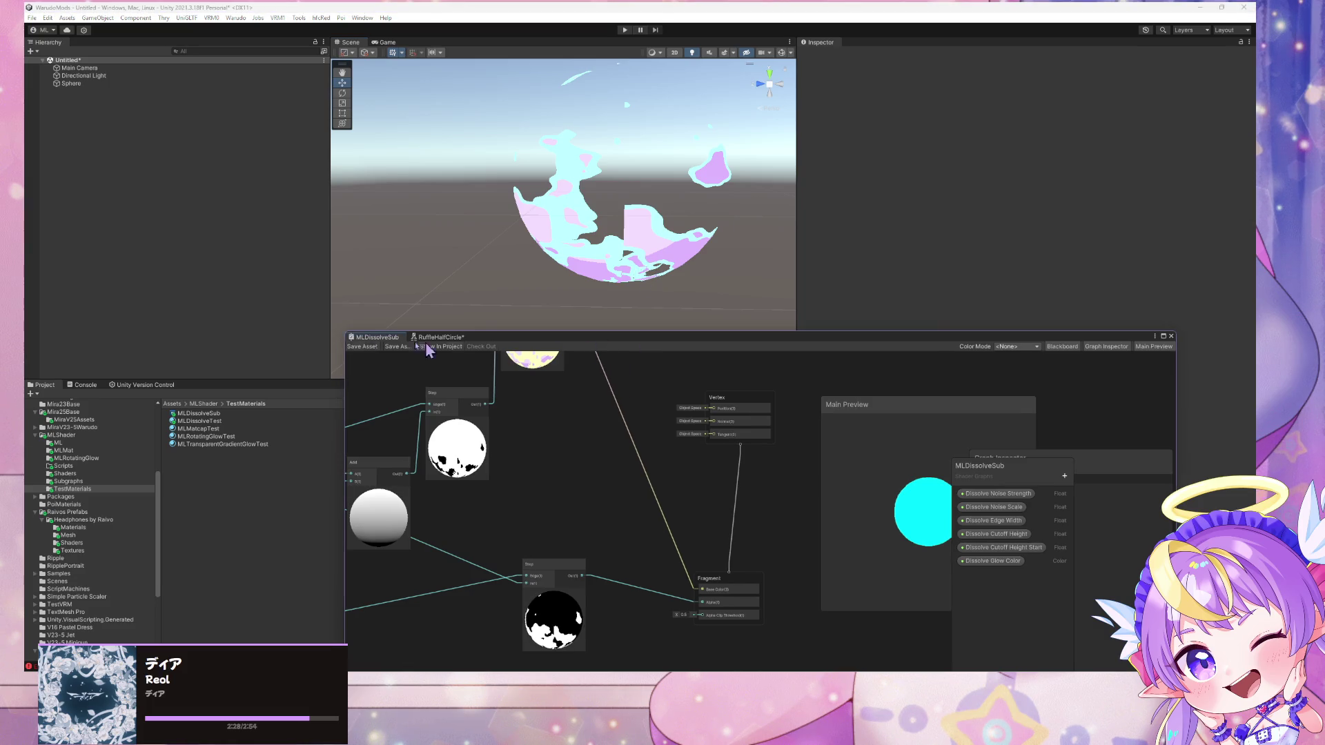
right_click(435, 337)
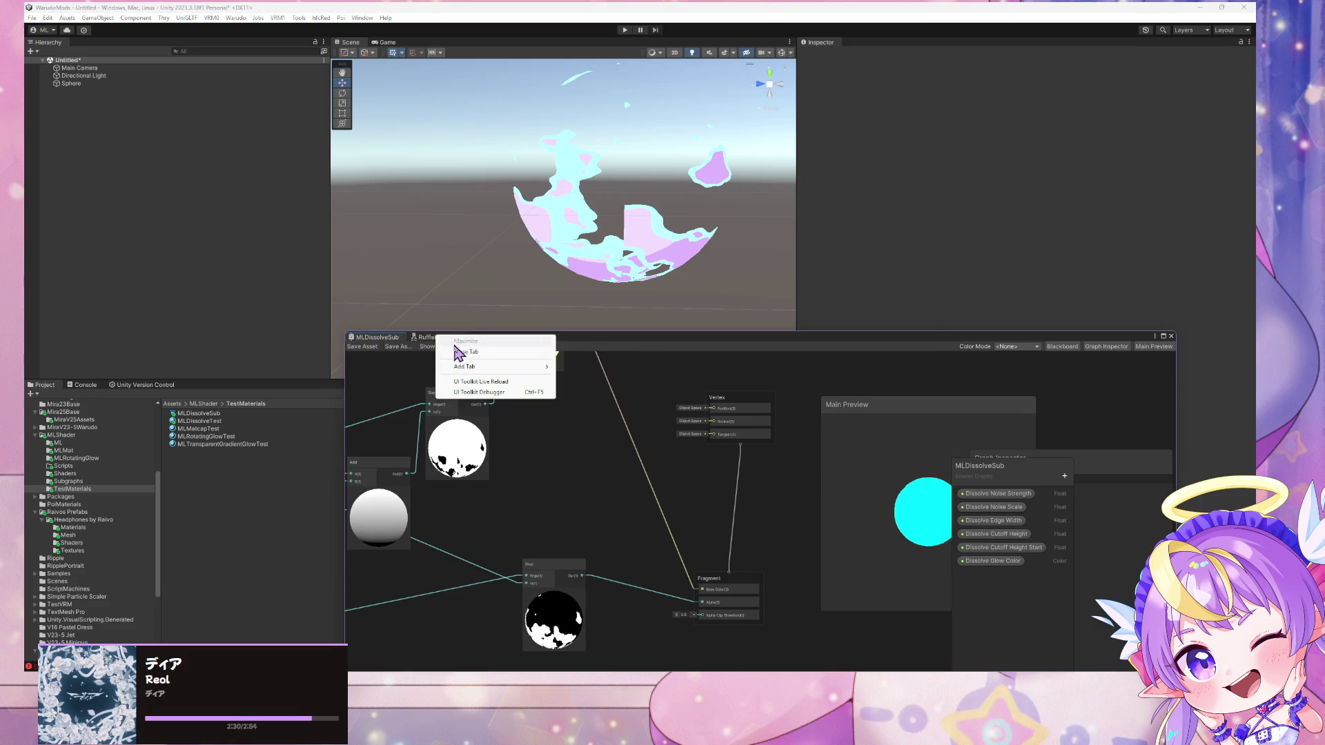
left_click(459, 354)
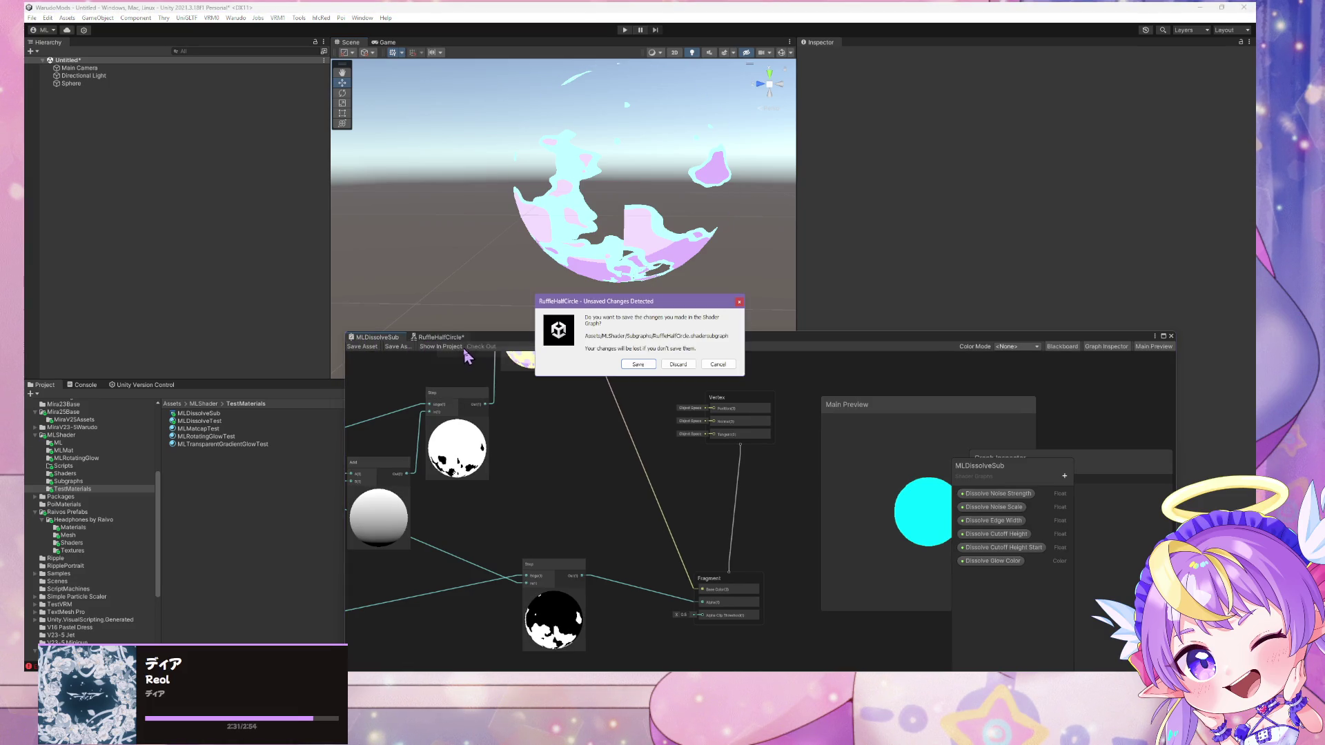
left_click(678, 366)
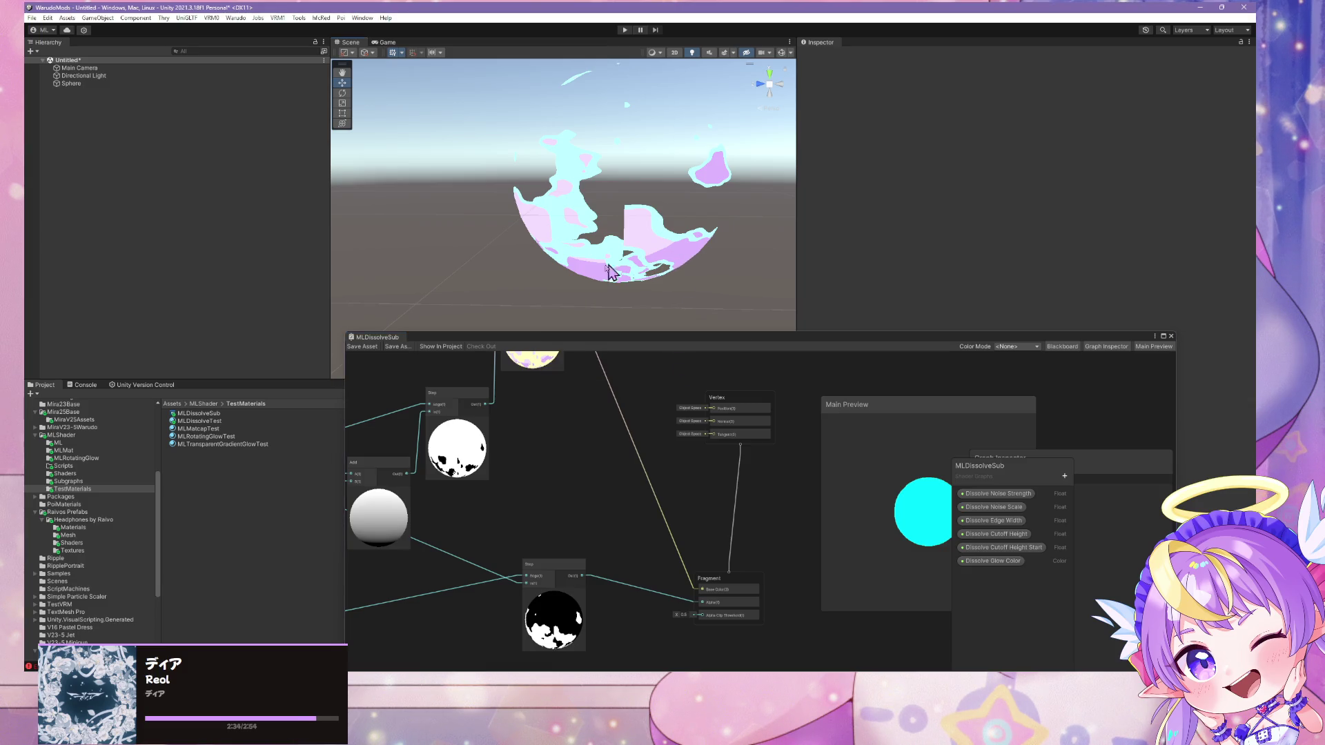
Reposition the Shader Graph window and shift the Swizzle node further right
mouse_move(558, 267)
left_mouse_down()
mouse_move(547, 214)
mouse_move(139, 246)
mouse_move(494, 237)
mouse_move(573, 304)
mouse_move(731, 197)
left_mouse_up()
mouse_move(611, 387)
left_mouse_down()
mouse_move(814, 450)
mouse_move(769, 434)
left_mouse_up()
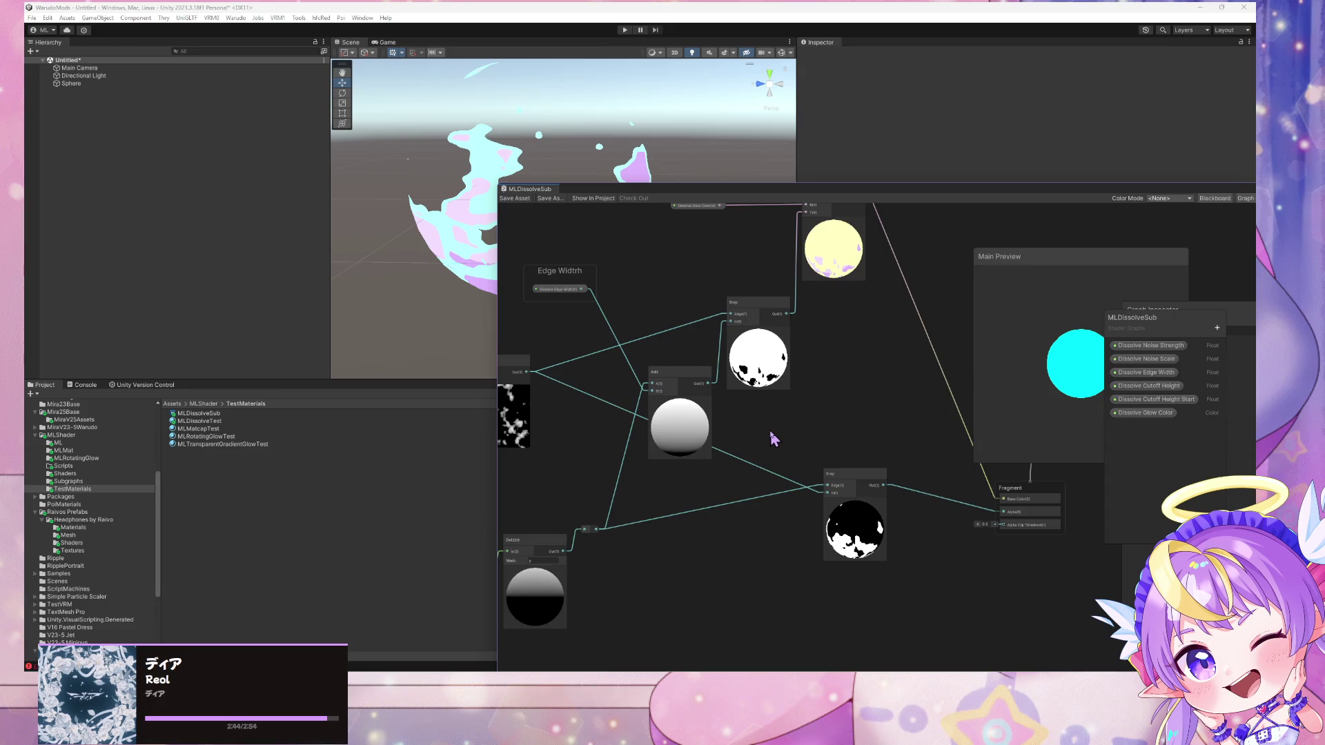
scroll(771, 433, "down", 2)
scroll(773, 439, "up", 1)
left_click_drag(622, 459, 871, 287)
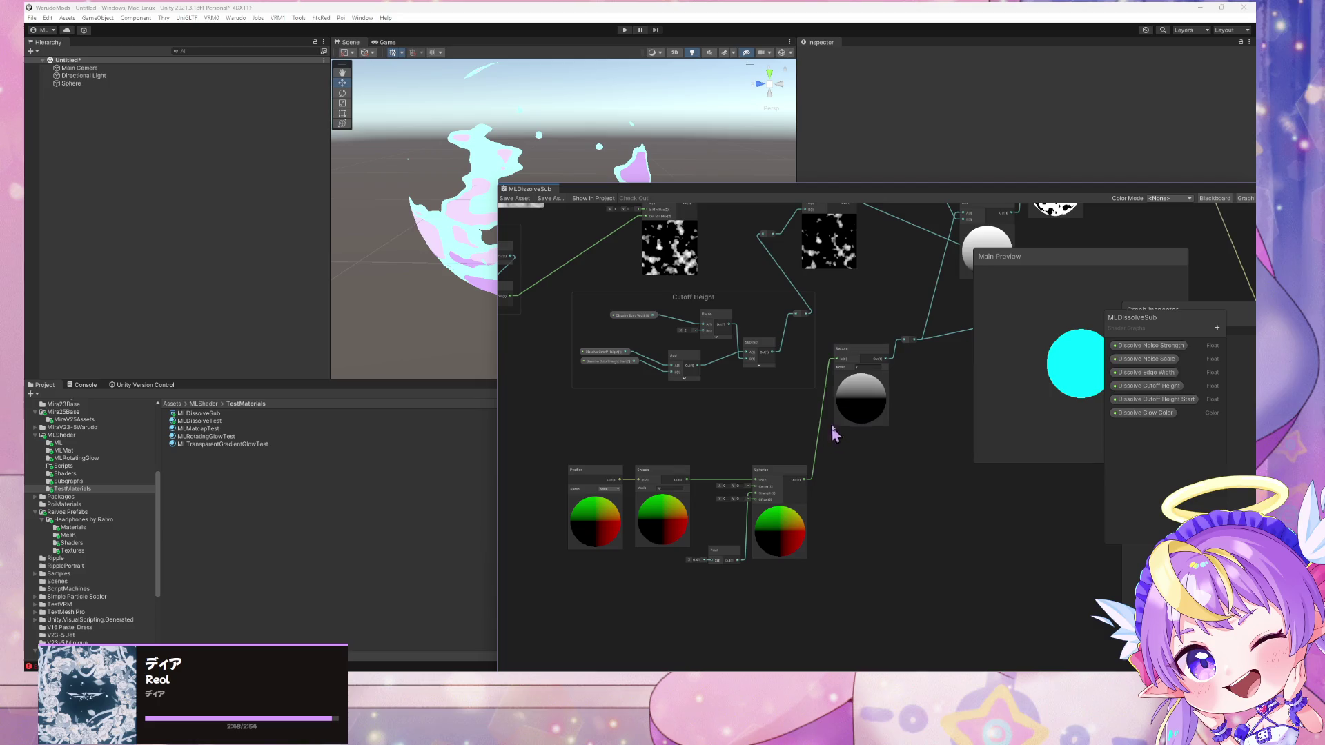
left_click_drag(849, 349, 913, 363)
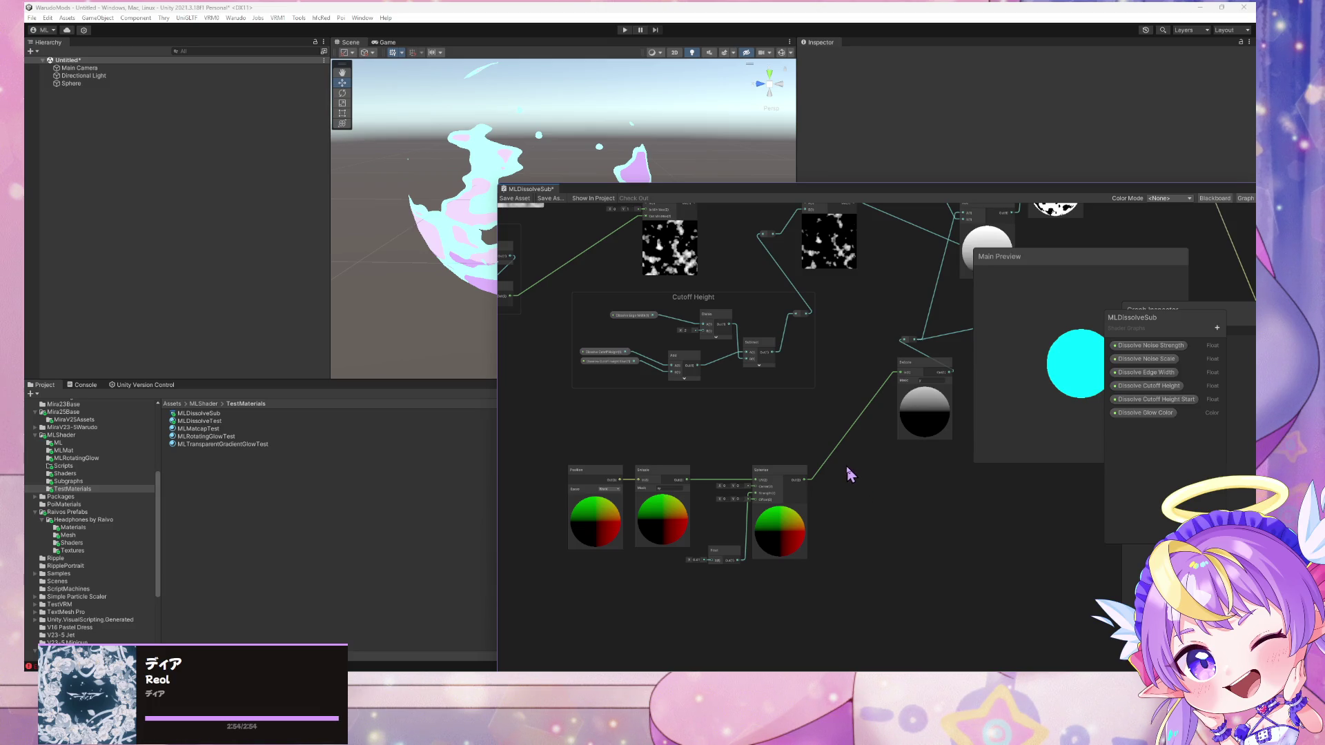
key("space")
type("sine")
key("Return")
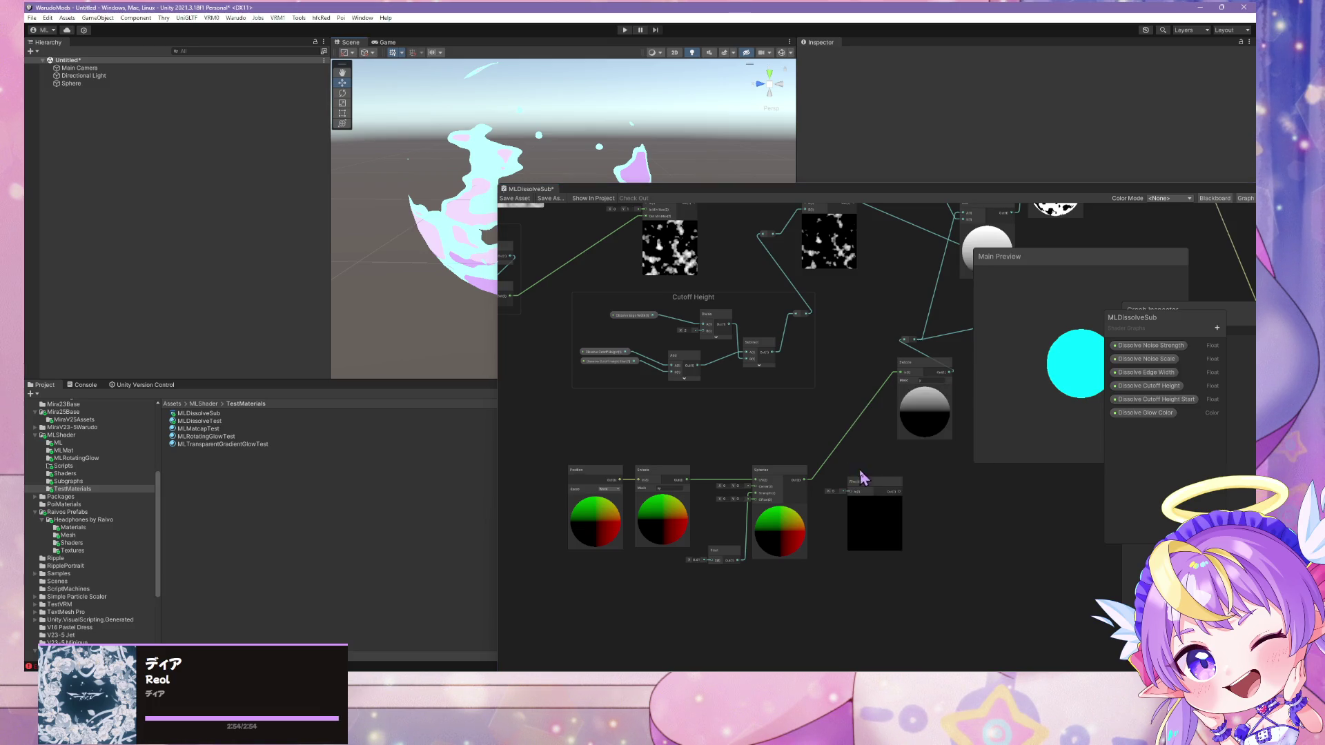
mouse_move(806, 479)
left_mouse_down()
mouse_move(863, 509)
mouse_move(853, 492)
mouse_move(901, 469)
mouse_move(901, 373)
left_mouse_up()
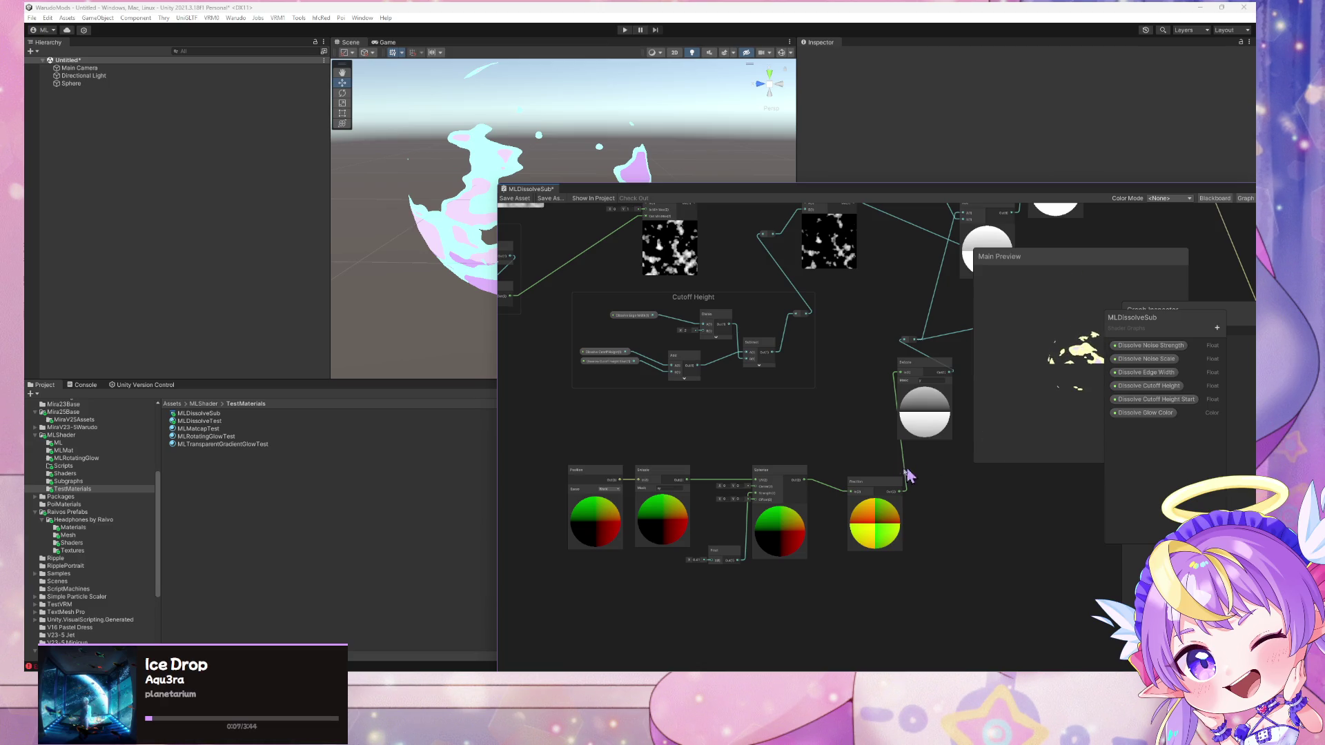
left_click_drag(875, 481, 887, 470)
key("space")
type("sine")
key("Return")
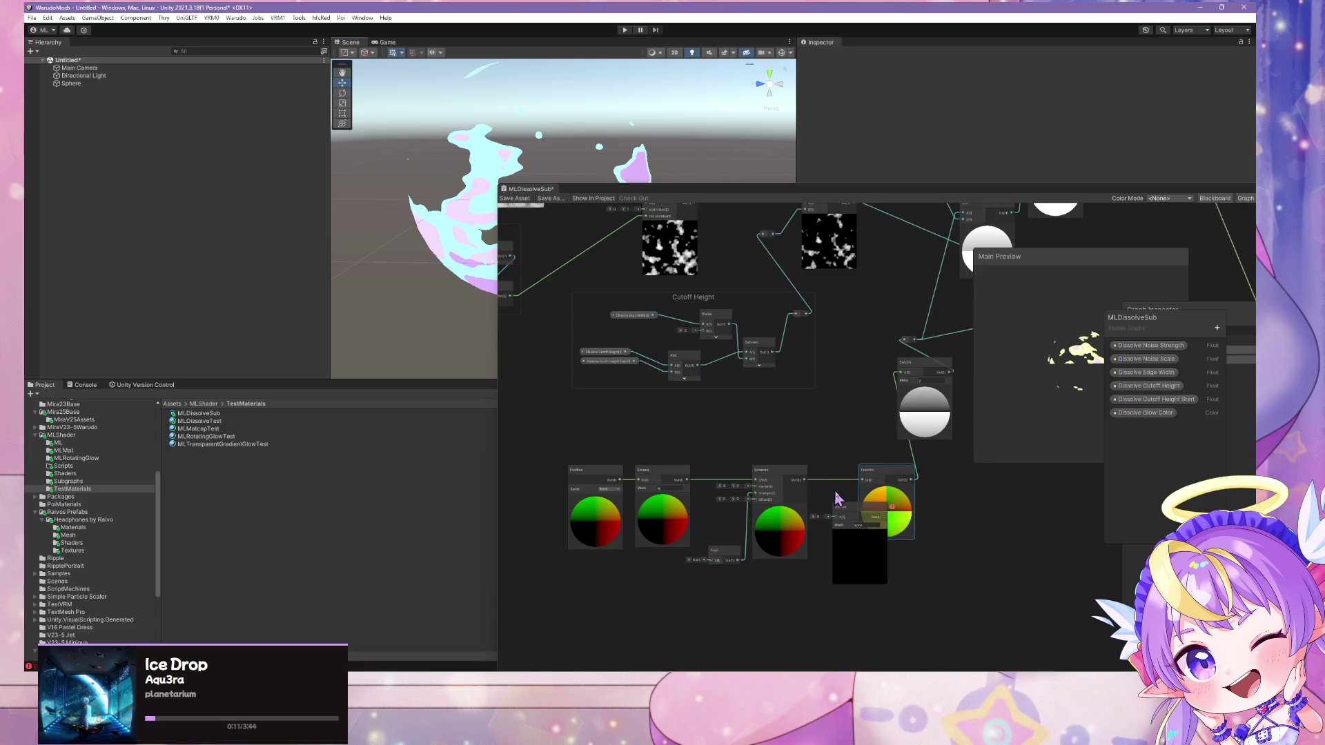
mouse_move(895, 481)
left_mouse_down()
mouse_move(931, 481)
mouse_move(856, 428)
mouse_move(856, 391)
left_mouse_up()
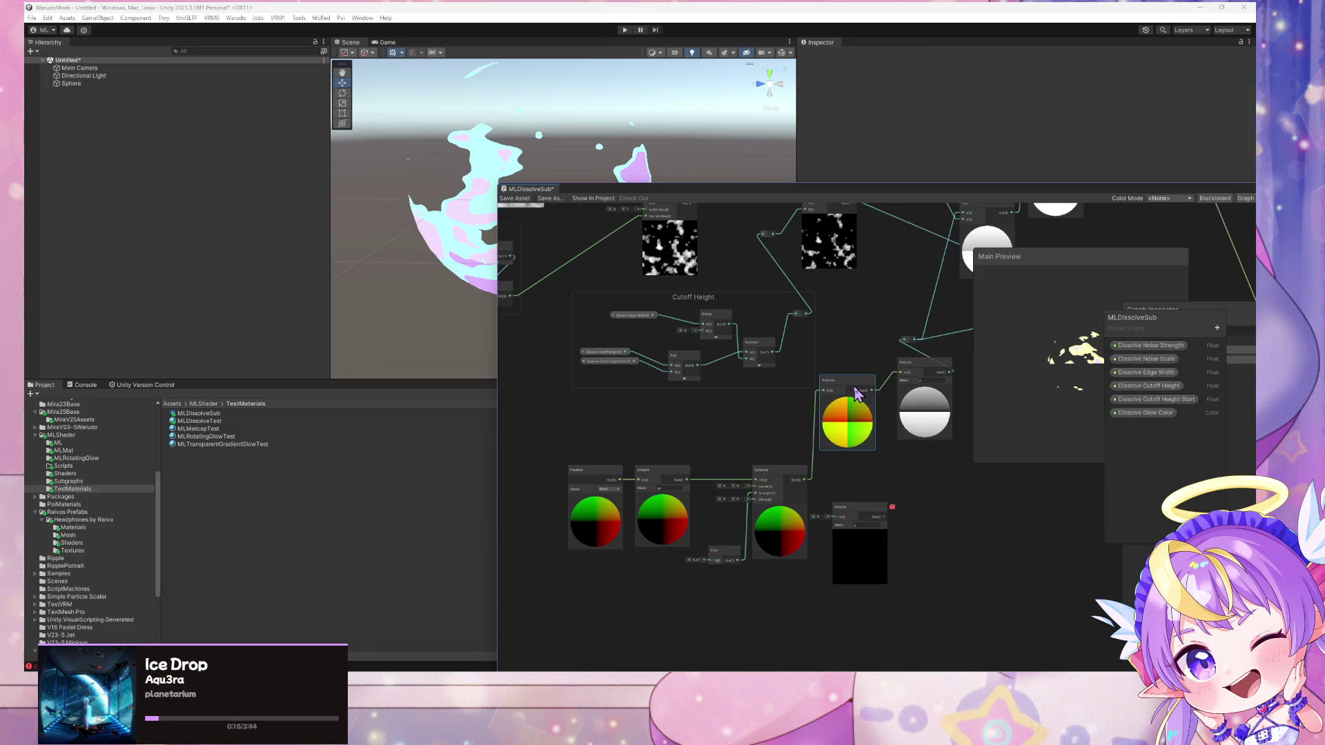
scroll(932, 421, "up", 3)
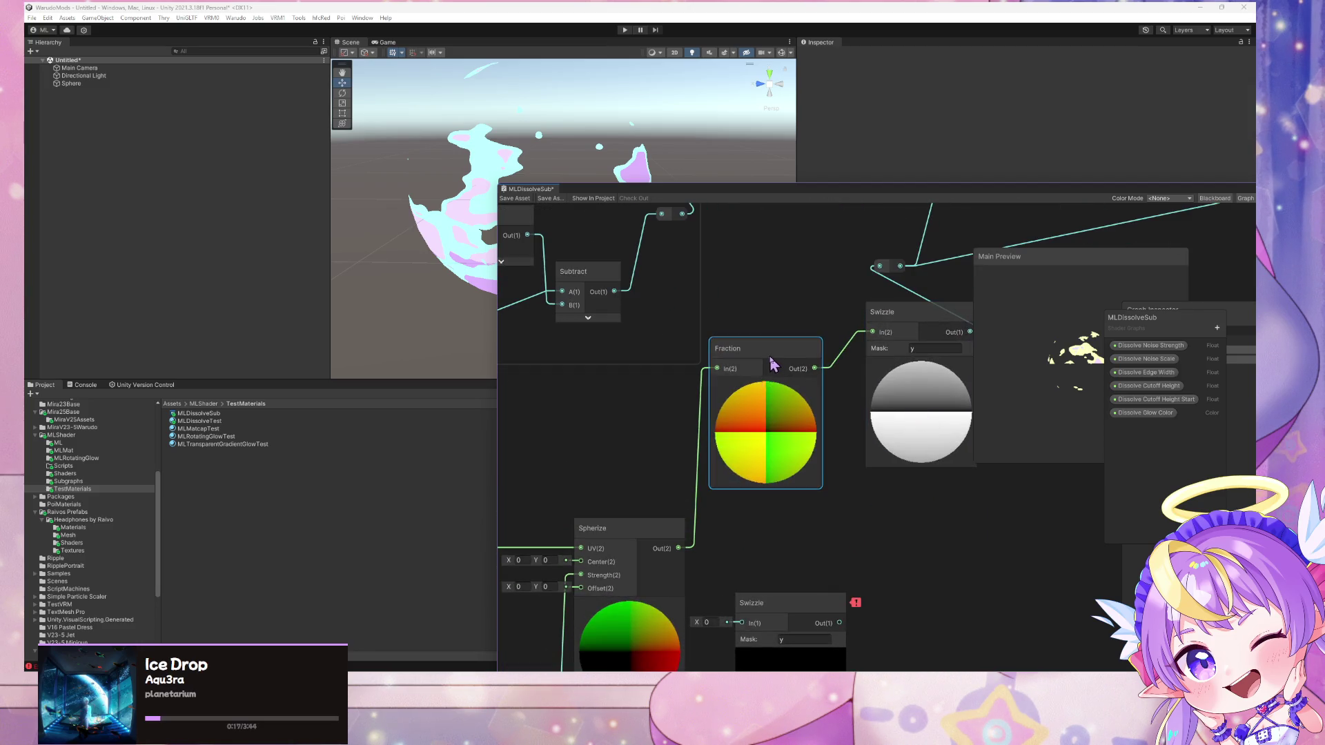
key("Delete")
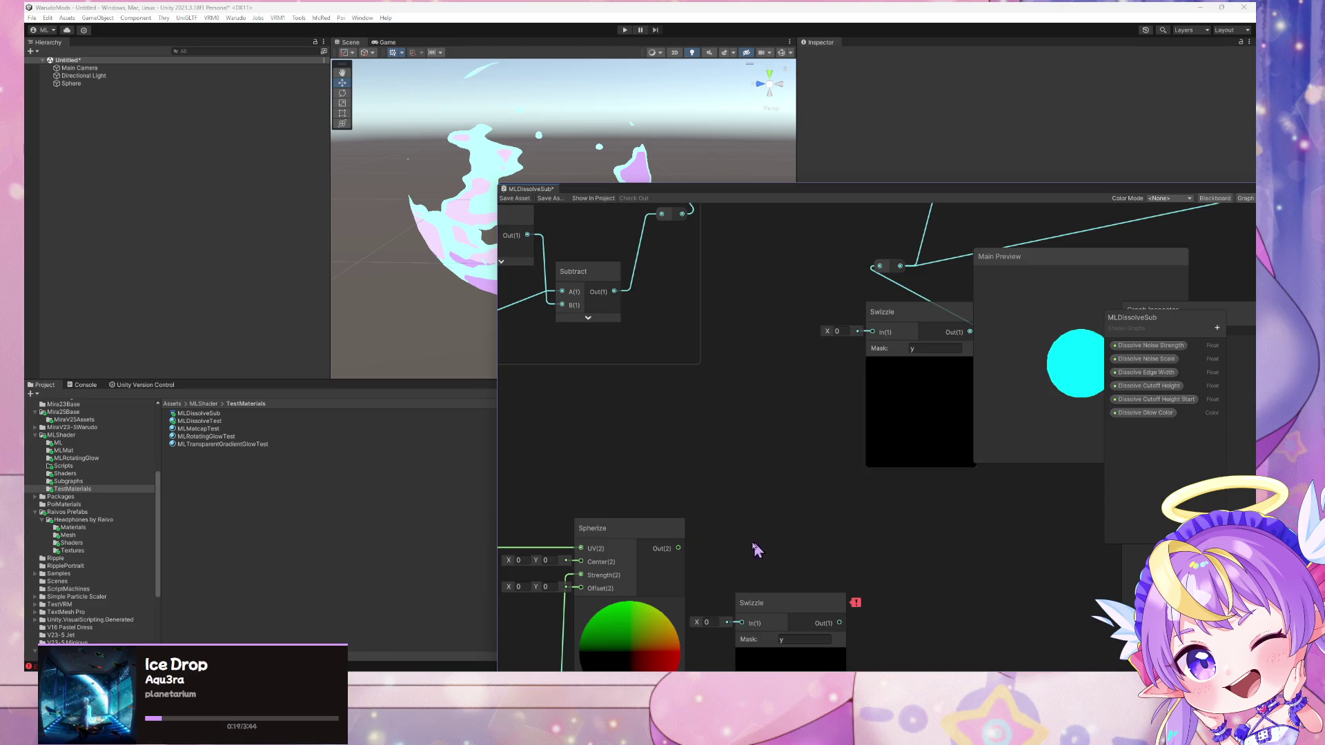
mouse_move(679, 548)
left_mouse_down()
mouse_move(807, 484)
mouse_move(873, 333)
left_mouse_up()
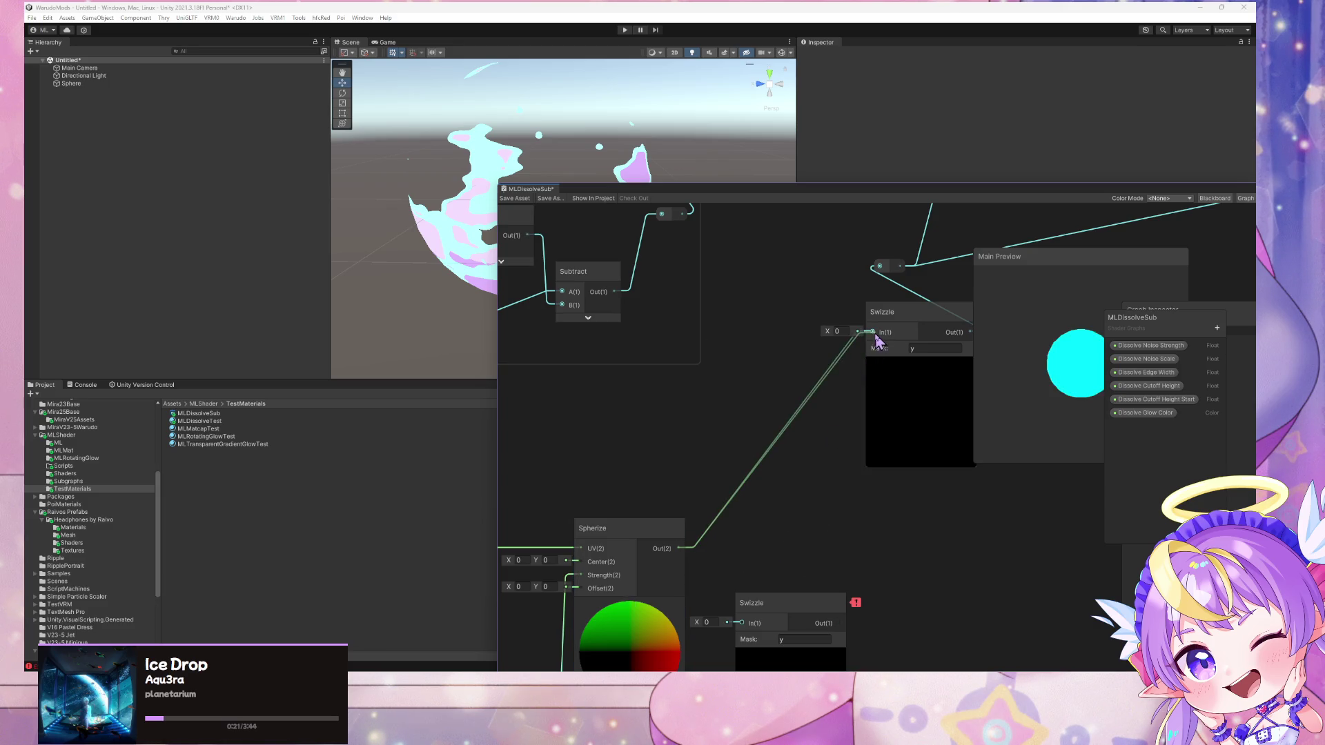
left_click(790, 655)
key("Delete")
left_click_drag(869, 439, 636, 474)
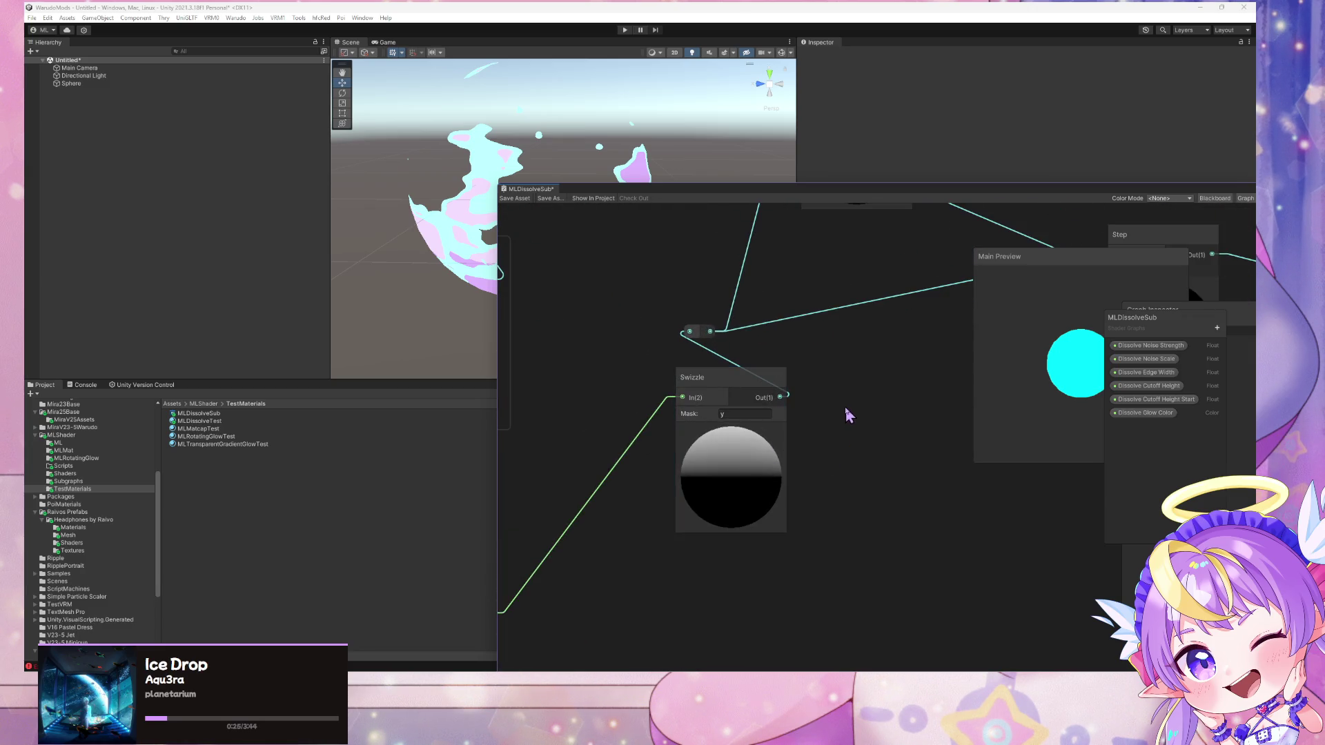
scroll(731, 452, "down", 3)
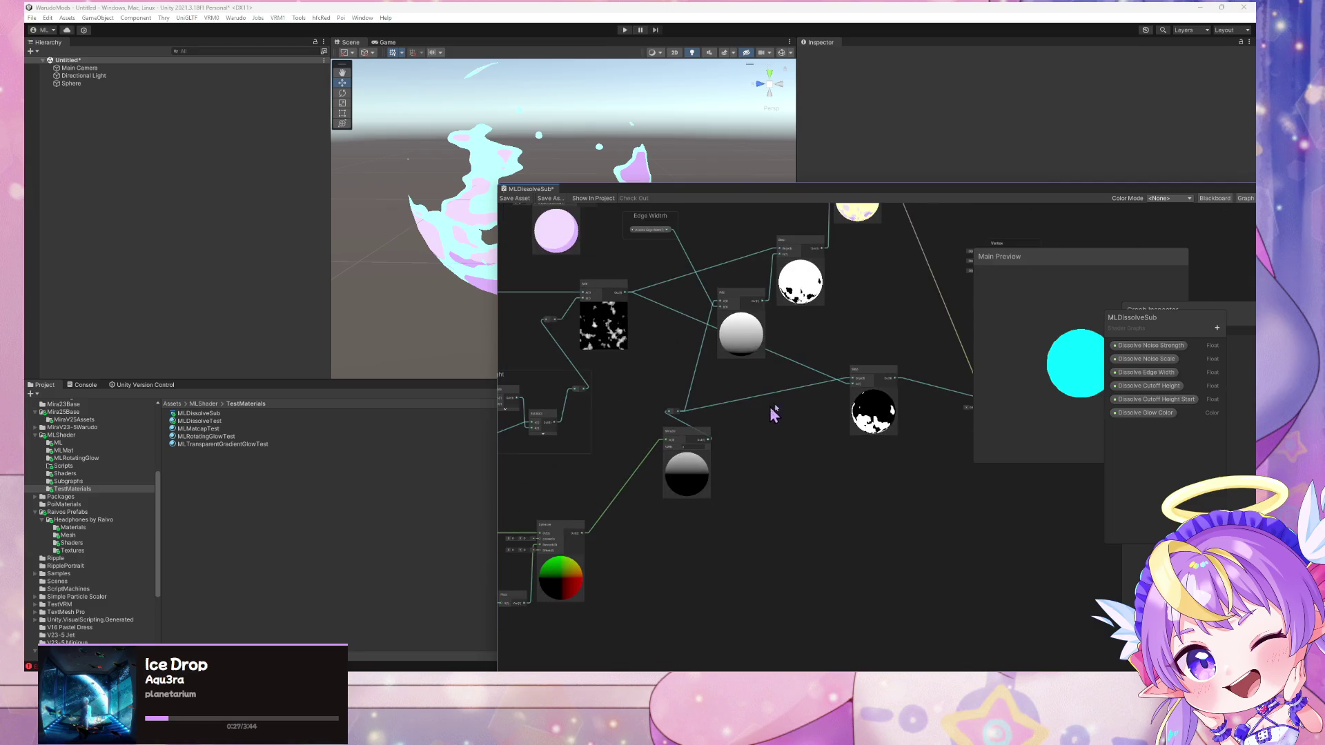
Move the Noise Scale group lower-left and reposition the bend point on its wire
scroll(763, 386, "down", 2)
scroll(766, 383, "up", 3)
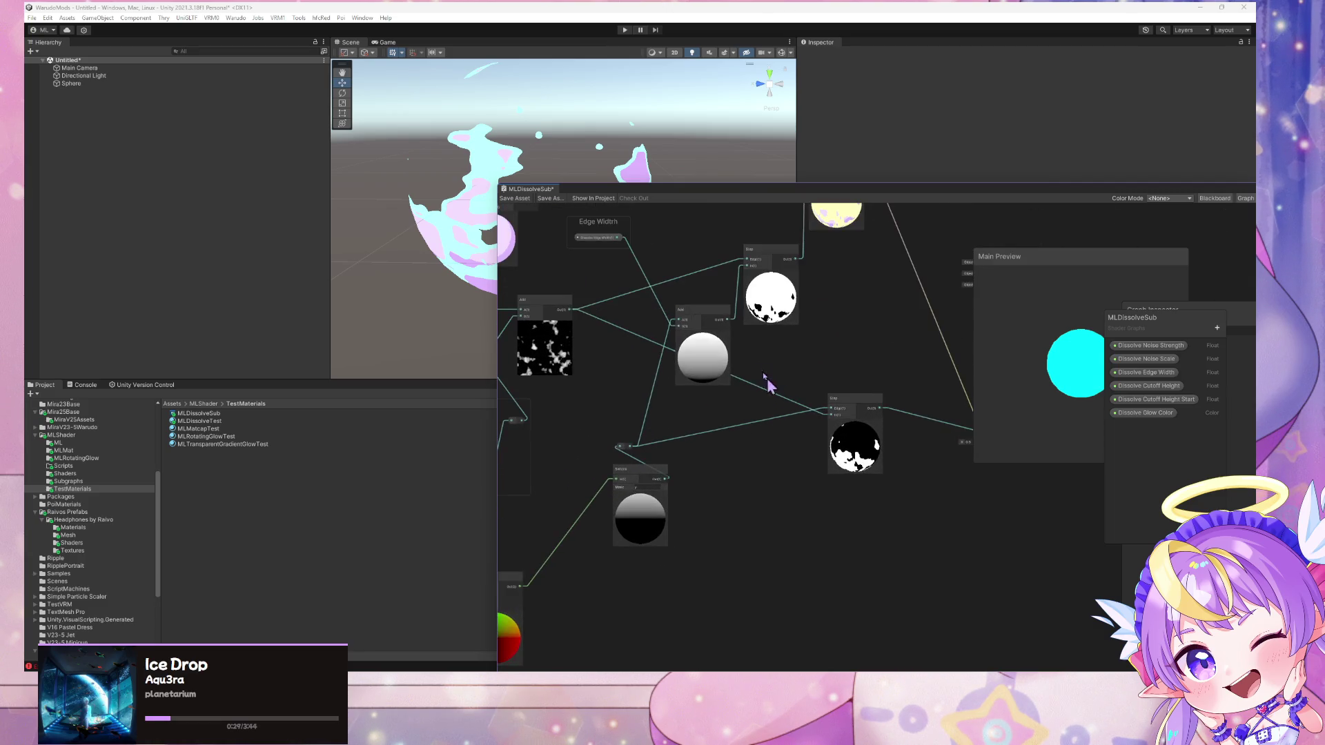
mouse_move(695, 394)
left_mouse_down()
mouse_move(720, 471)
mouse_move(787, 476)
left_mouse_up()
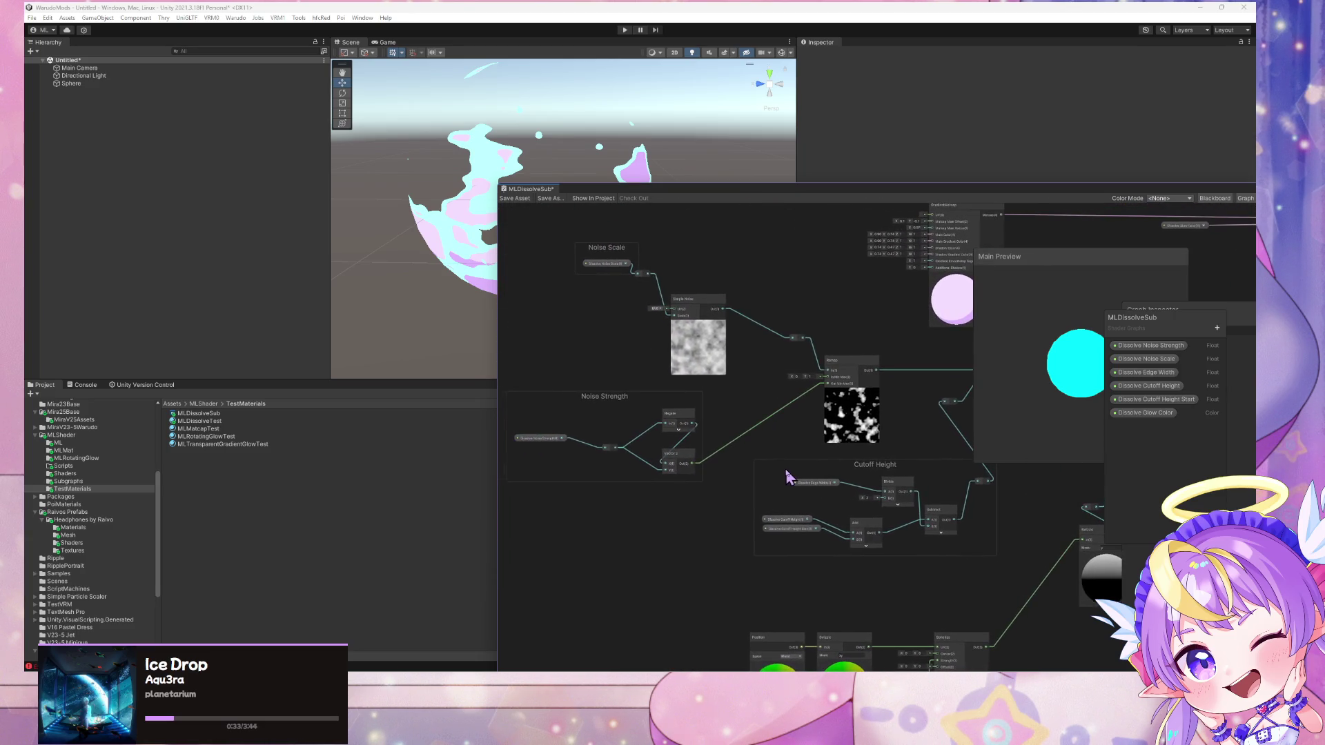
left_click_drag(787, 463, 790, 455)
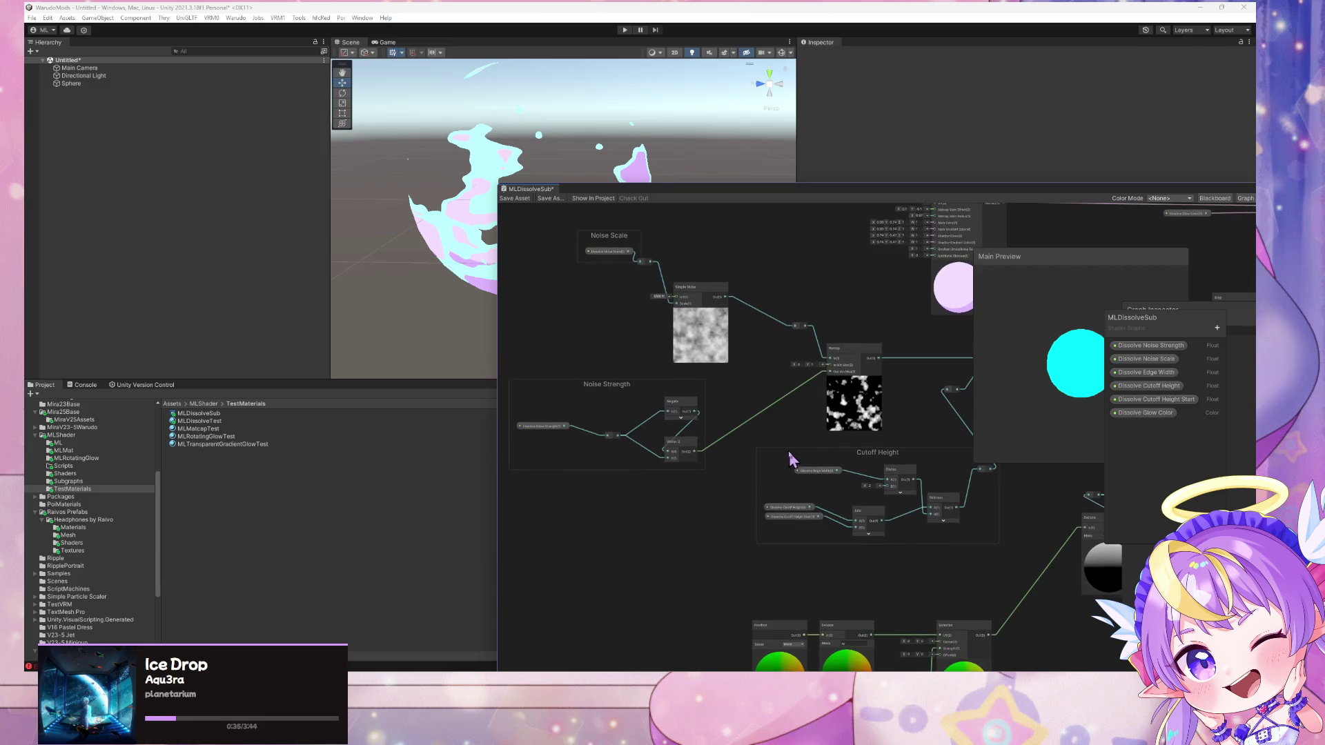
mouse_move(614, 245)
left_mouse_down()
mouse_move(547, 300)
mouse_move(570, 281)
left_mouse_up()
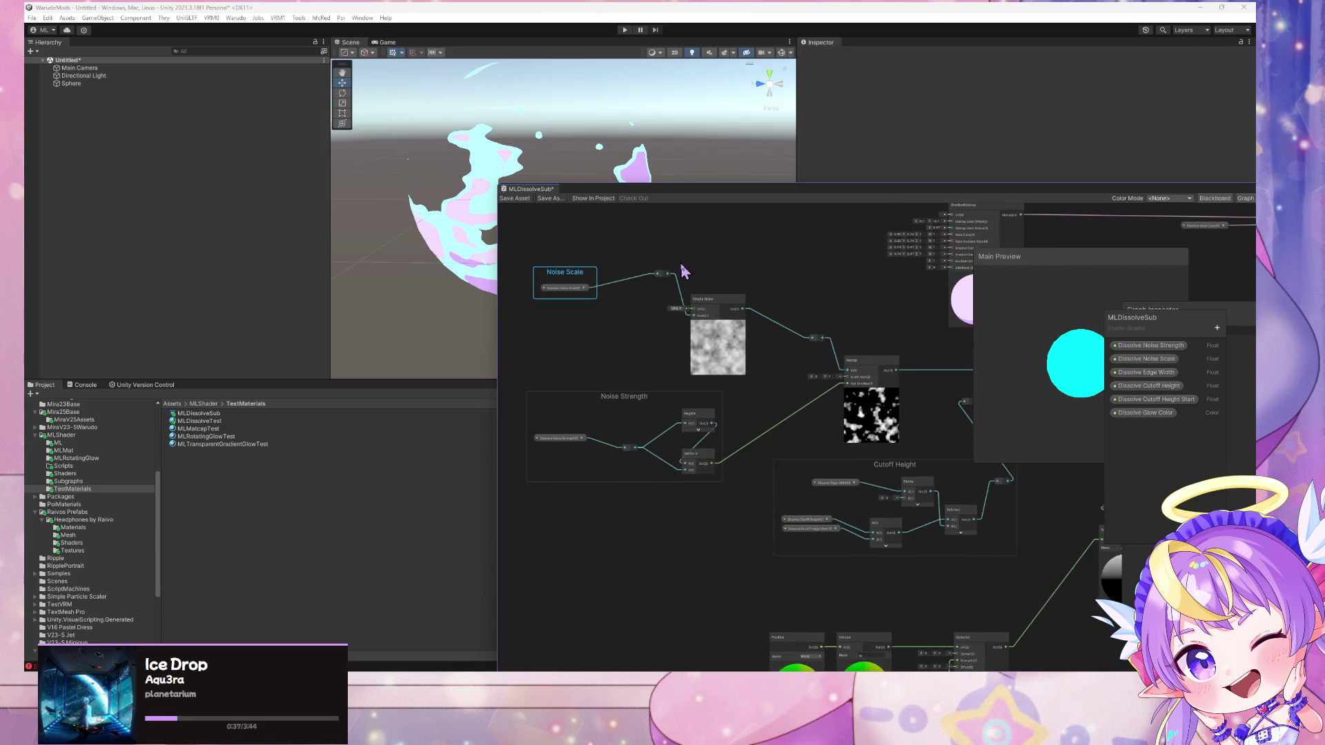
left_click_drag(664, 278, 641, 292)
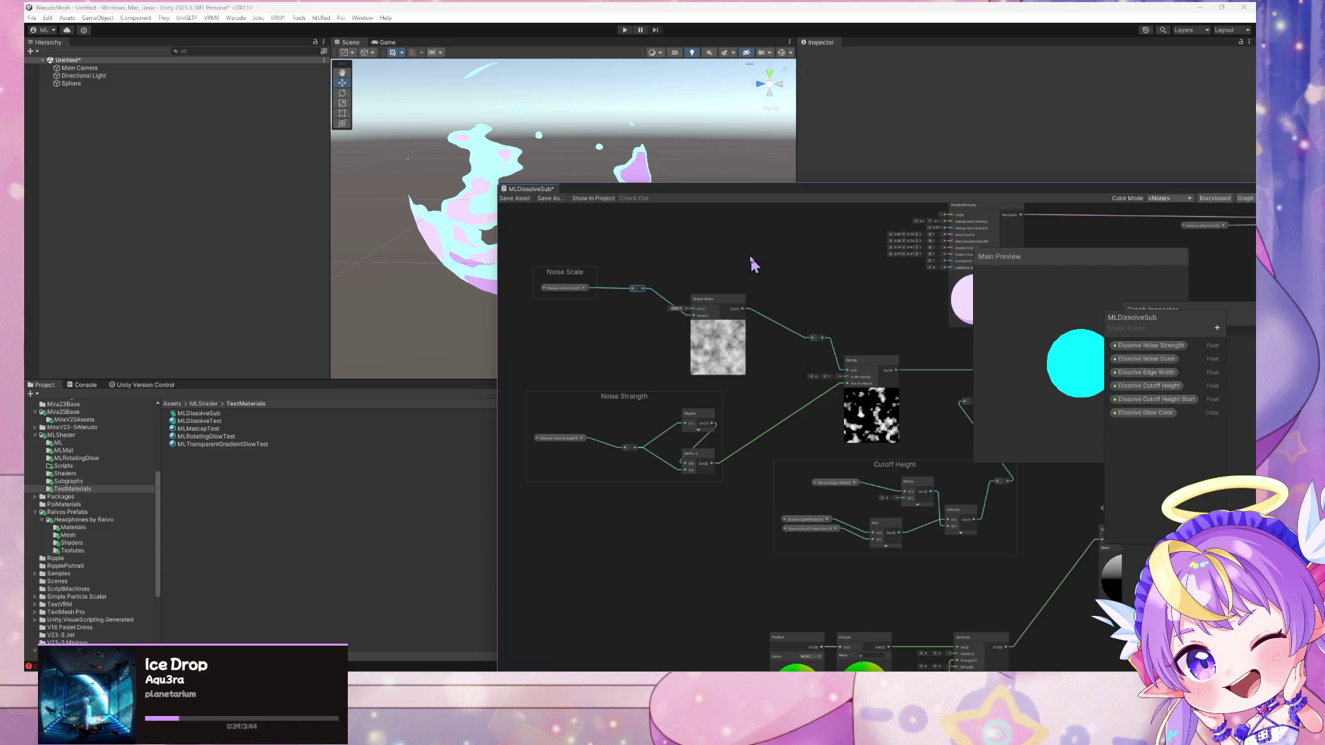
Group the Position, Rotate and Spherize nodes as 'UV' and wire Spherize Out into Simple Noise UV
left_click_drag(752, 264, 605, 192)
left_click_drag(841, 515, 800, 379)
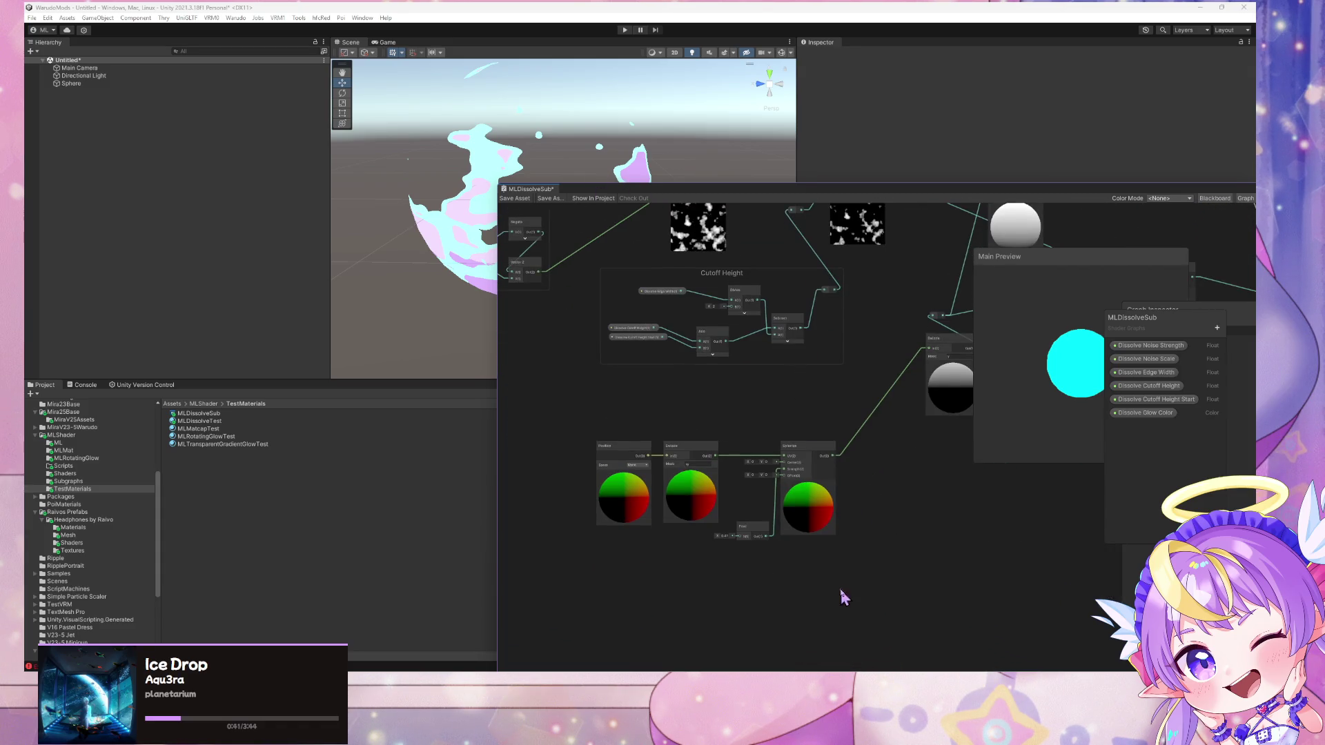
mouse_move(820, 459)
left_mouse_down()
mouse_move(551, 459)
mouse_move(556, 476)
mouse_move(325, 452)
mouse_move(598, 428)
left_mouse_up()
key("ctrl+g")
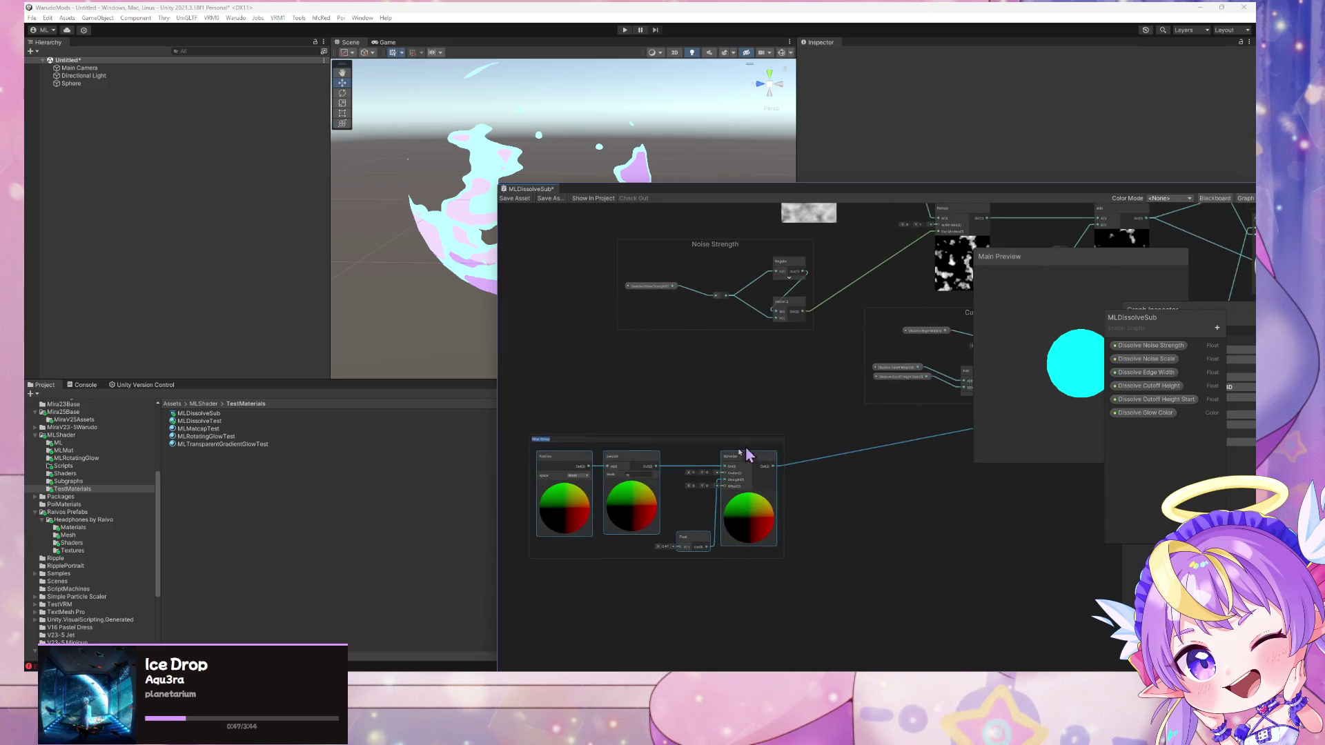
key("Return")
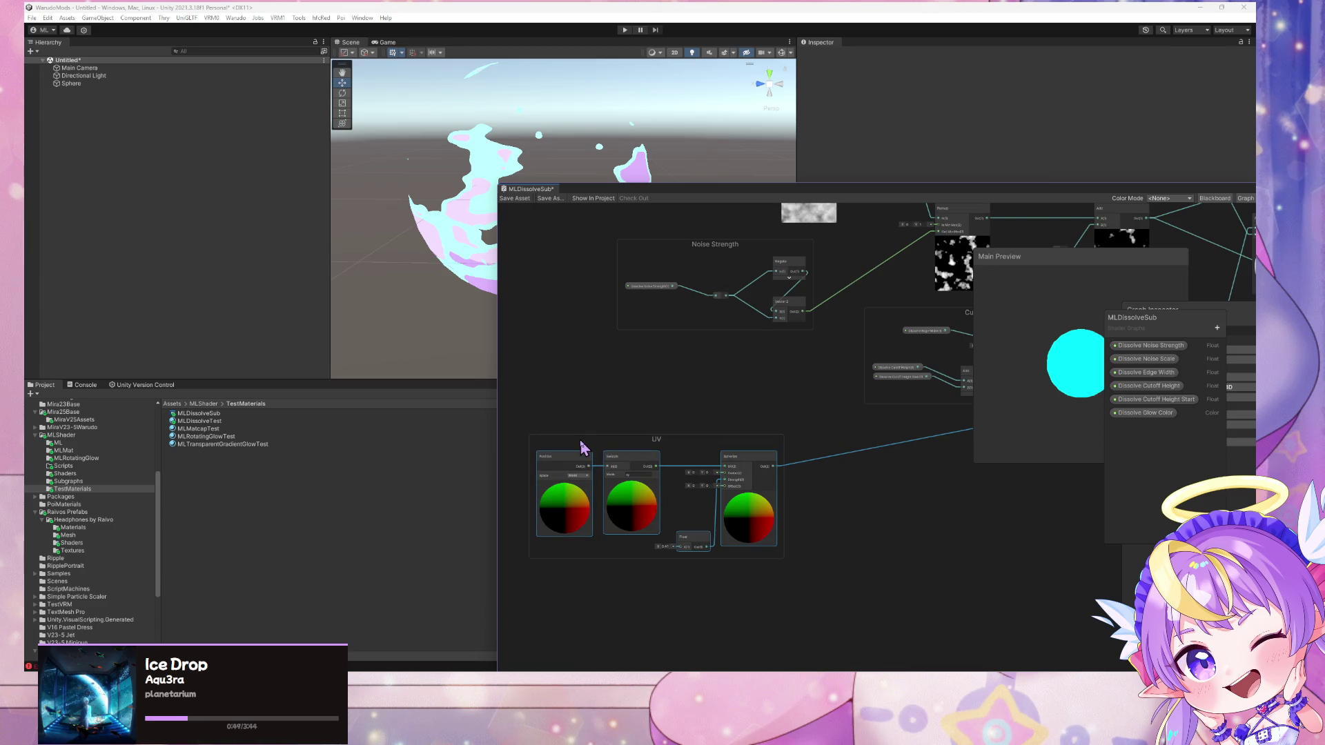
mouse_move(728, 402)
left_mouse_down()
mouse_move(657, 544)
mouse_move(671, 537)
left_mouse_up()
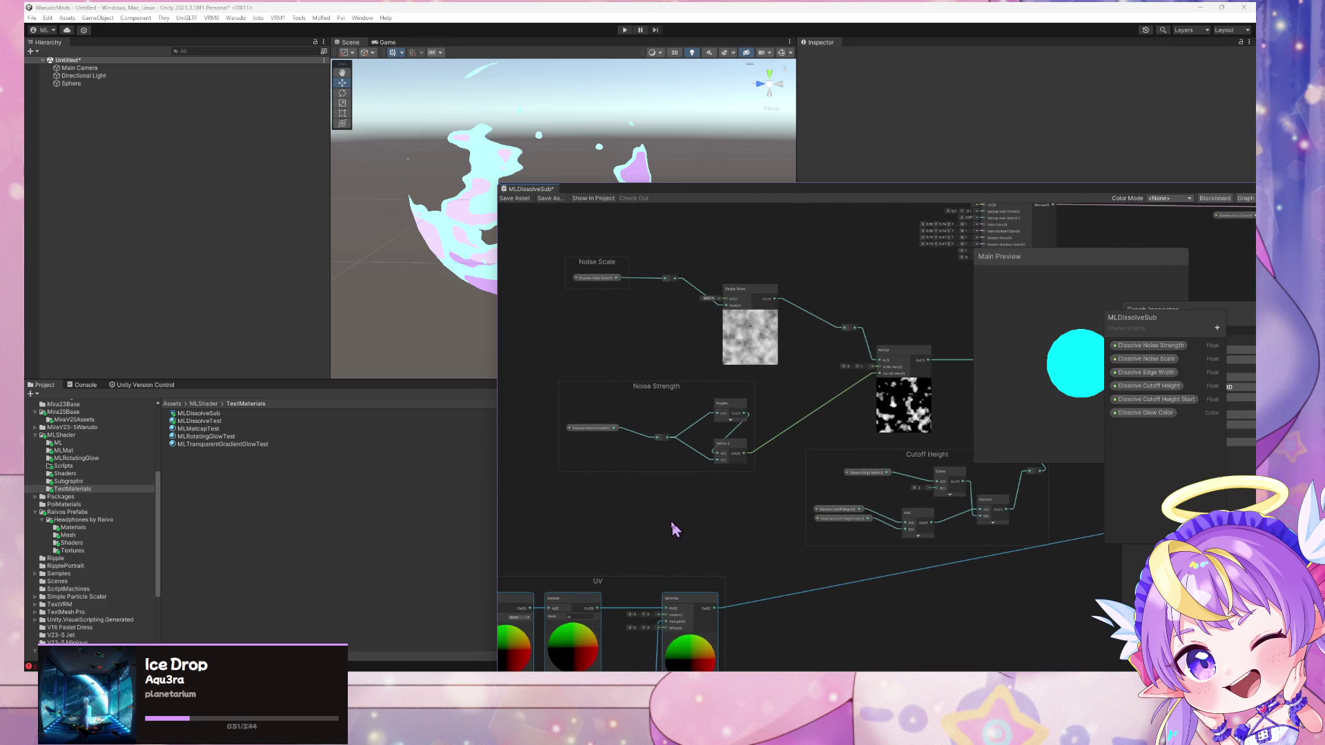
left_click_drag(715, 609, 720, 298)
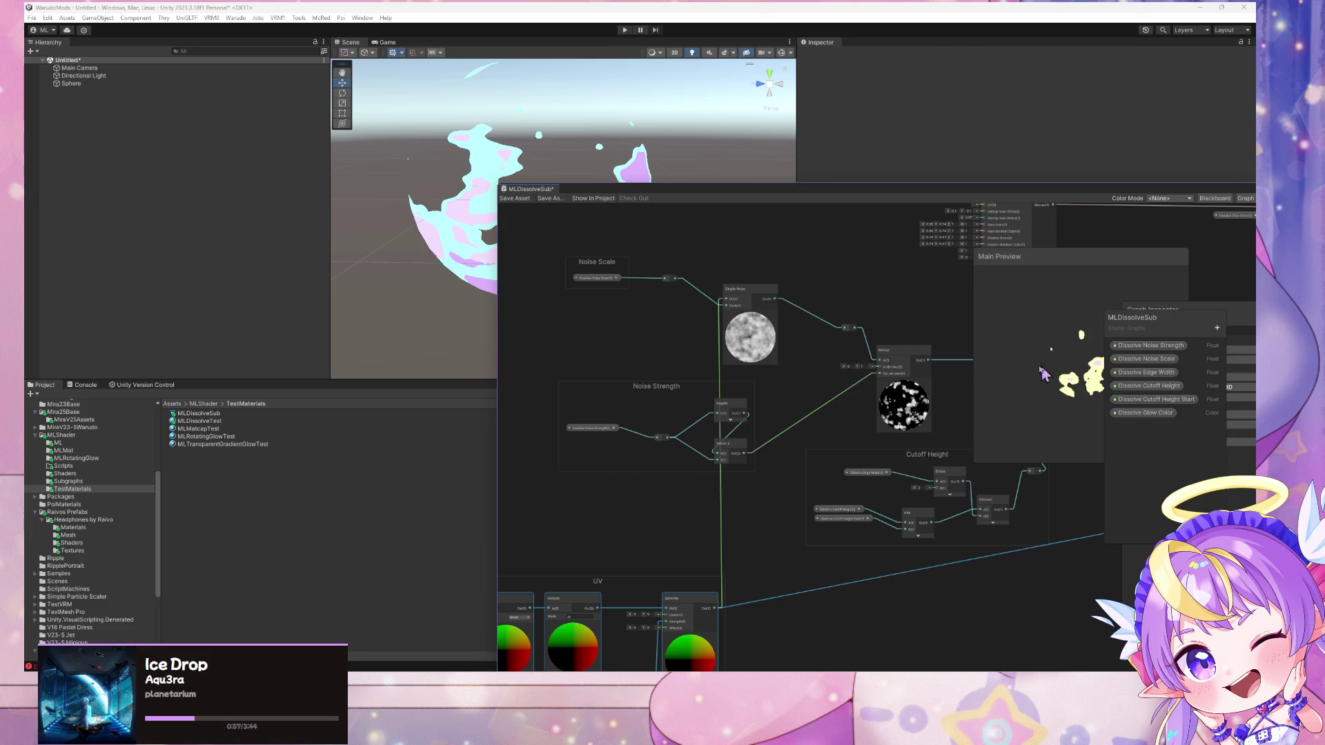
Switch the Main Preview mesh to a cube and turn it to a new angle
right_click(1054, 351)
left_click(1075, 357)
right_click(1035, 353)
left_click(1046, 359)
right_click(1049, 351)
left_click(1066, 388)
mouse_move(1066, 376)
left_mouse_down()
mouse_move(1038, 390)
mouse_move(1017, 375)
mouse_move(1037, 388)
mouse_move(1005, 431)
left_mouse_up()
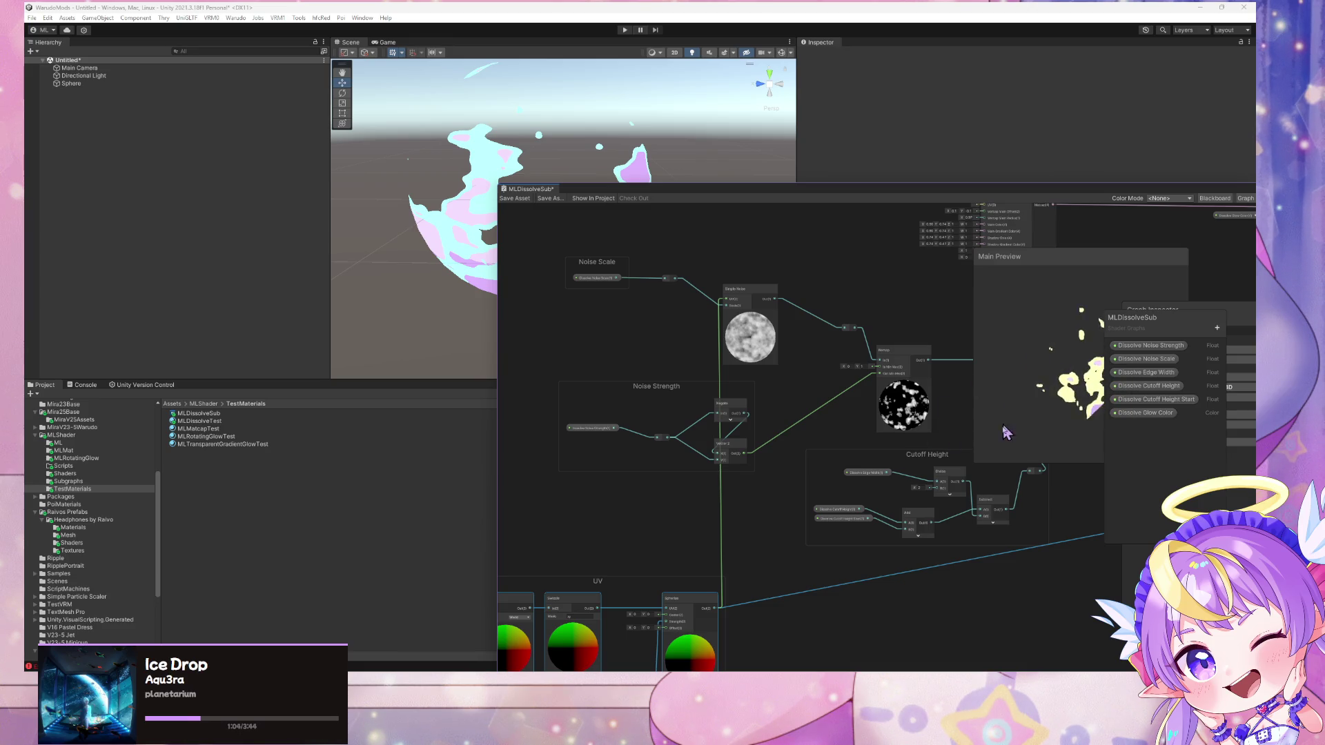
Delete the Spherize wire into Simple Noise's UV input
left_click(721, 371)
key("Delete")
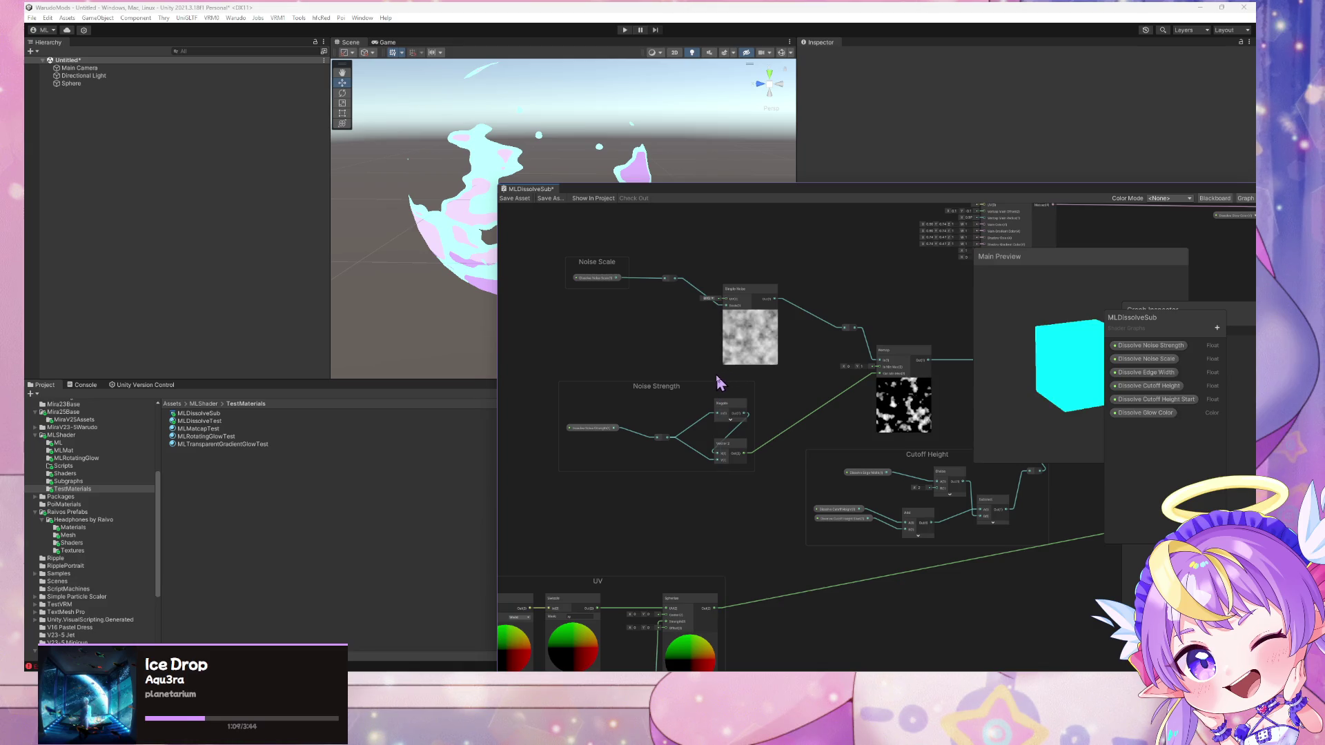
mouse_move(738, 386)
left_mouse_down()
mouse_move(755, 393)
mouse_move(835, 359)
left_mouse_up()
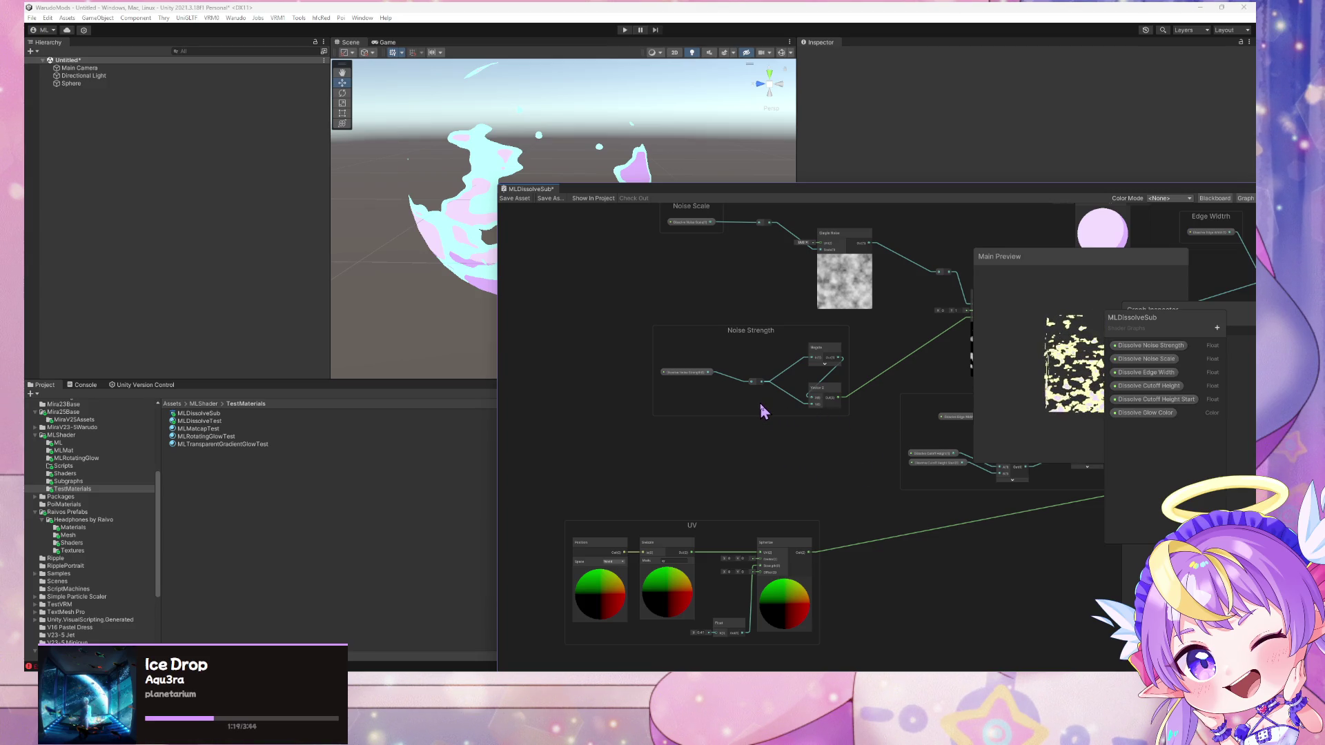
Connect the UV group's Swizzle output to Simple Noise's UV input
left_click(660, 537)
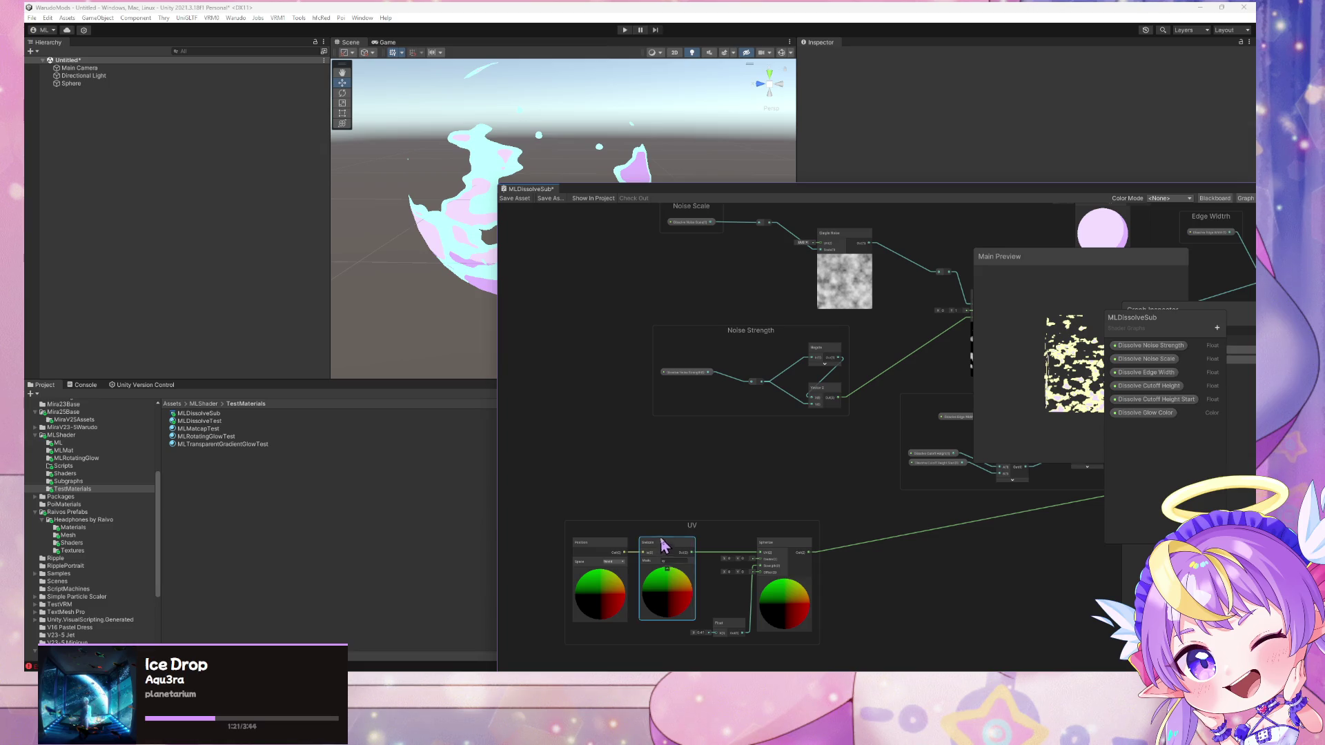
key("ctrl+d")
mouse_move(766, 545)
left_mouse_down()
mouse_move(637, 441)
mouse_move(606, 378)
mouse_move(639, 380)
mouse_move(814, 261)
mouse_move(822, 276)
left_mouse_up()
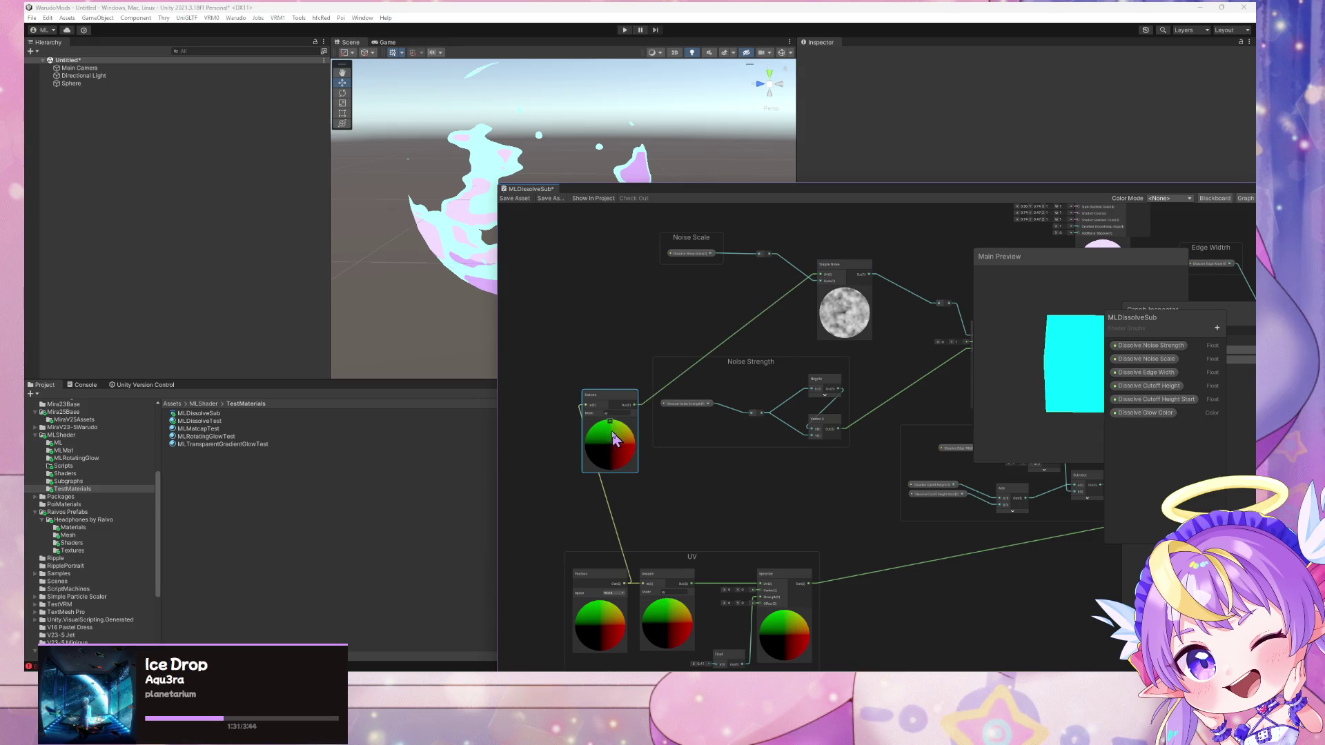
key("Delete")
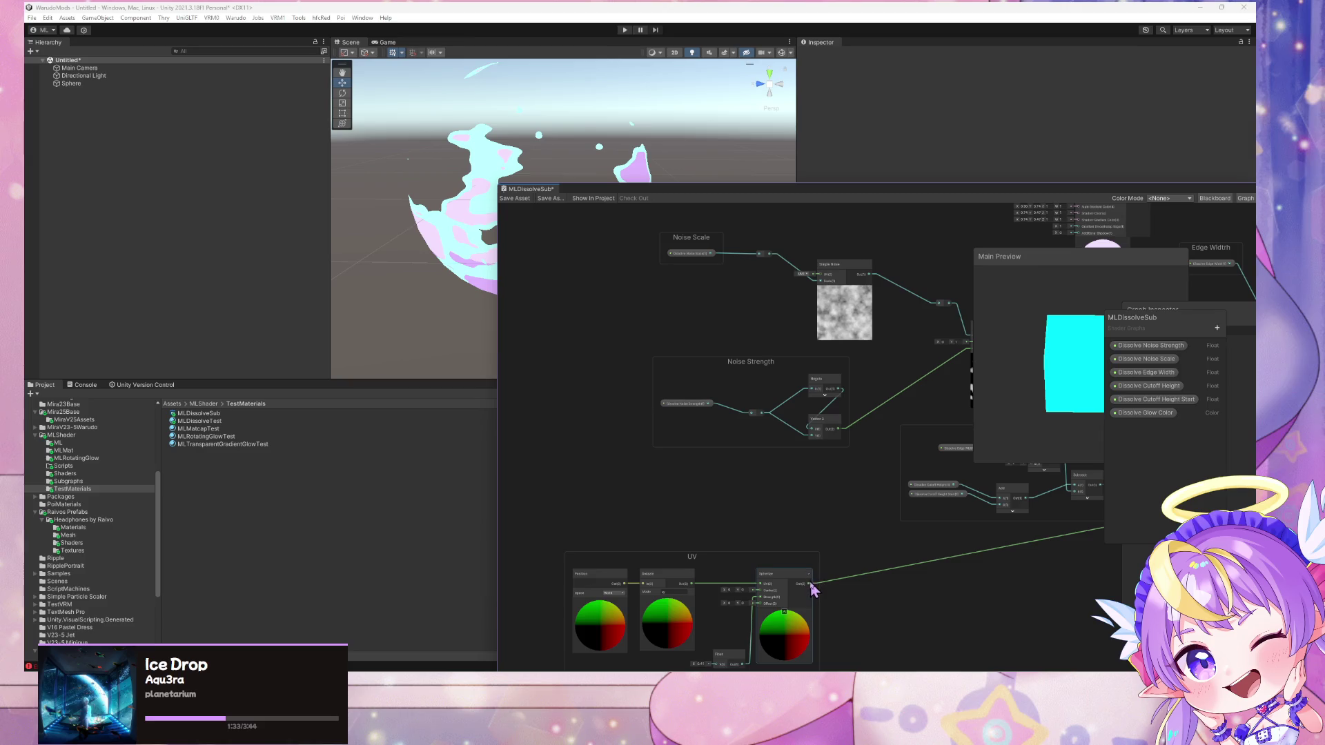
mouse_move(806, 579)
left_mouse_down()
mouse_move(805, 448)
mouse_move(805, 566)
left_mouse_up()
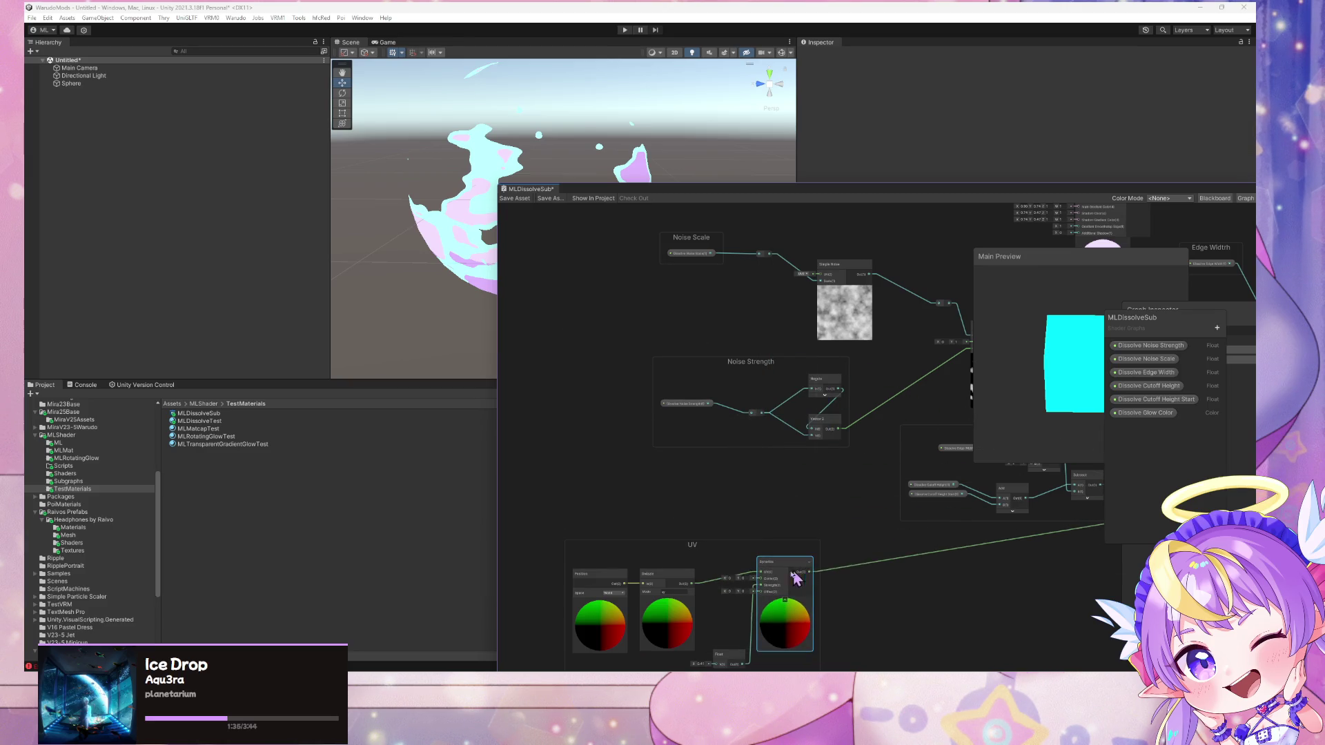
left_click_drag(693, 585, 818, 275)
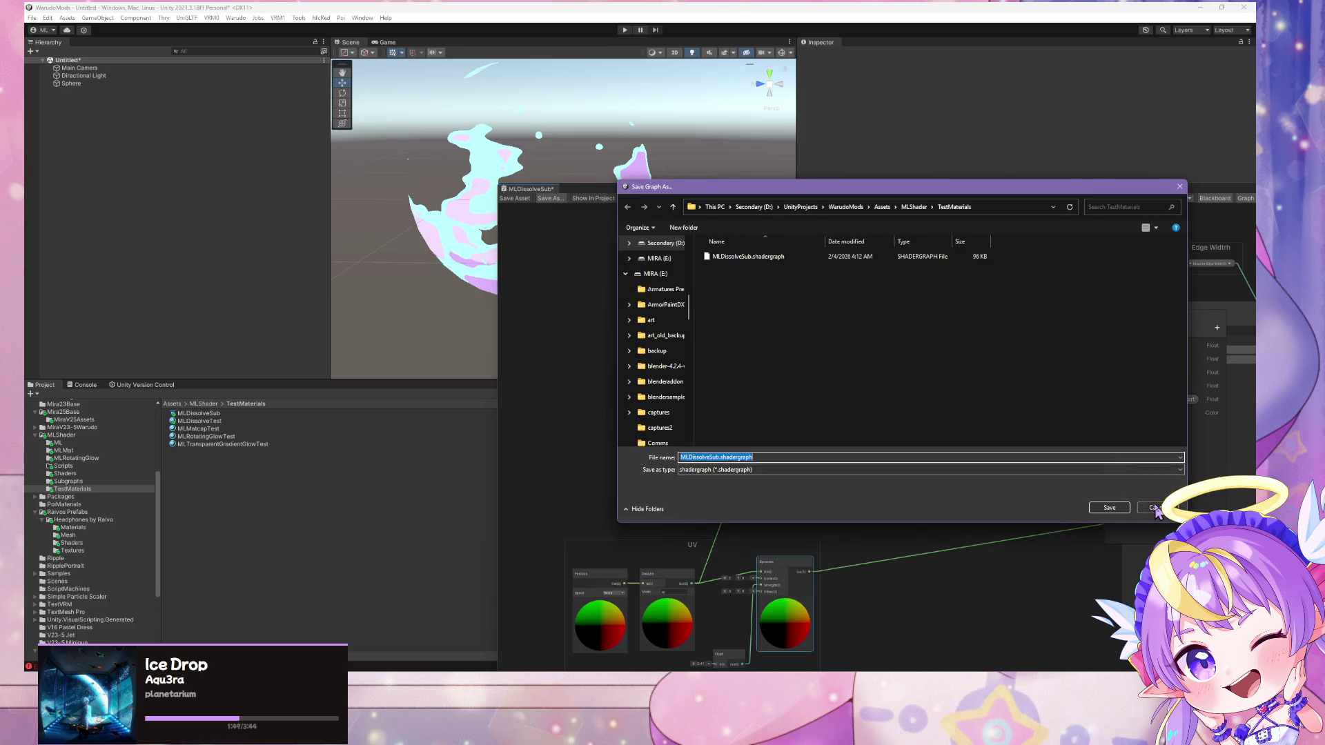
Cancel Save As and save the shader graph asset under its existing name
left_click(1155, 508)
left_click(522, 200)
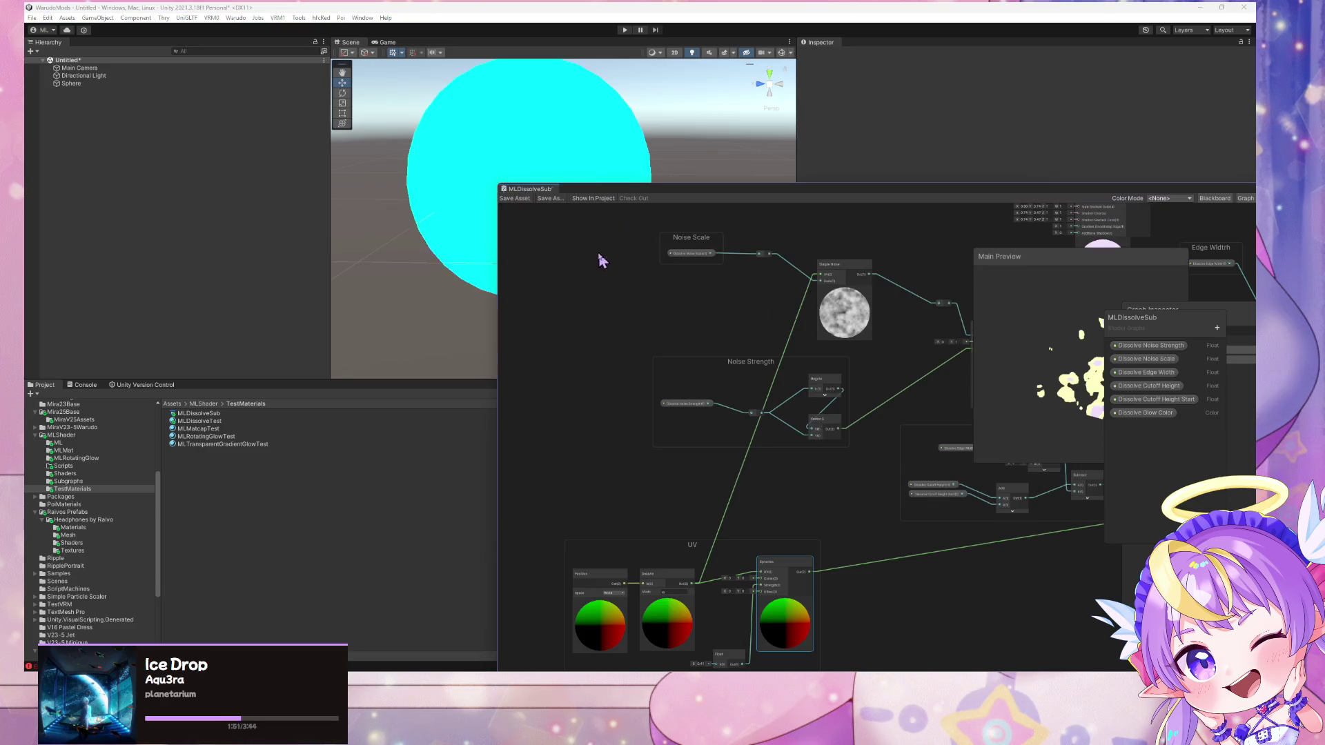
left_click_drag(609, 193, 806, 209)
mouse_move(570, 221)
left_mouse_down()
mouse_move(729, 225)
mouse_move(578, 228)
left_mouse_up()
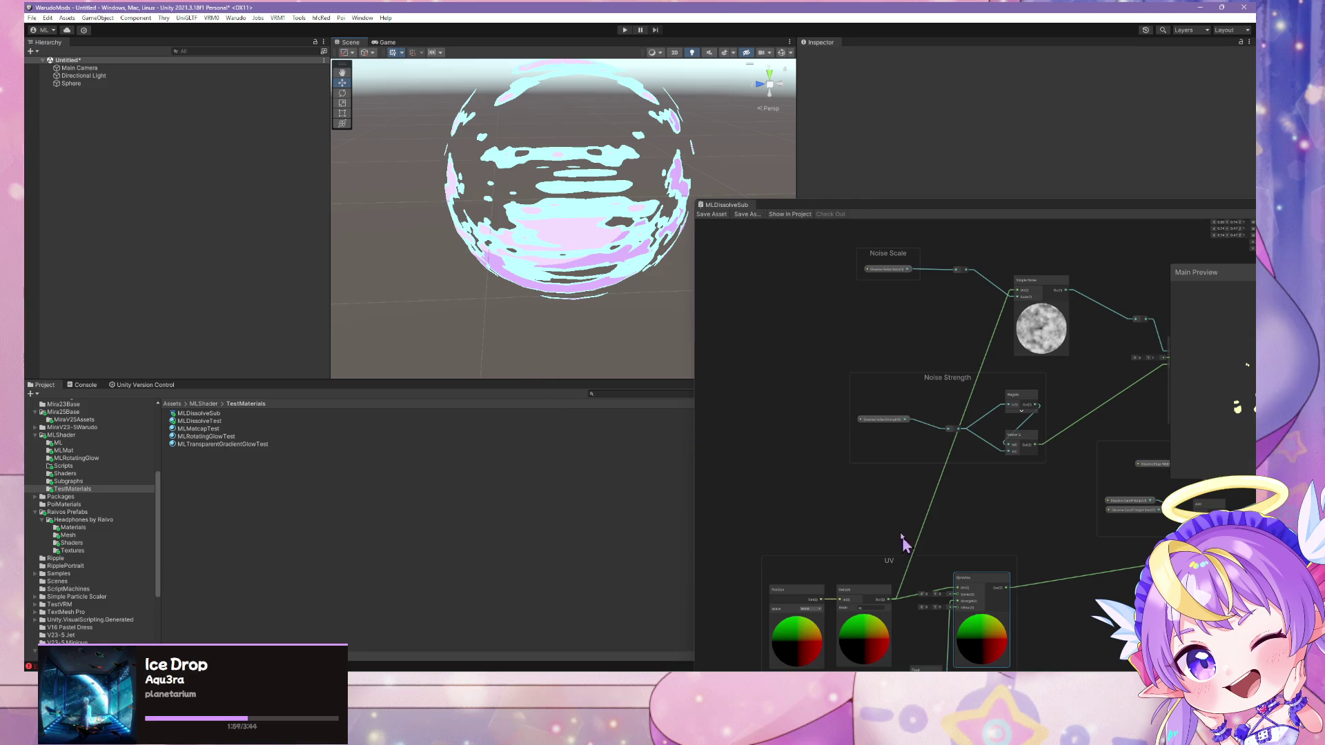
left_click_drag(901, 533, 850, 419)
left_click_drag(1020, 205, 737, 236)
Remove the connection into Fragment Alpha and save the graph again
right_click(973, 410)
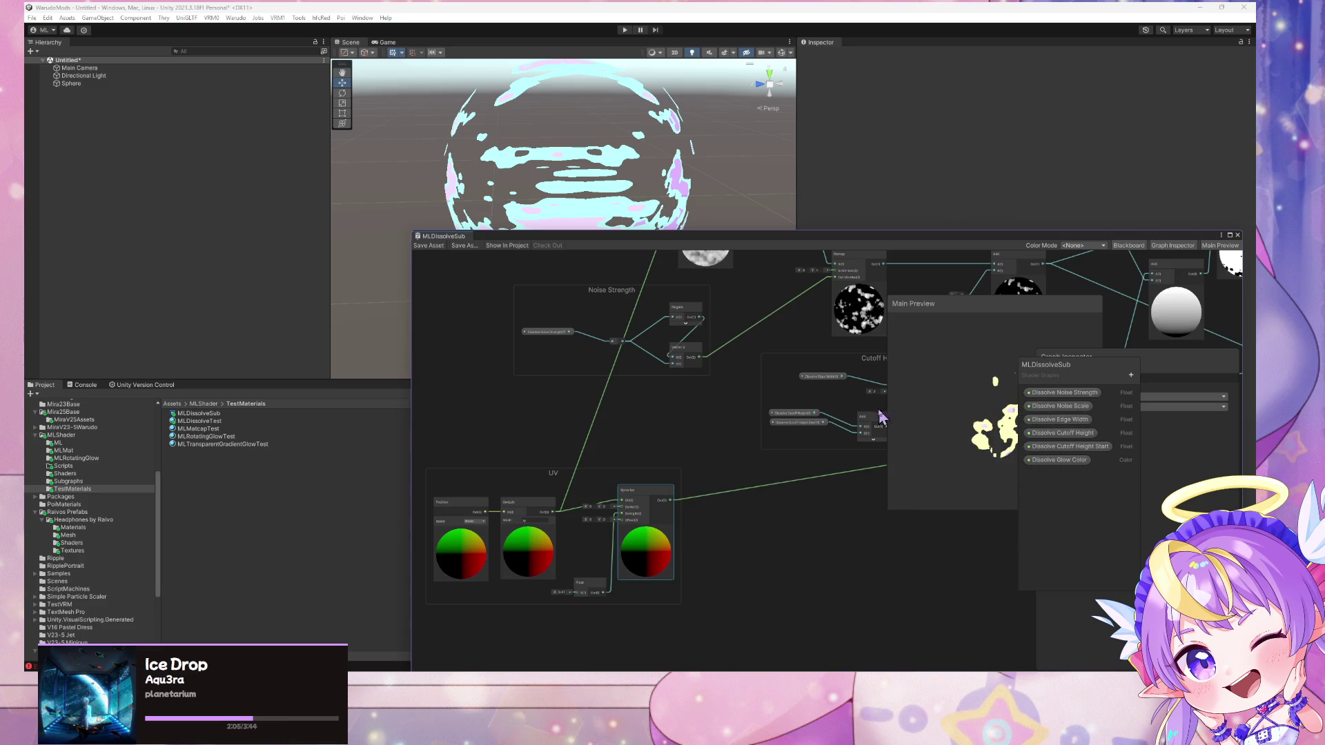
left_click_drag(971, 316, 831, 421)
mouse_move(1235, 296)
left_mouse_down()
mouse_move(839, 371)
mouse_move(733, 267)
left_mouse_up()
left_click_drag(812, 350, 803, 323)
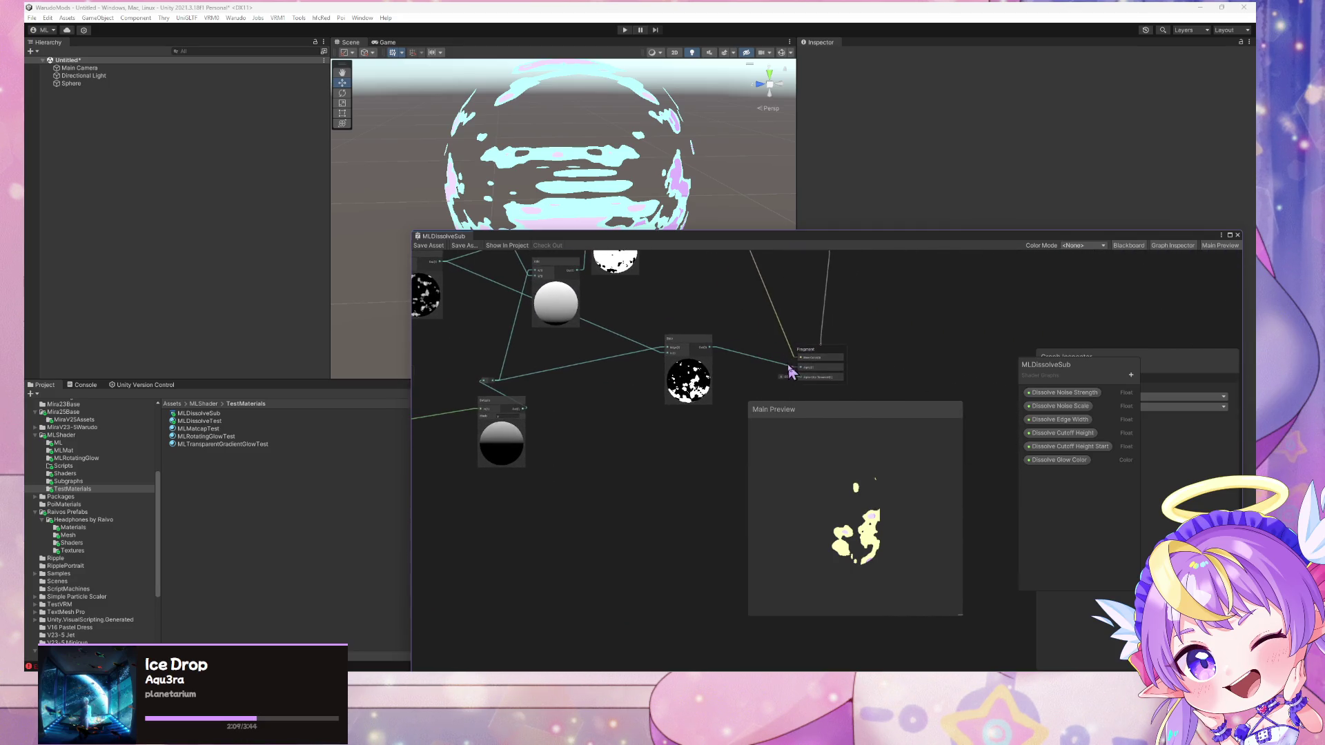
left_click(793, 369)
key("Delete")
left_click_drag(673, 445, 936, 450)
left_click(431, 247)
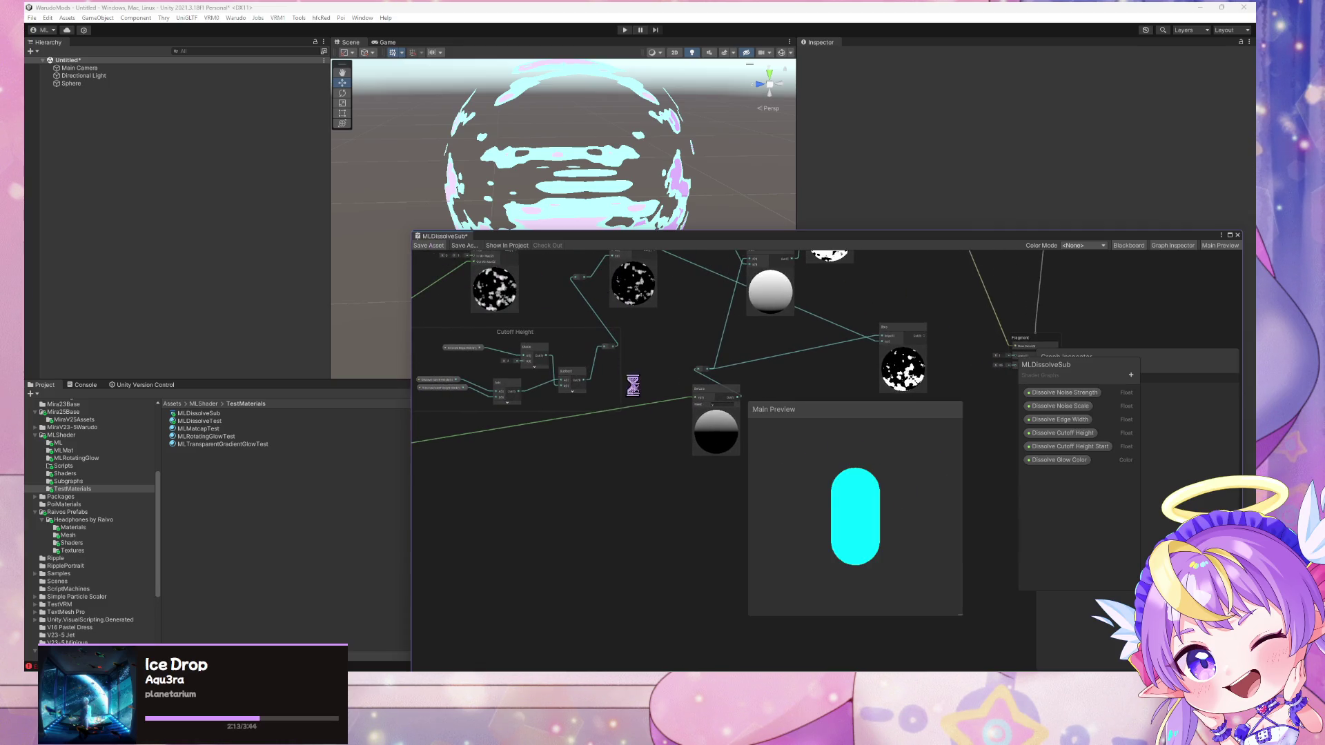
left_click_drag(580, 473, 692, 348)
mouse_move(567, 377)
left_mouse_down()
mouse_move(586, 392)
mouse_move(757, 384)
left_mouse_up()
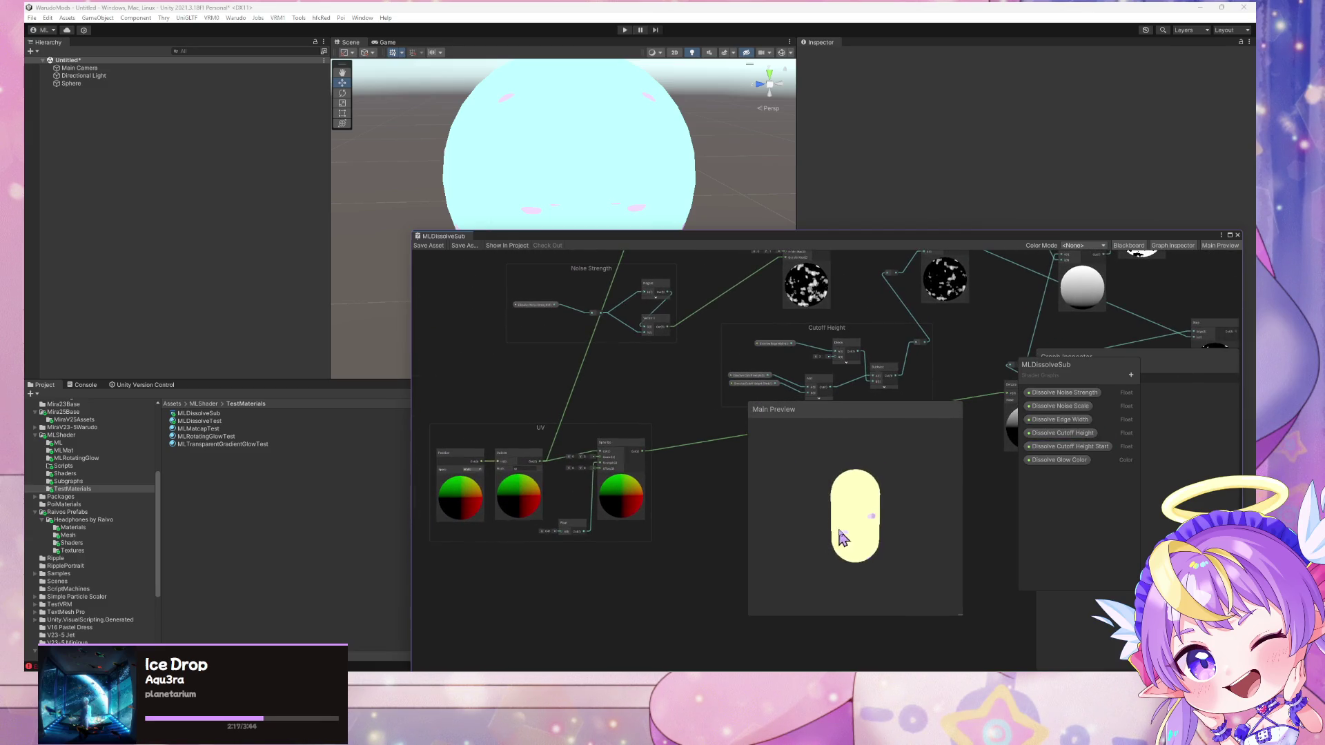
Change the UV group's Float value and save the graph
right_click(798, 548)
left_click(612, 376)
scroll(659, 449, "up", 2)
scroll(673, 317, "down", 1)
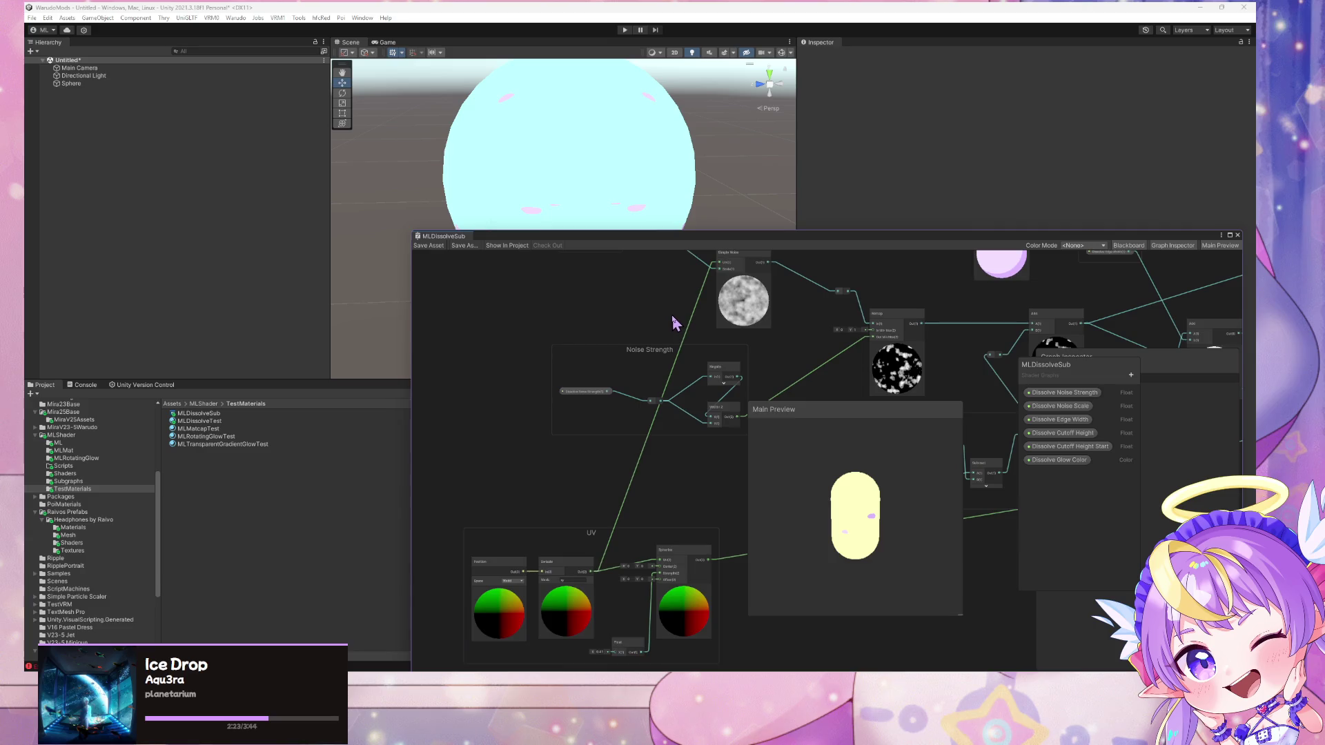
mouse_move(673, 319)
left_mouse_down()
mouse_move(624, 412)
mouse_move(675, 295)
left_mouse_up()
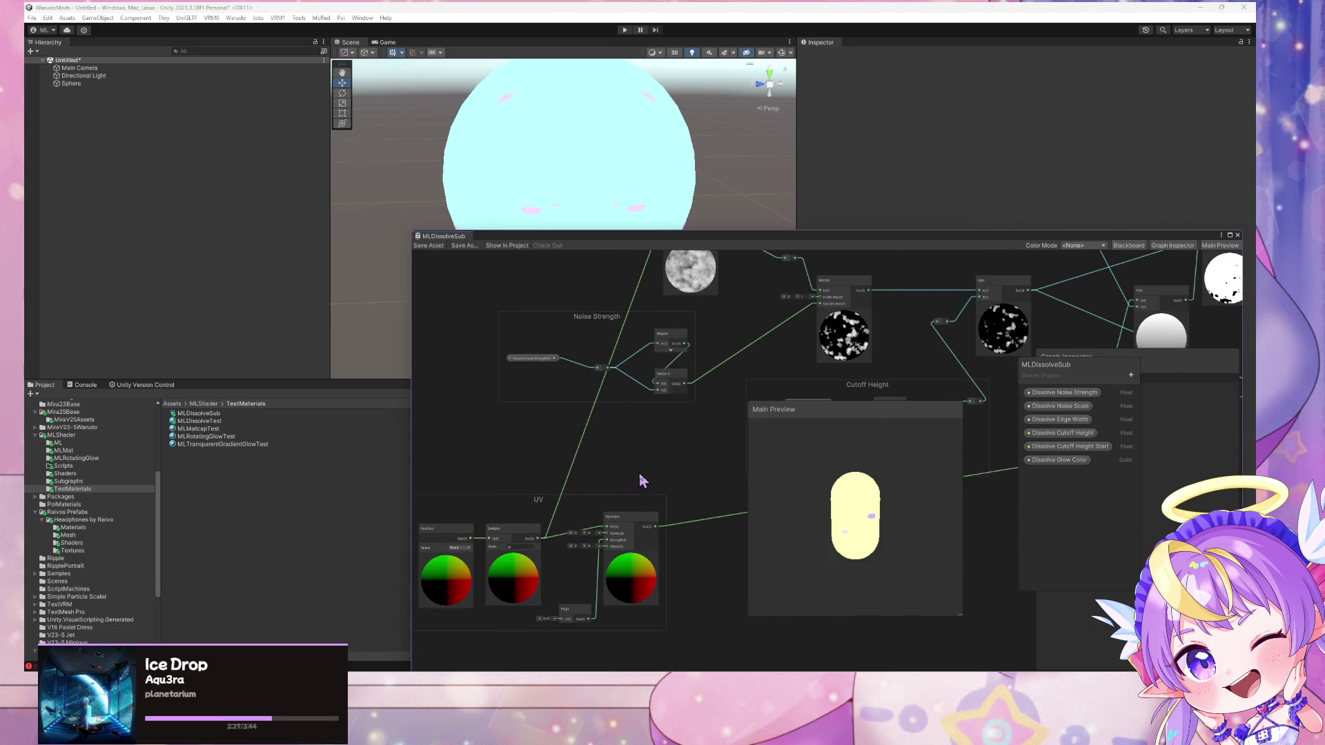
mouse_move(833, 488)
left_mouse_down()
mouse_move(822, 568)
mouse_move(831, 553)
mouse_move(820, 550)
left_mouse_up()
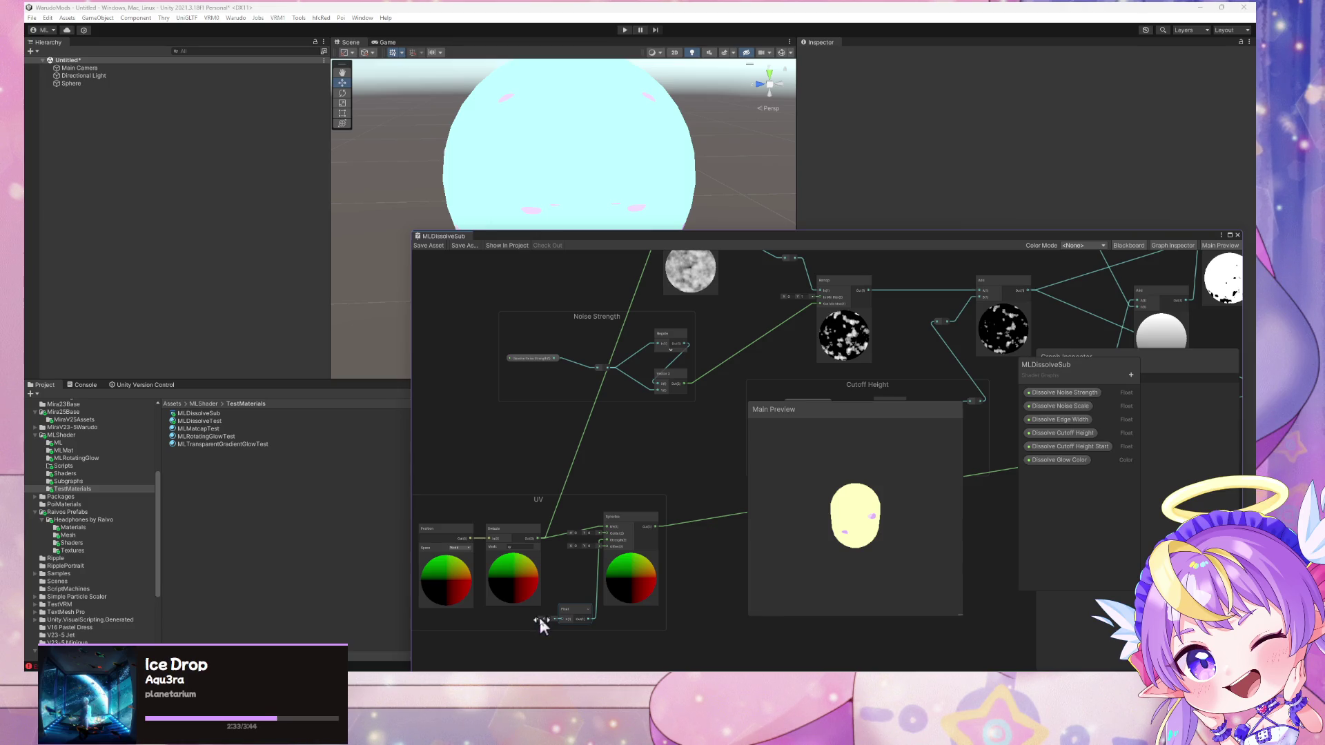
mouse_move(540, 619)
left_mouse_down()
mouse_move(550, 624)
mouse_move(526, 624)
left_mouse_up()
key("ctrl+s")
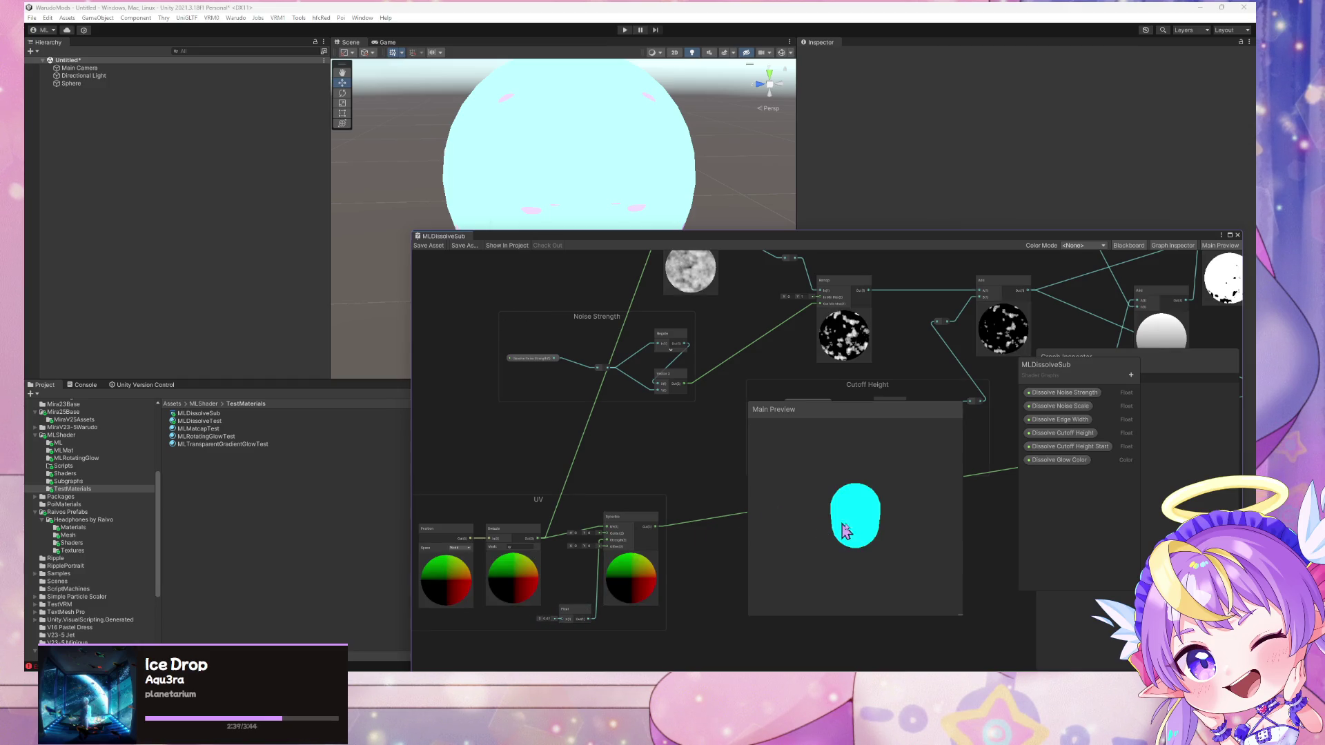
Preview the shader on a capsule and review the Dissolve property settings
right_click(856, 535)
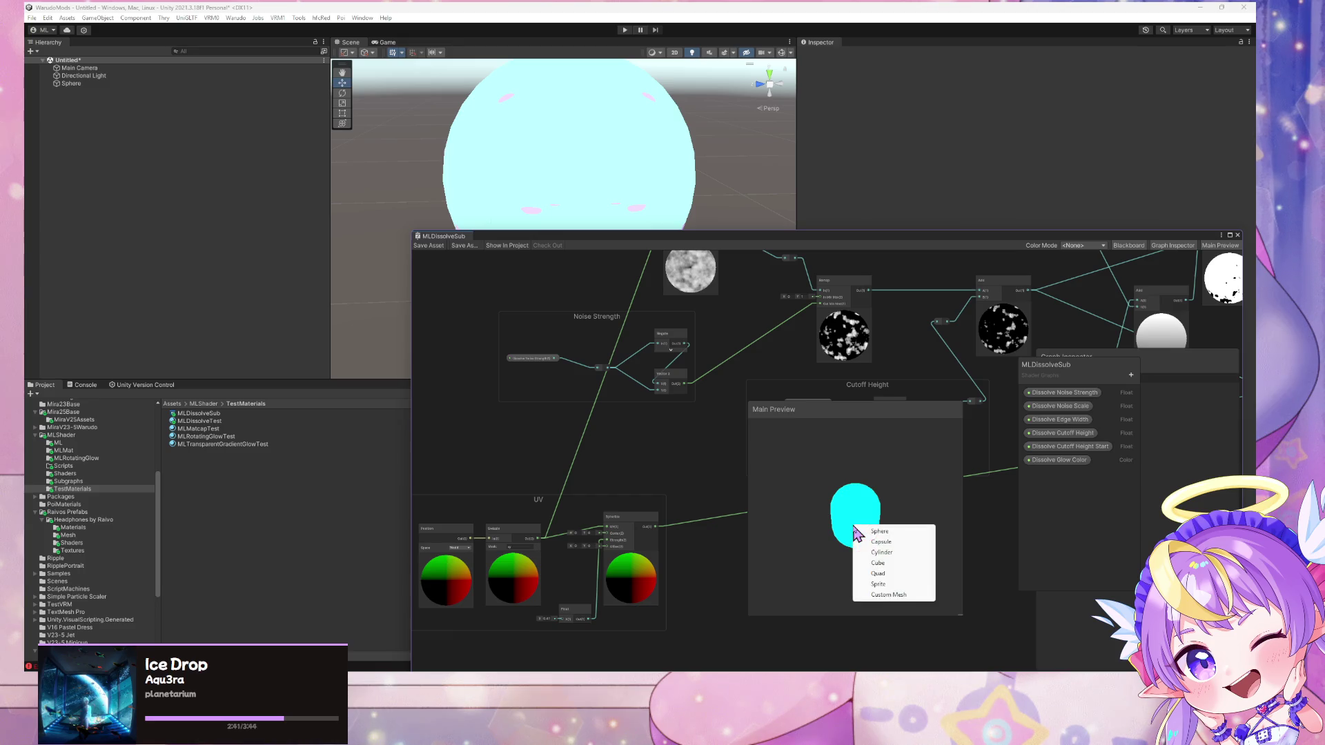
left_click(895, 541)
mouse_move(798, 472)
left_mouse_down()
mouse_move(837, 577)
mouse_move(811, 477)
left_mouse_up()
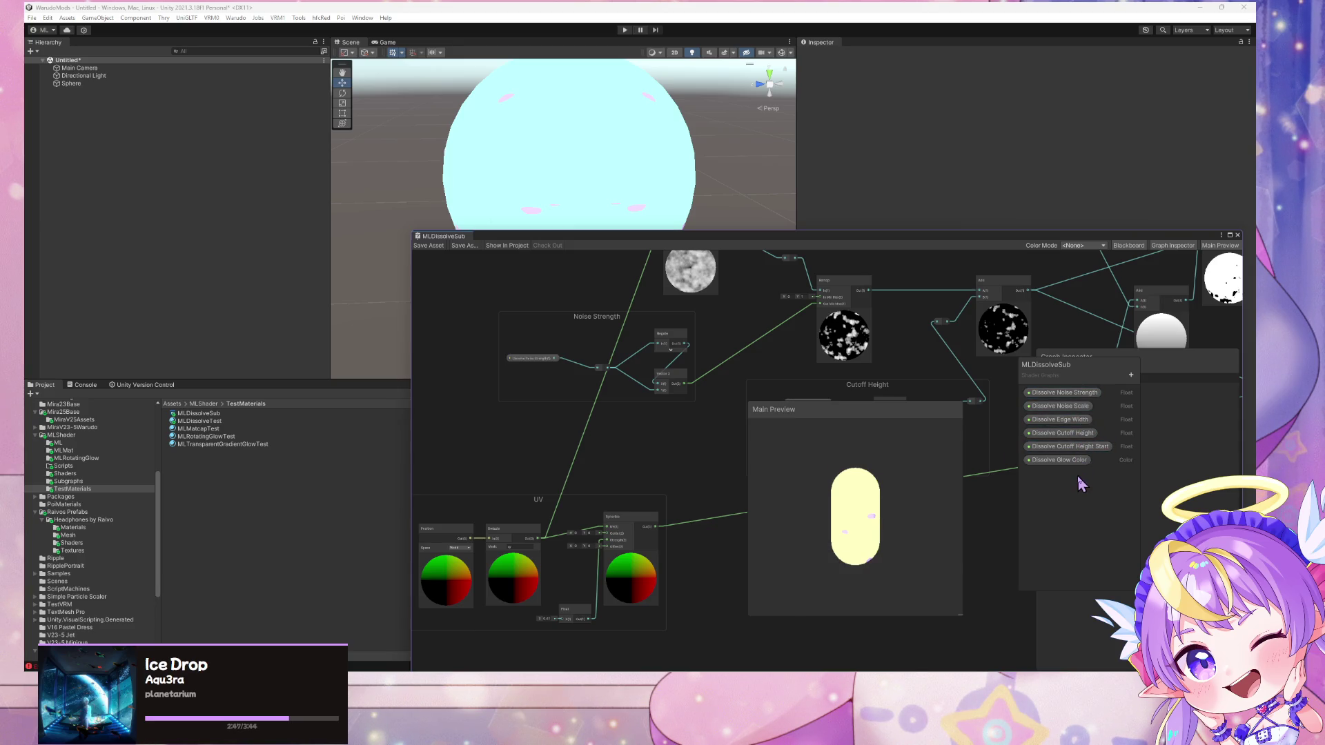
left_click(1063, 433)
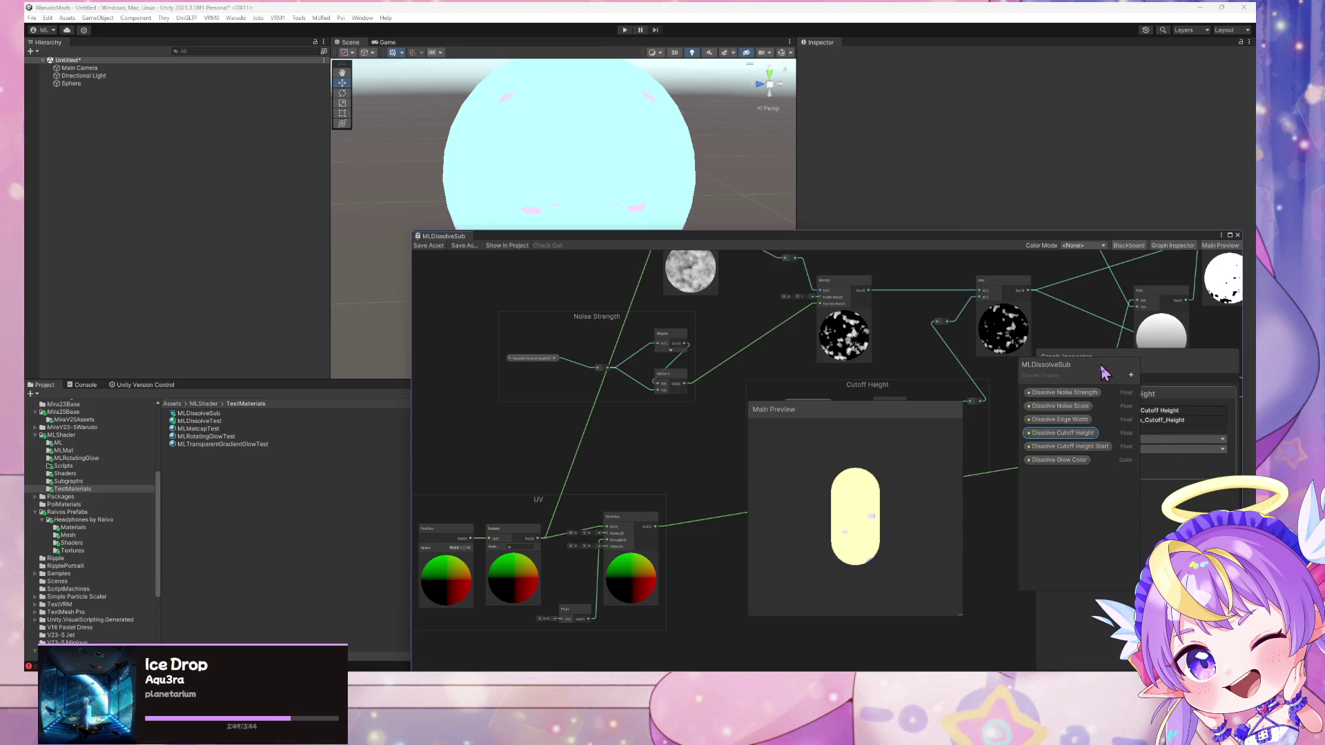
left_click_drag(1104, 373, 1045, 392)
left_click(1021, 465)
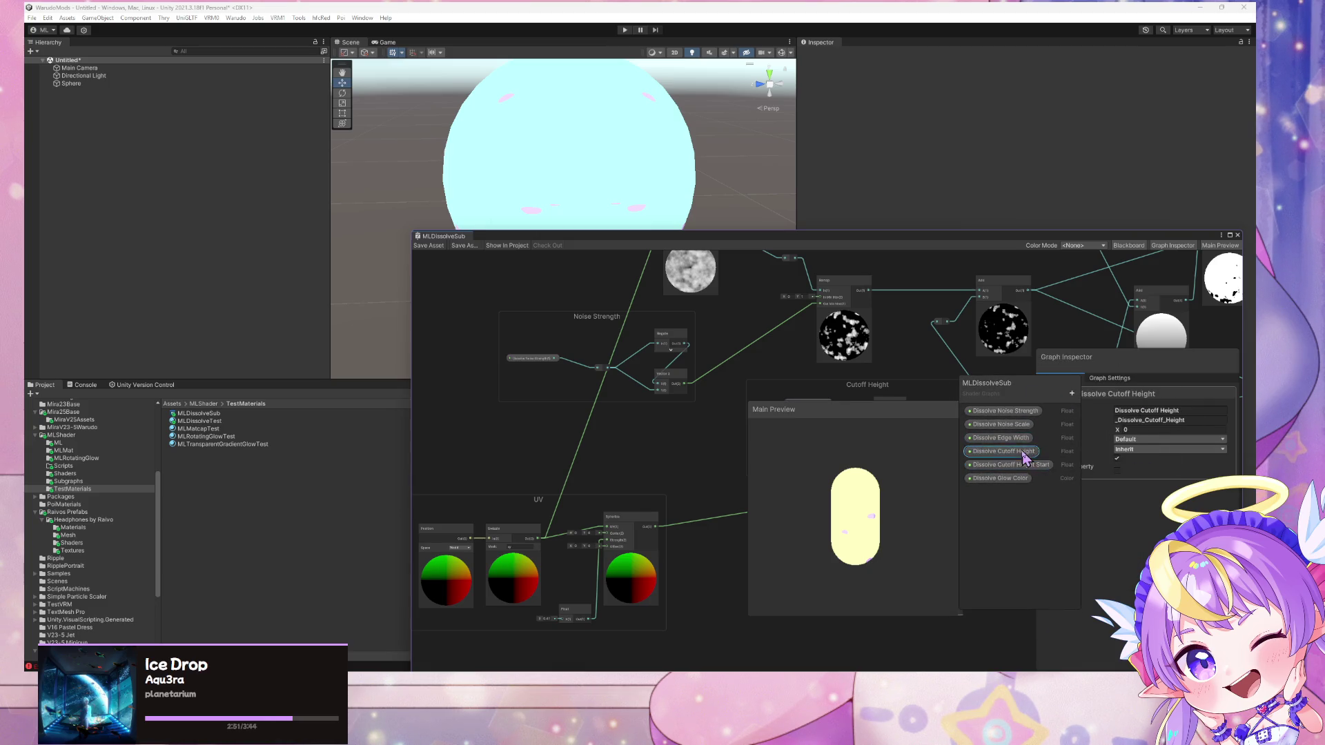
left_click(1020, 478)
left_click(1012, 431)
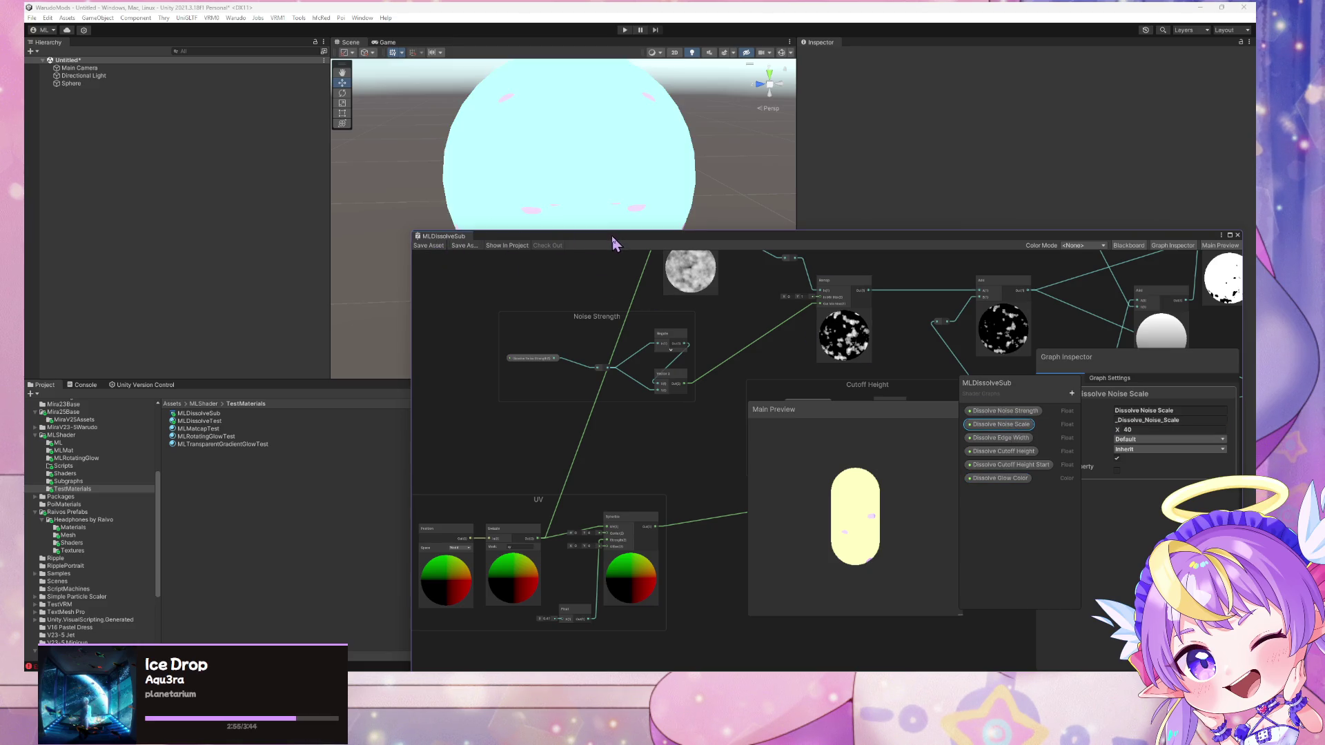
Select the Sphere and enter 0 for its material's Dissolve Noise Scale
left_click_drag(612, 235, 455, 372)
left_click(610, 194)
left_click(1007, 288)
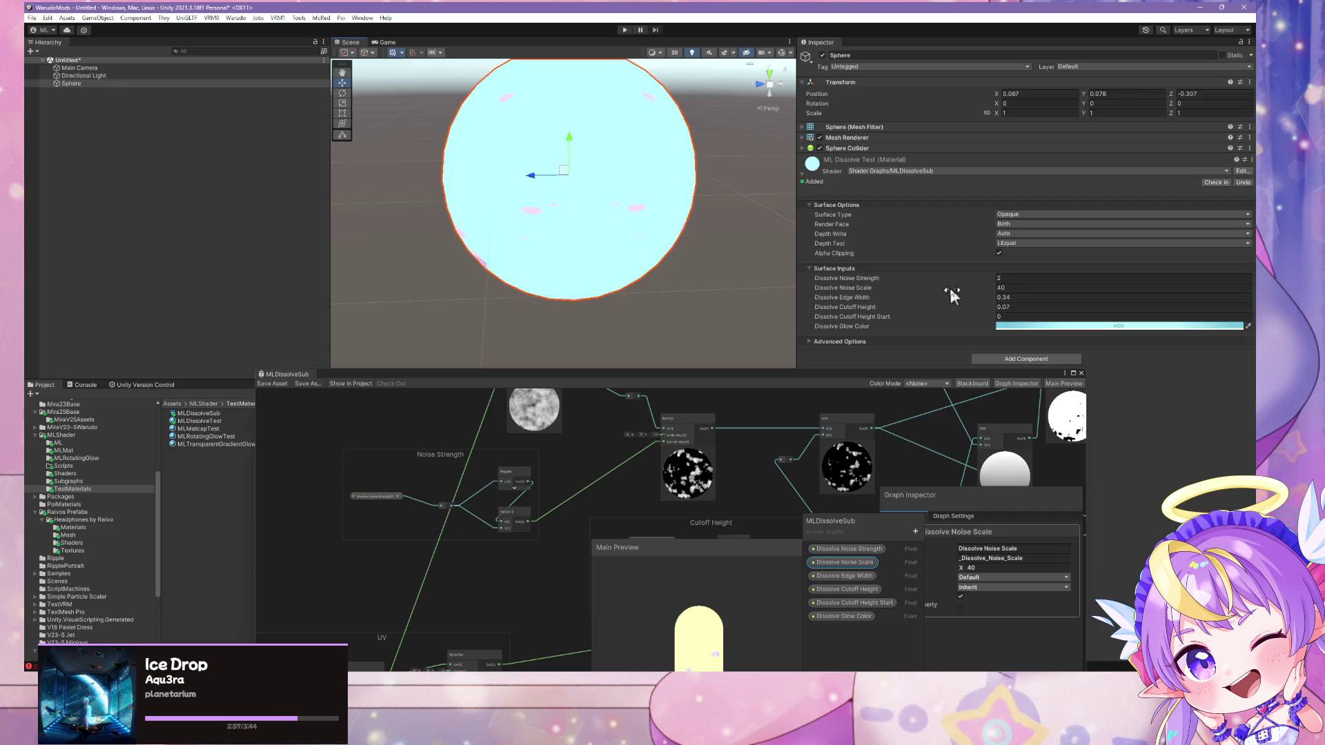
type("0")
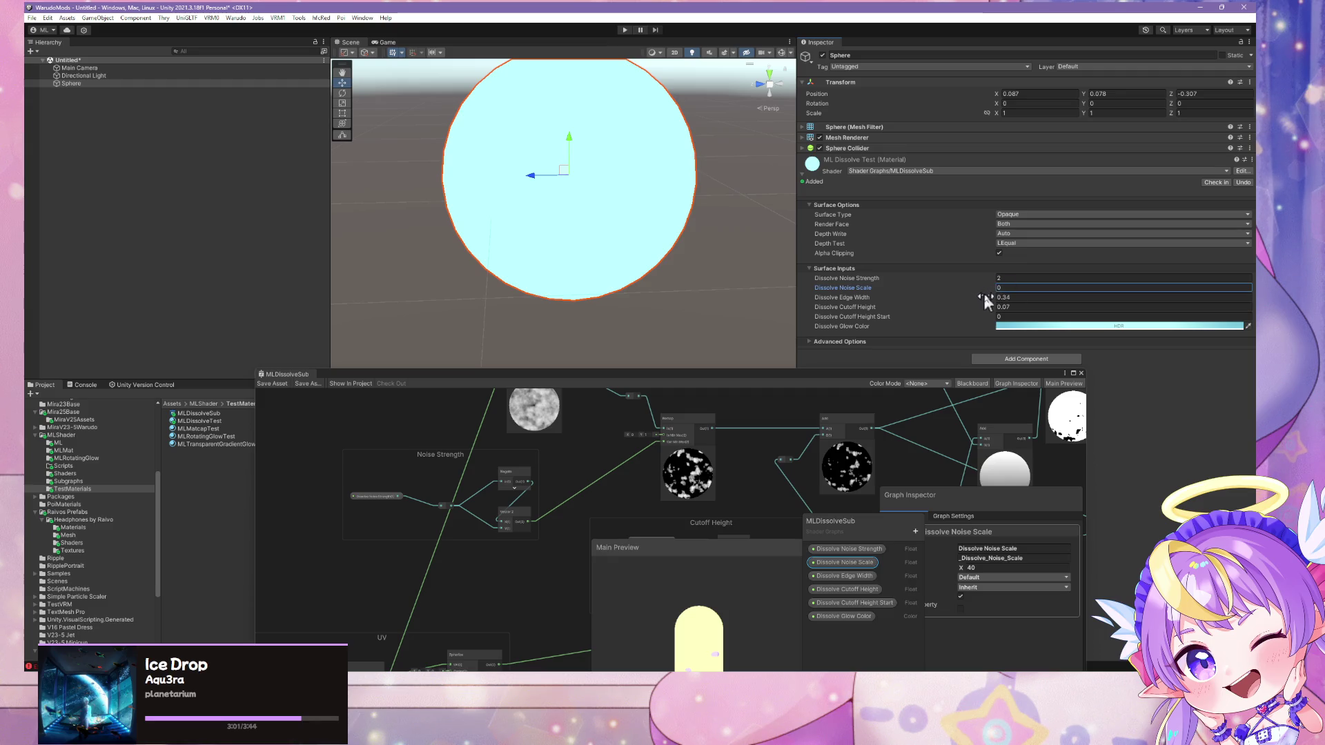
Try lowering Dissolve Edge Width and raising Dissolve Cutoff Height to test the dissolve
left_click_drag(994, 295, 987, 296)
type("0")
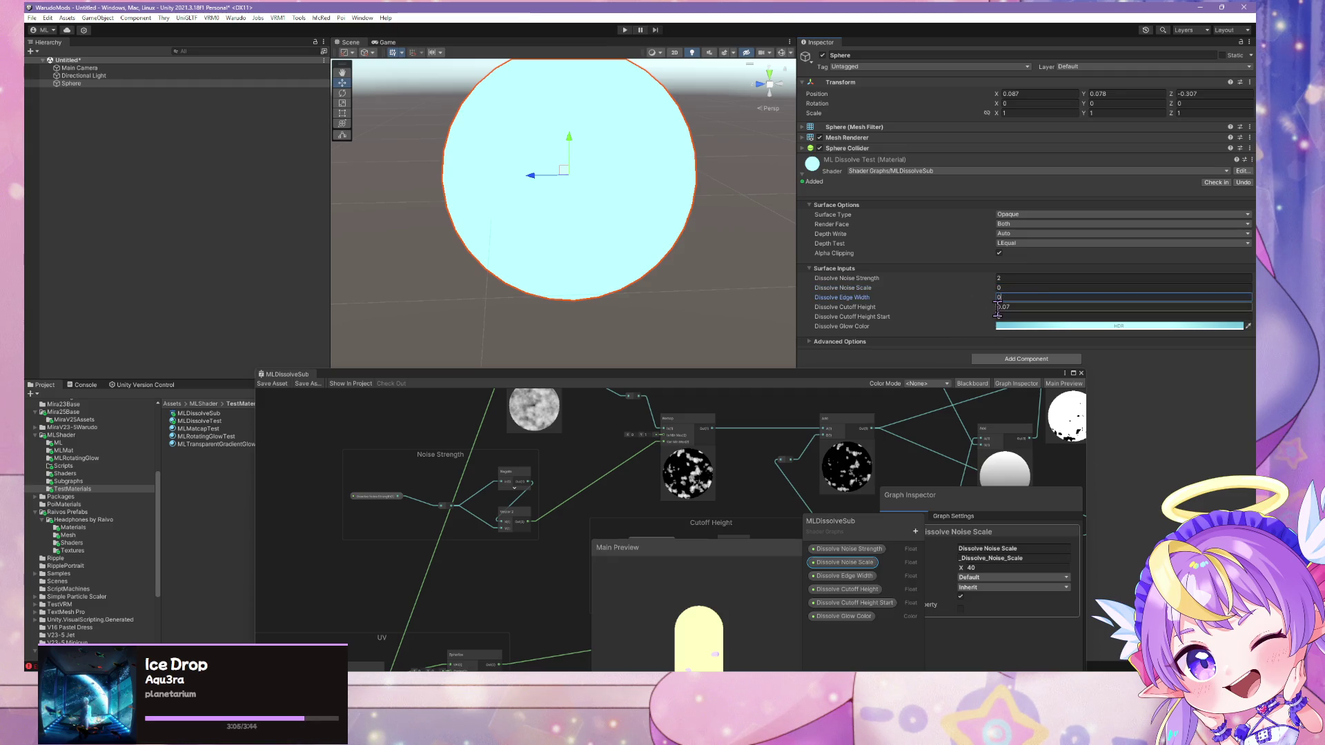
left_click(998, 307)
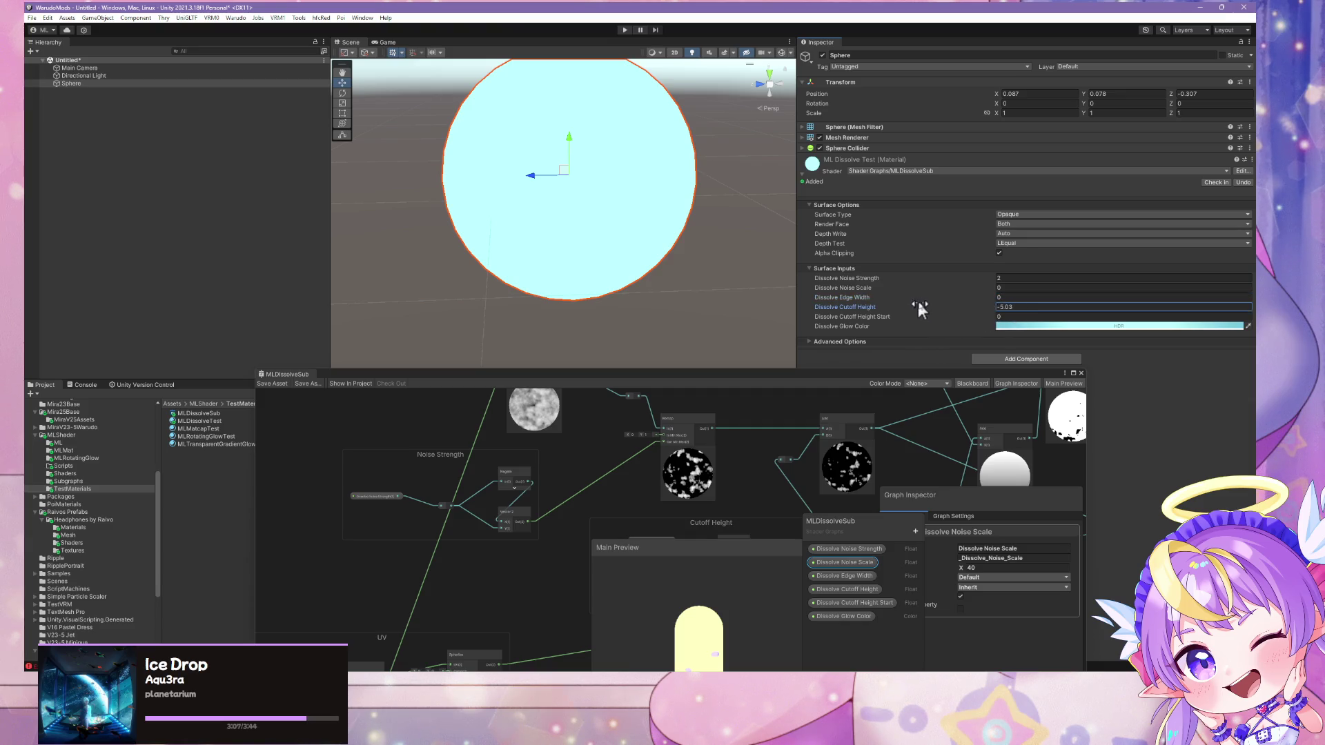
mouse_move(919, 306)
left_mouse_down()
mouse_move(1065, 309)
mouse_move(727, 273)
left_mouse_up()
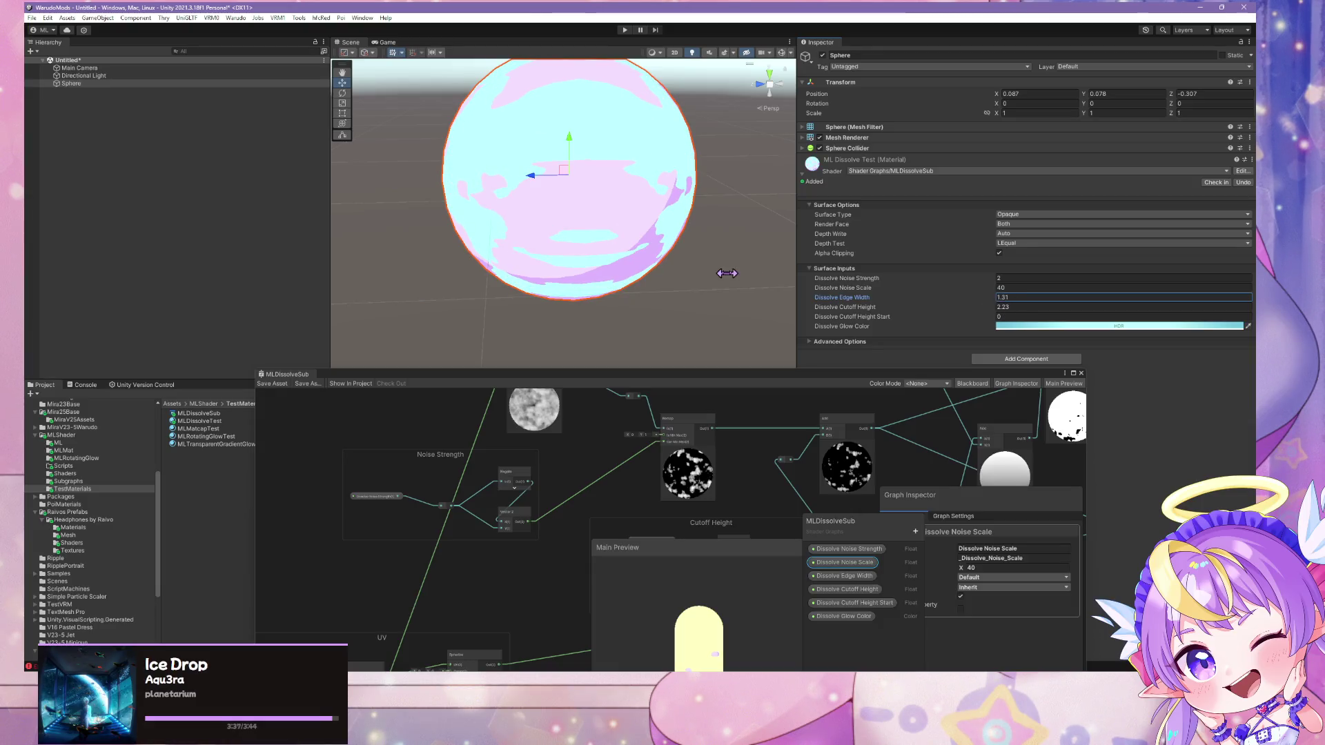
scroll(727, 273, "down", 3)
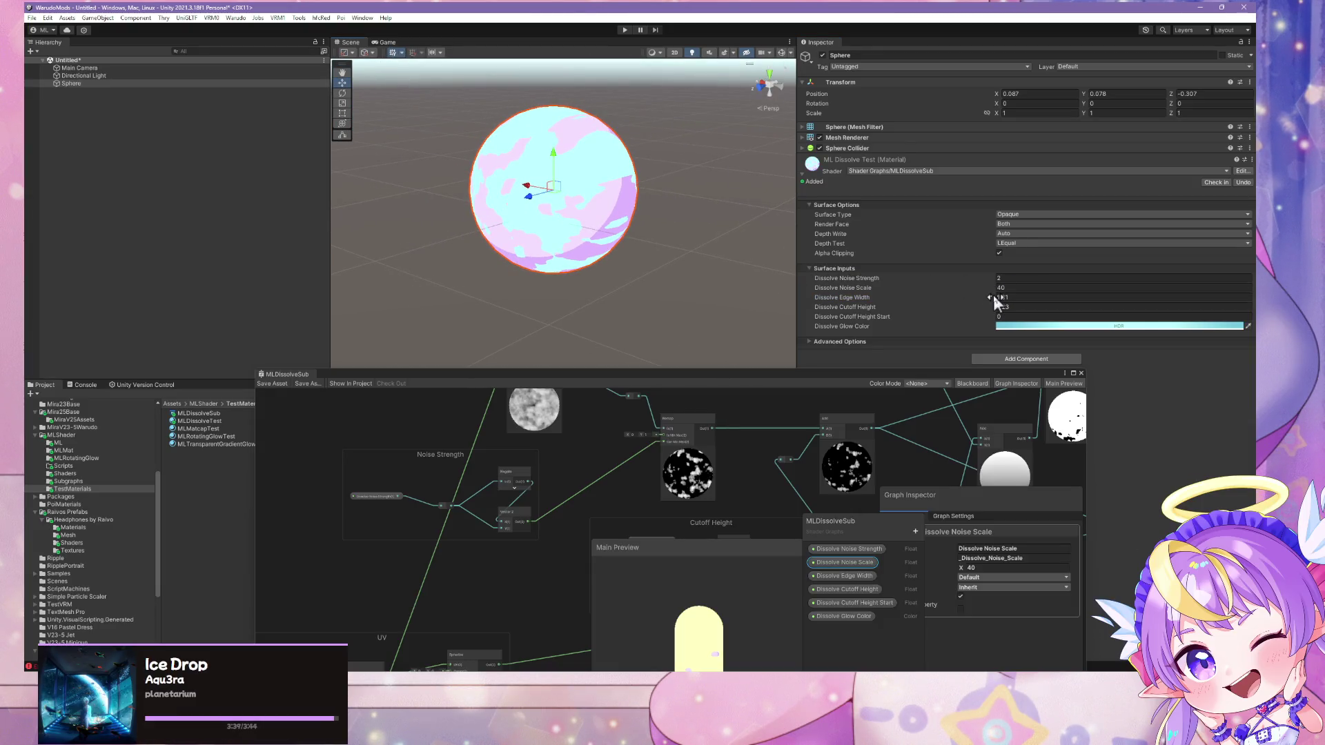
Set Noise Scale 0 and Edge Width 0.25, then sweep Cutoff Height up to 2.81
left_click_drag(992, 295, 986, 299)
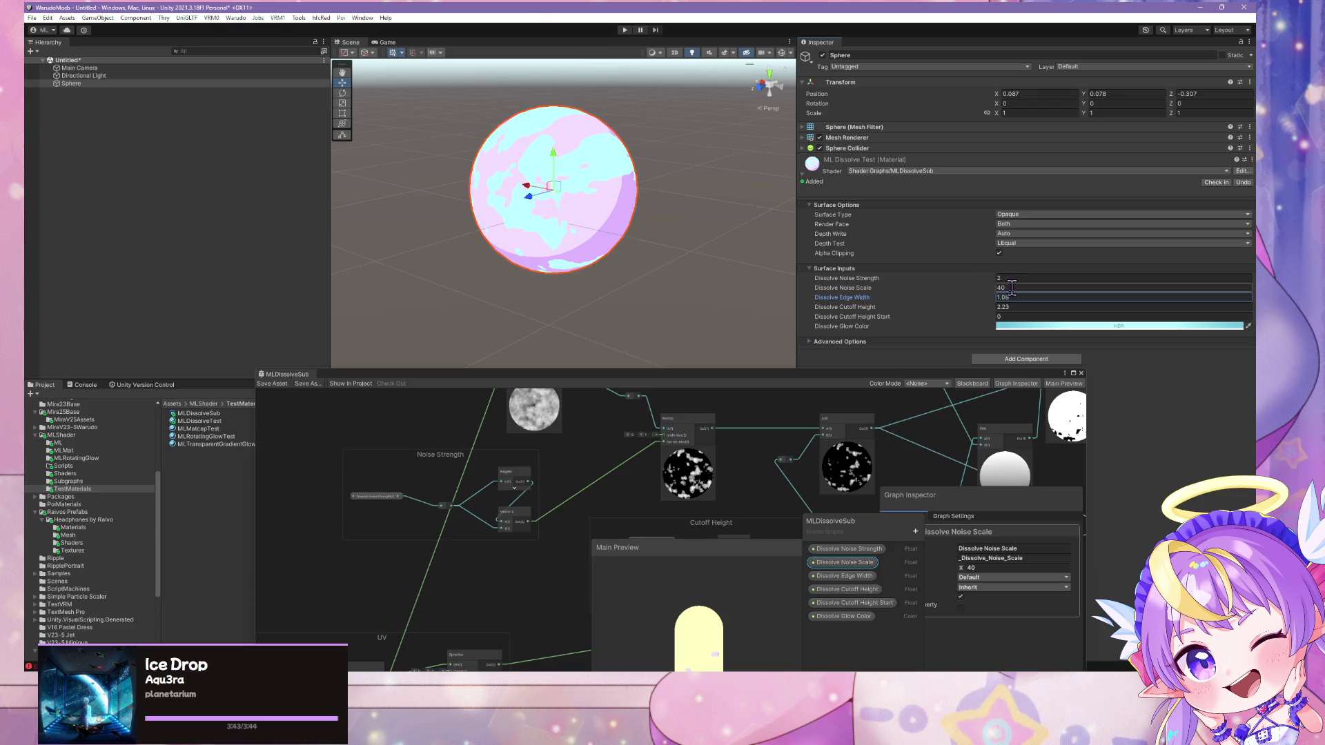
left_click(1011, 287)
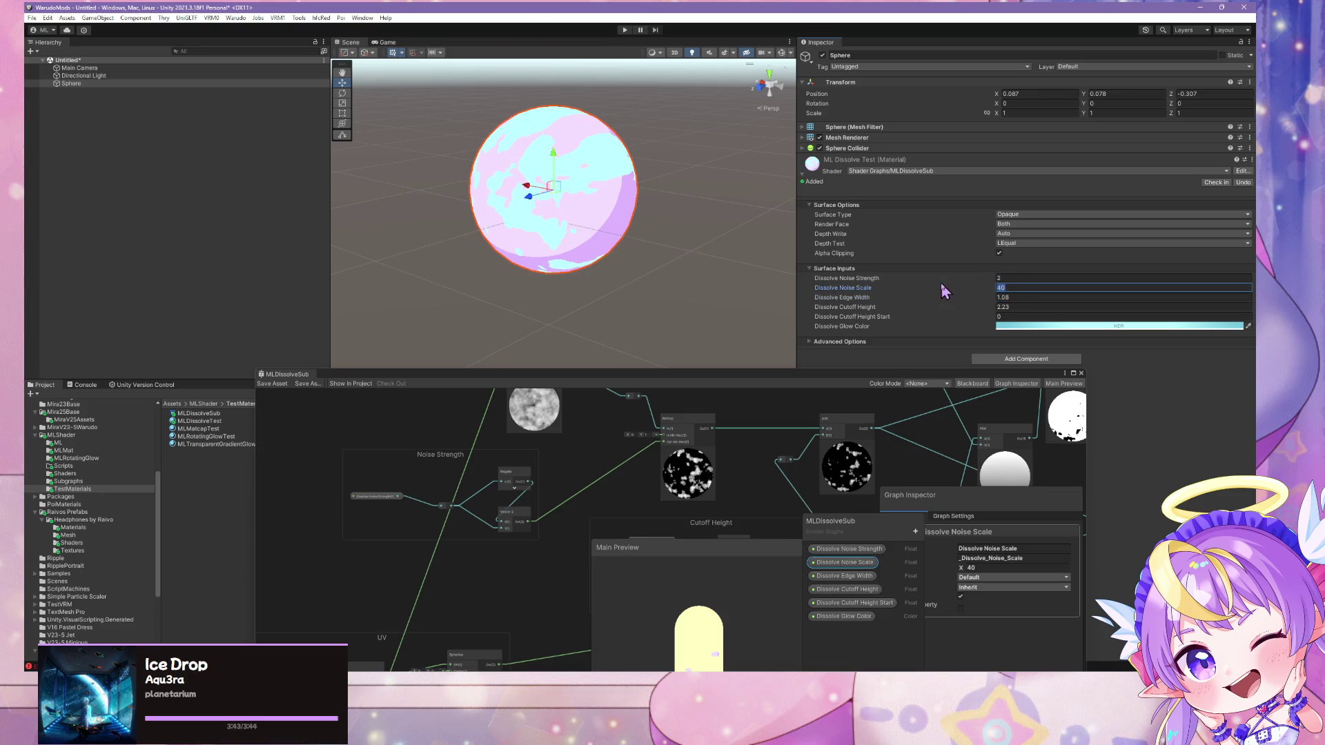
type("0")
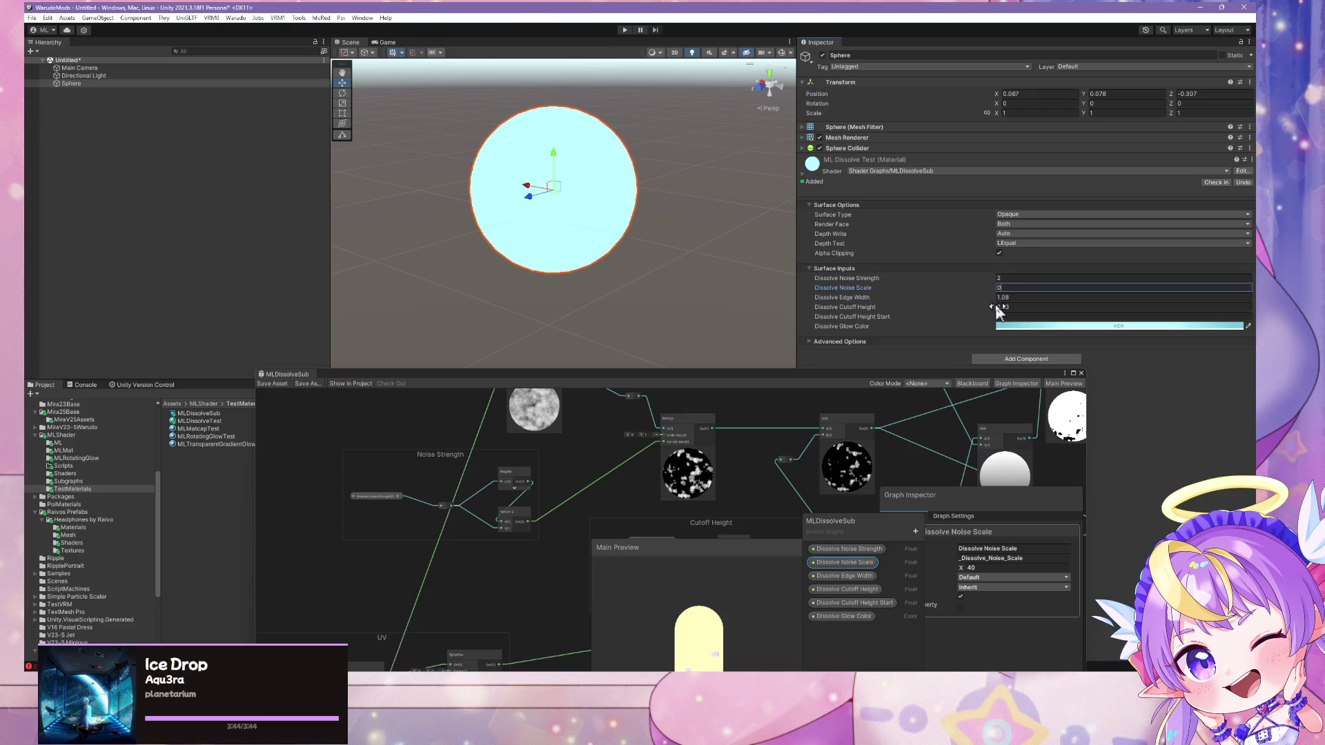
mouse_move(1000, 308)
left_mouse_down()
mouse_move(1035, 314)
mouse_move(960, 310)
mouse_move(1025, 313)
mouse_move(1013, 306)
left_mouse_up()
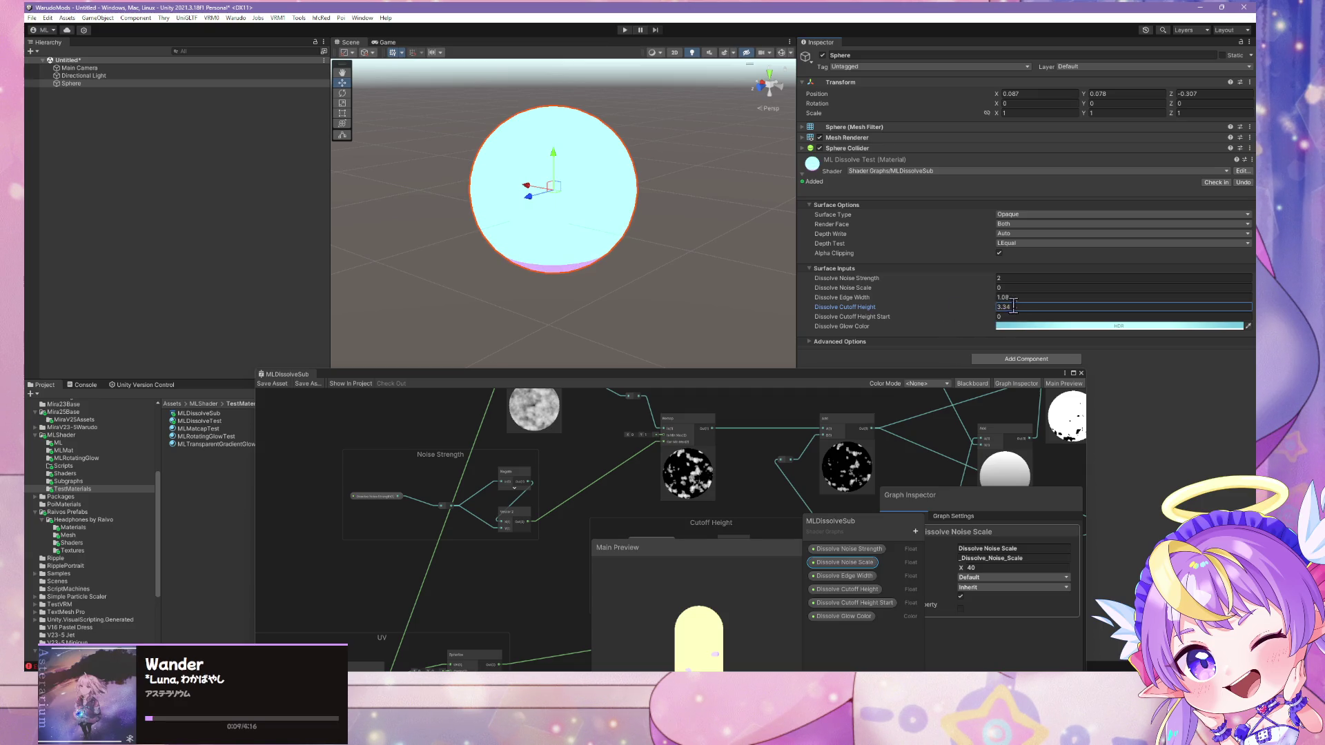
type("0")
left_click(966, 297)
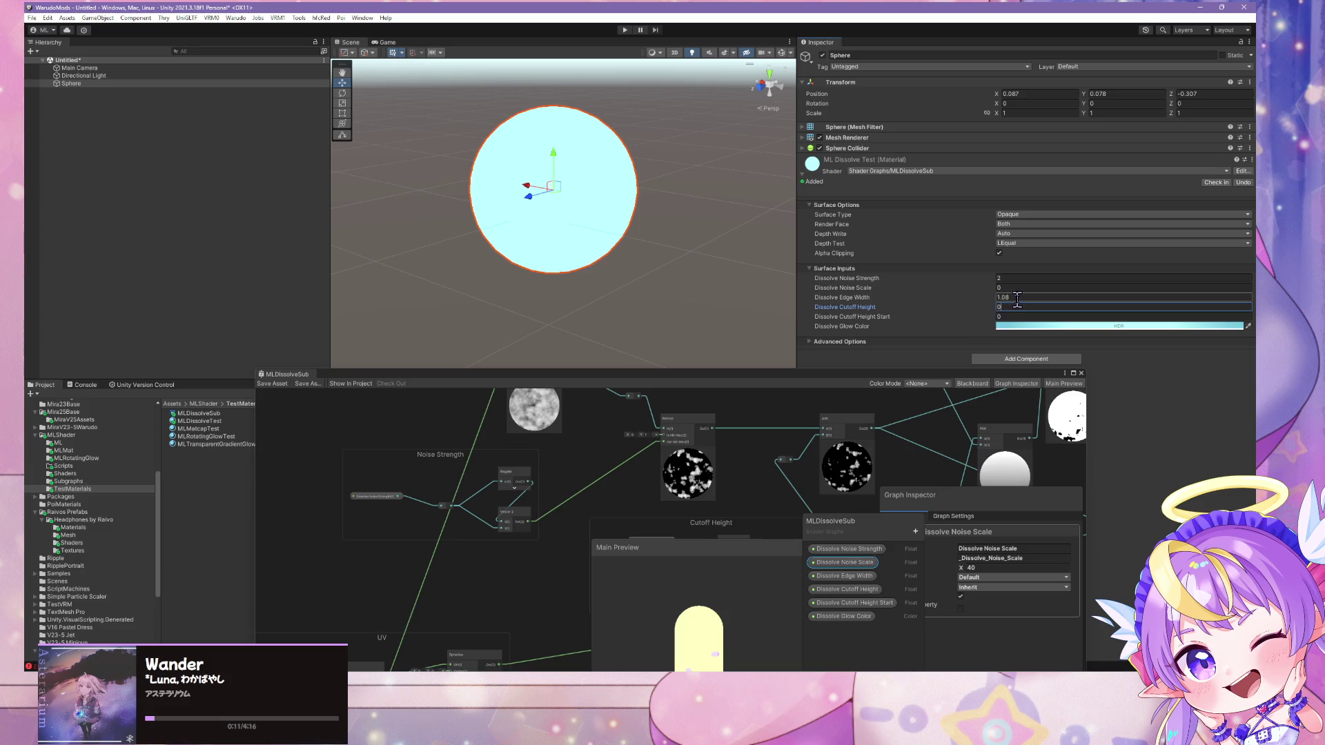
left_click(994, 307)
left_click_drag(981, 309, 1027, 313)
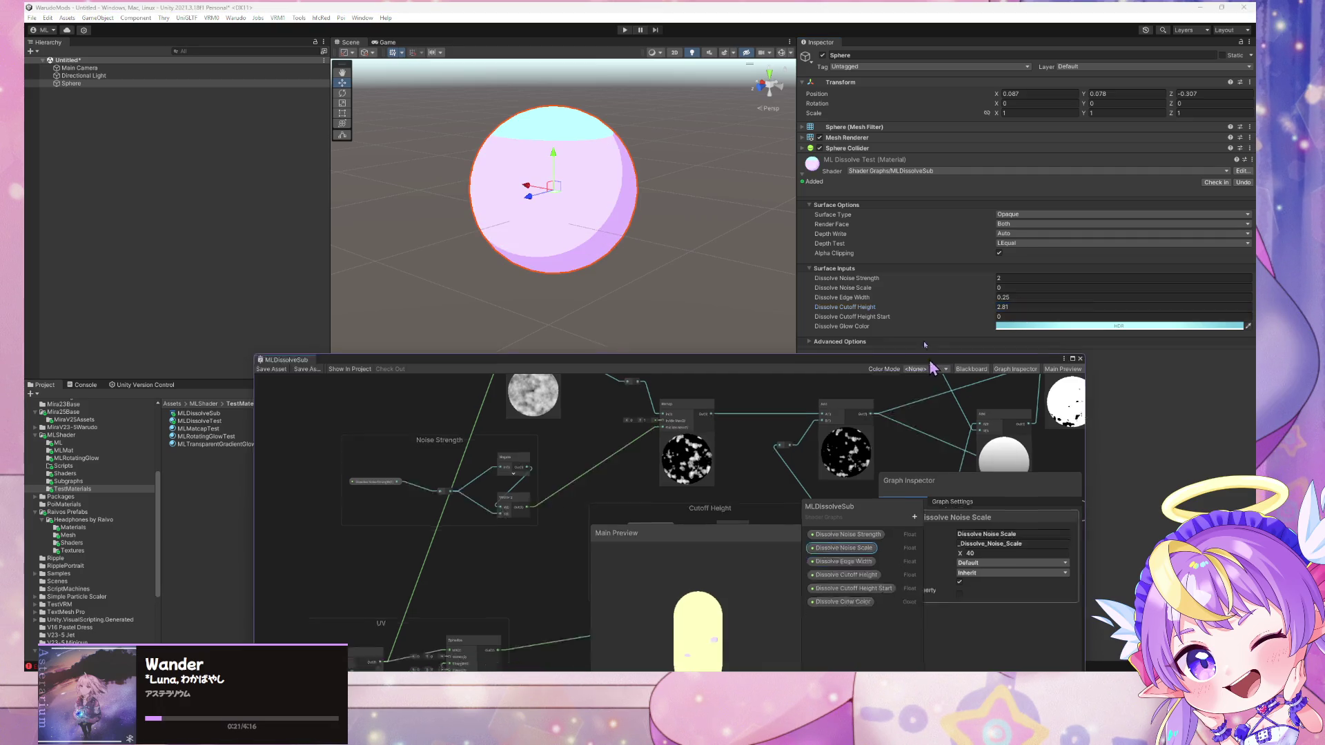
left_click_drag(933, 376, 834, 216)
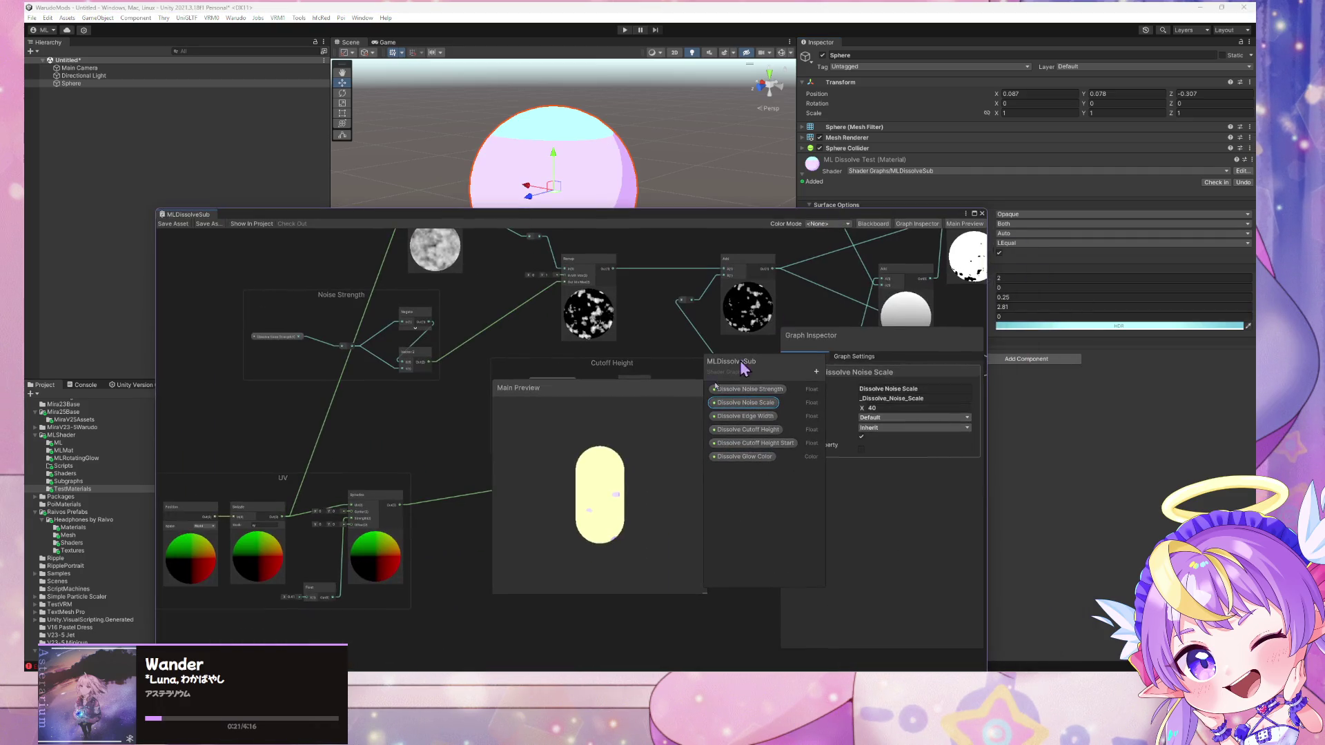
Wire the Add output to the Cutoff Height reroute, bypassing Subtract, save, and dock the window
left_click_drag(654, 390, 563, 476)
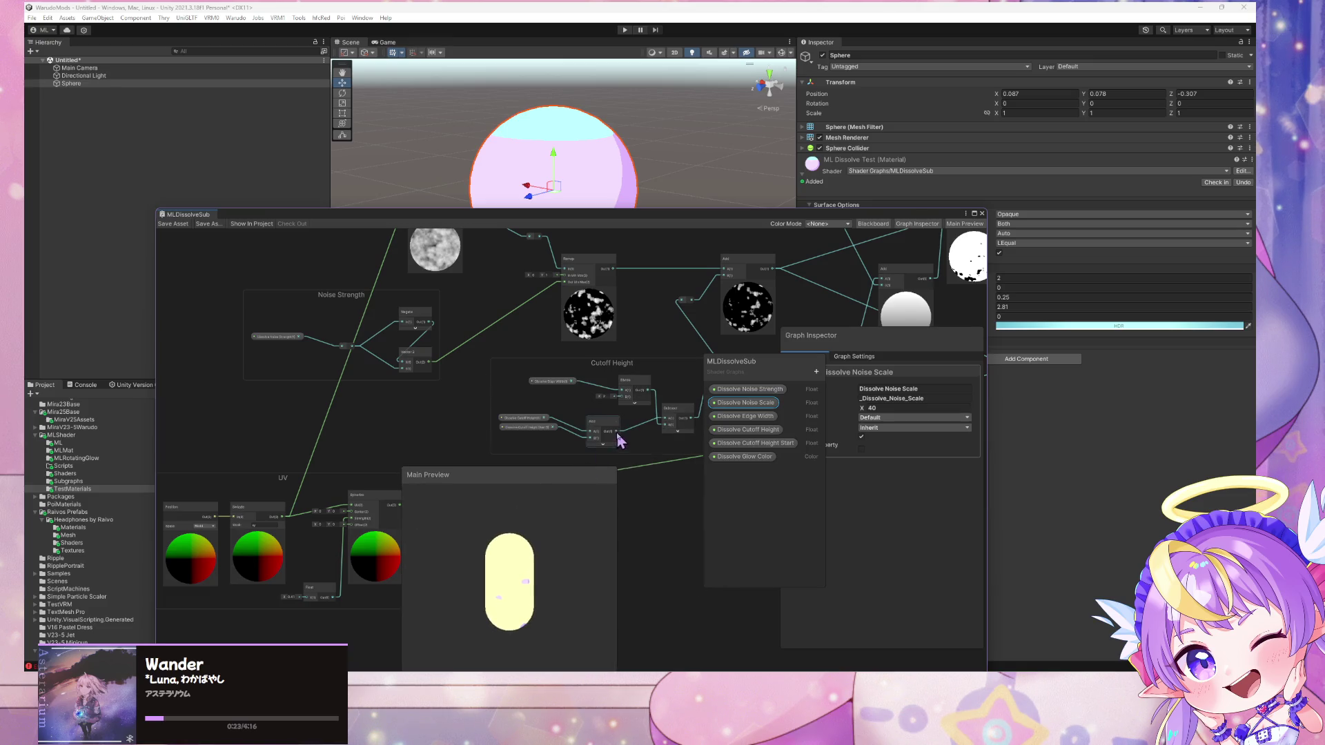
left_click_drag(632, 447, 472, 431)
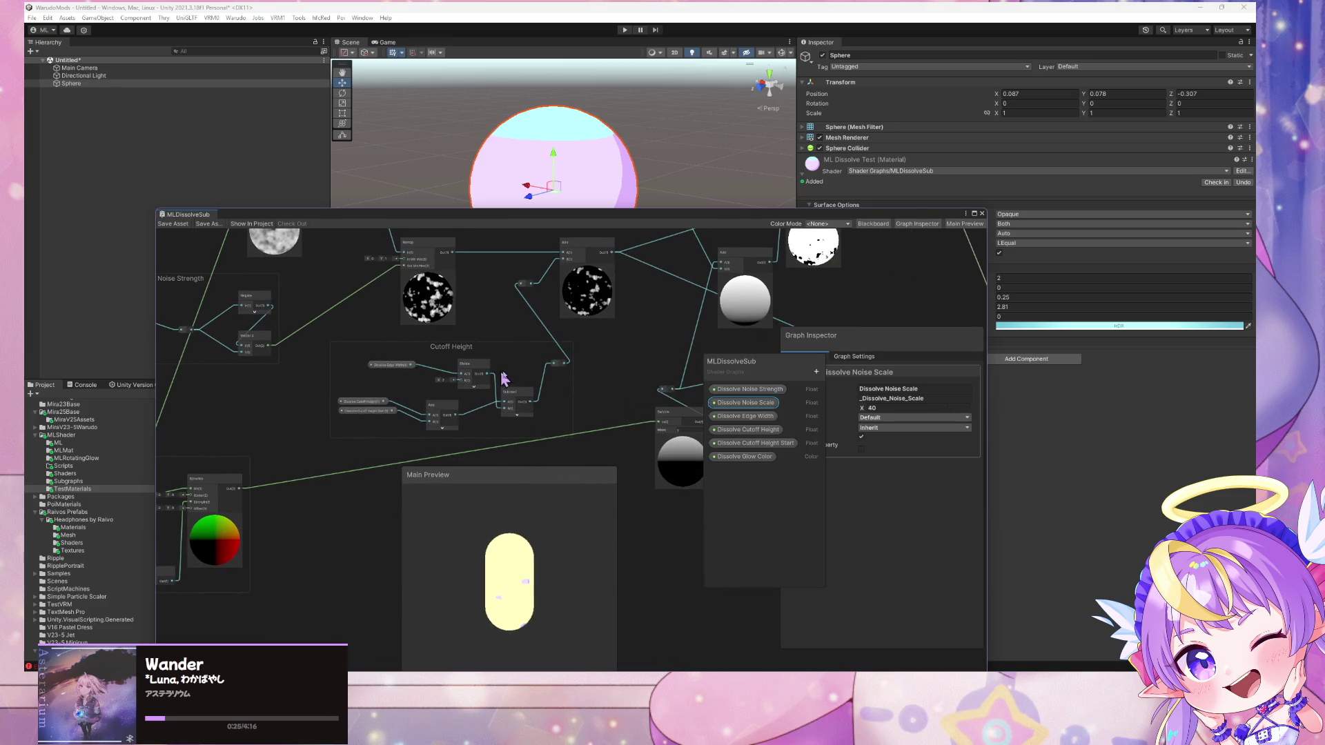
scroll(504, 378, "up", 4)
left_click(461, 394)
left_click(478, 384)
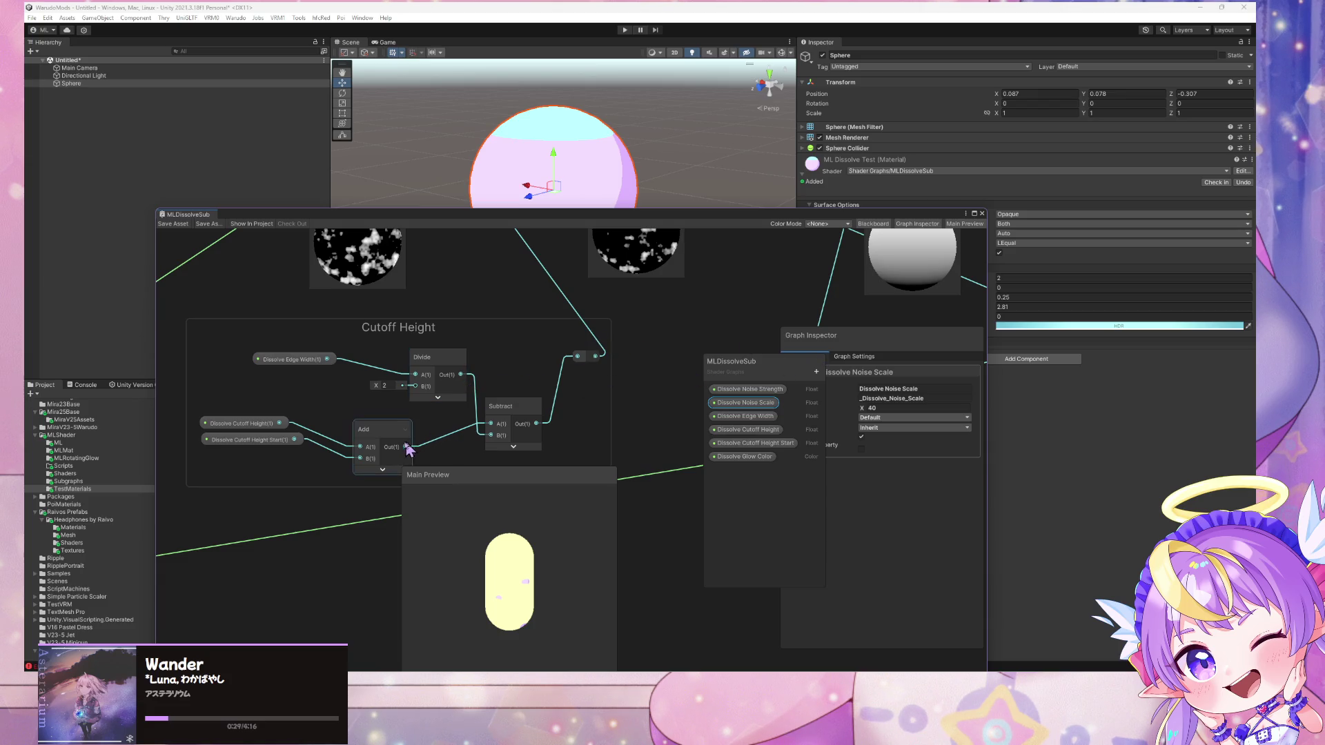
left_click_drag(406, 446, 578, 356)
key("ctrl+s")
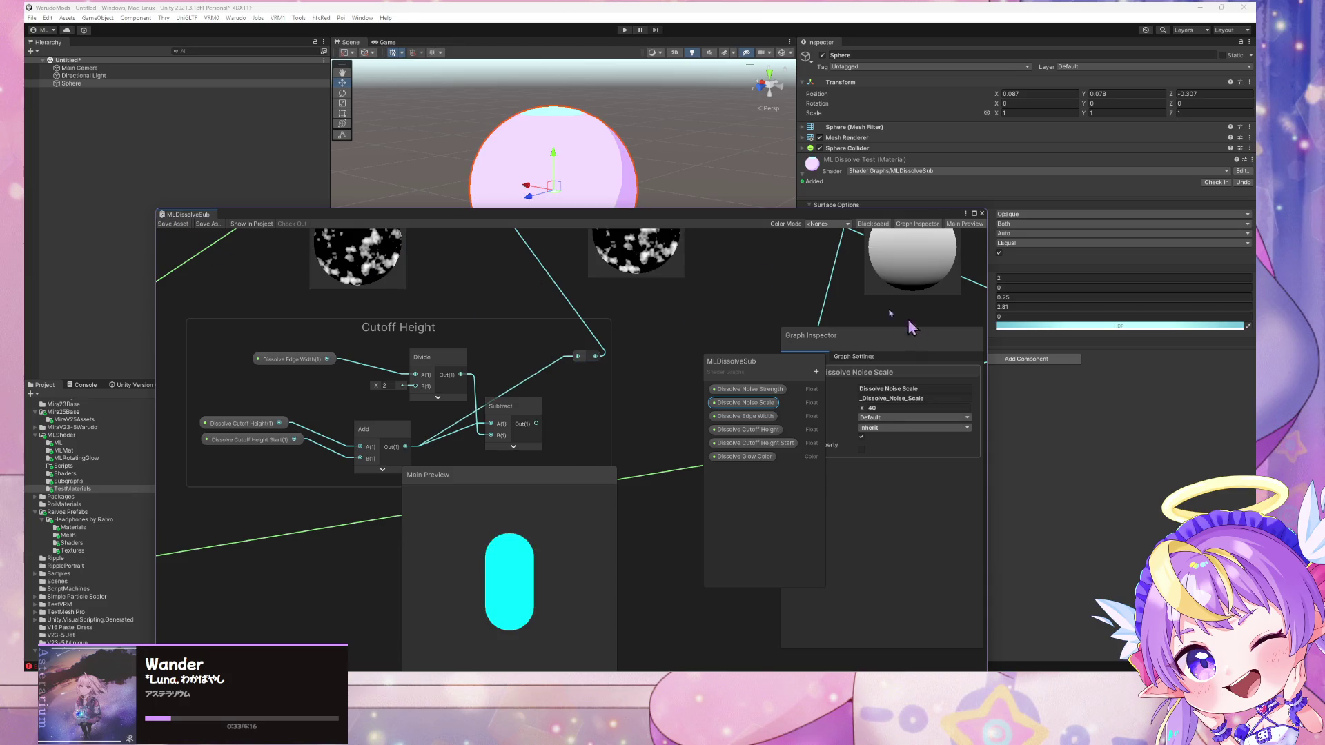
left_click(1018, 422)
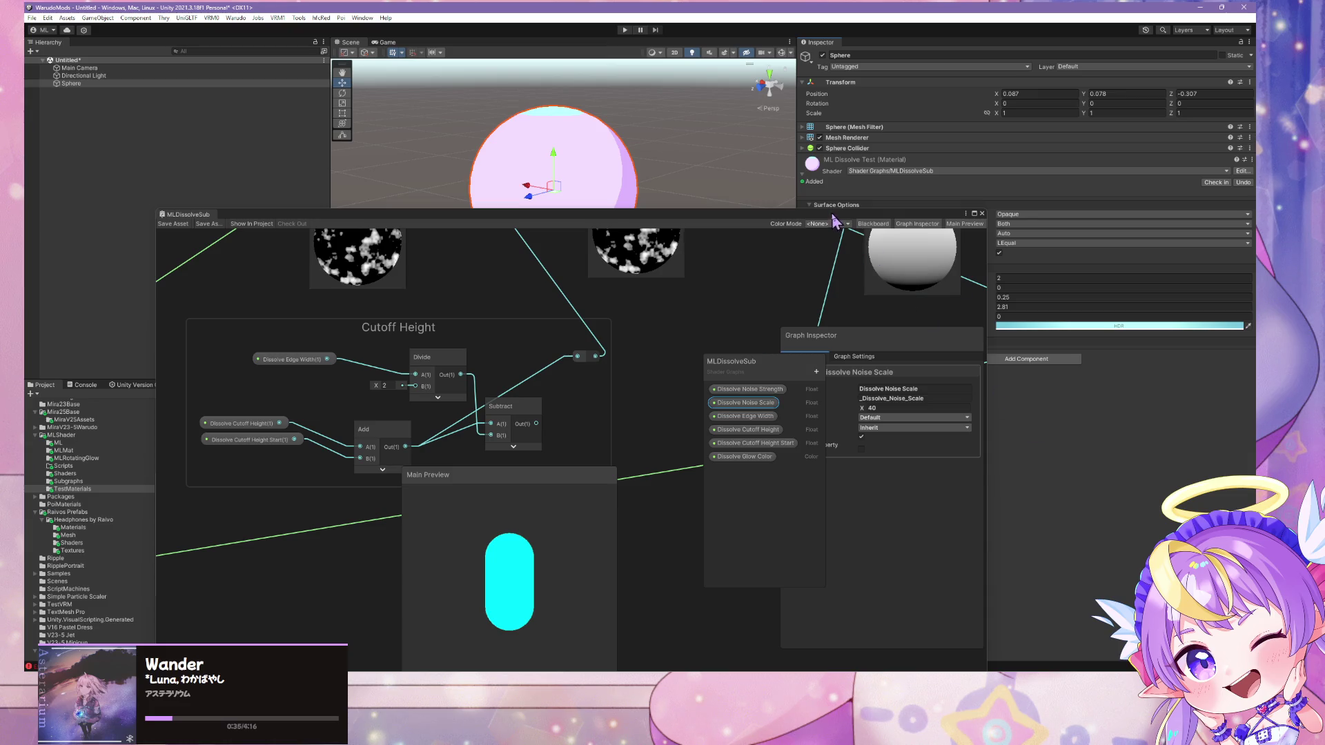
left_click_drag(833, 216, 686, 369)
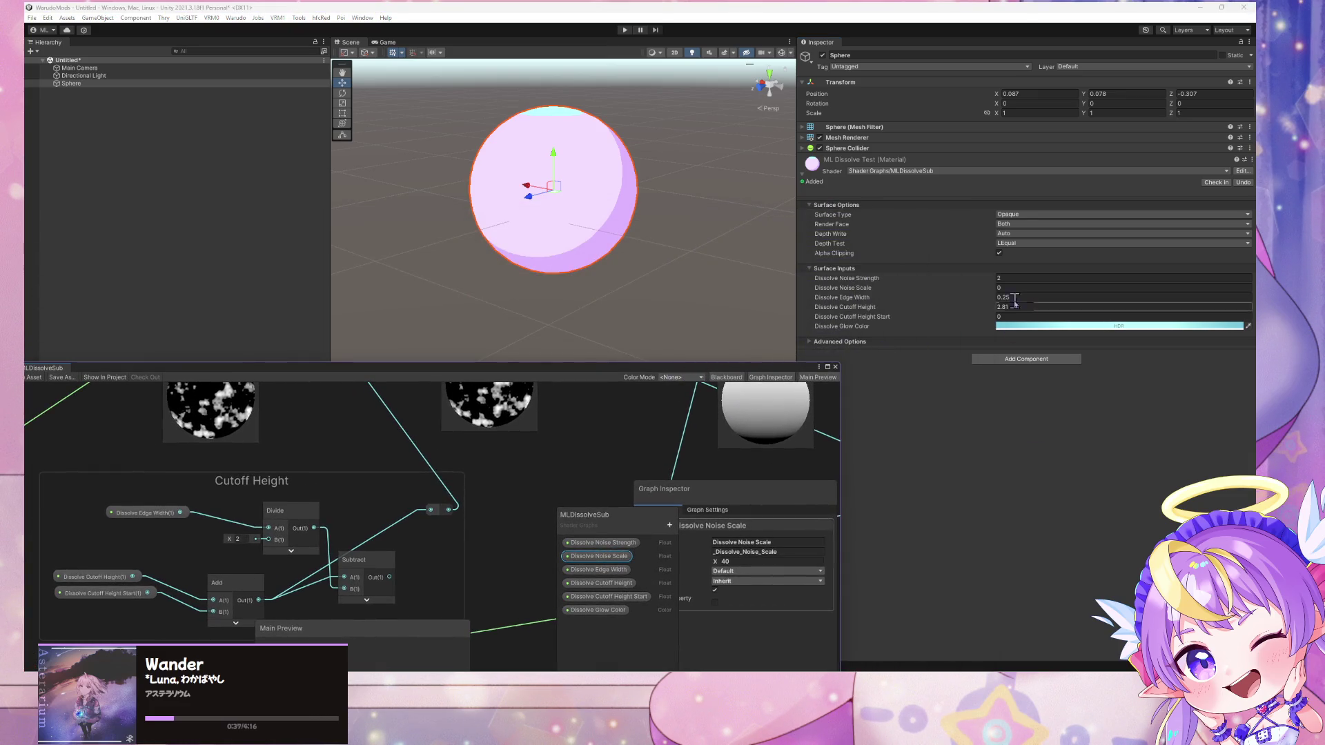
Set the material's Dissolve Noise Scale to 40 and Cutoff Height to 0.48
left_click_drag(992, 288, 1022, 297)
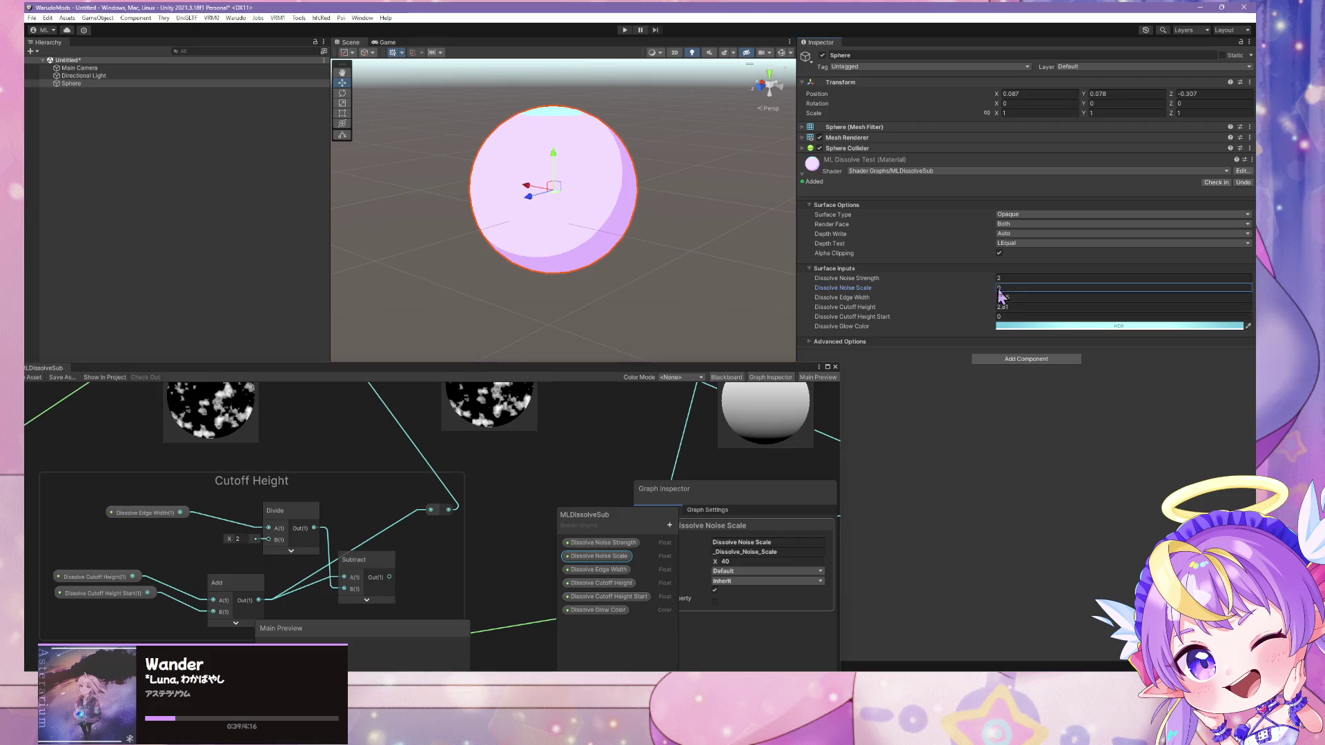
left_click(1024, 288)
type("40")
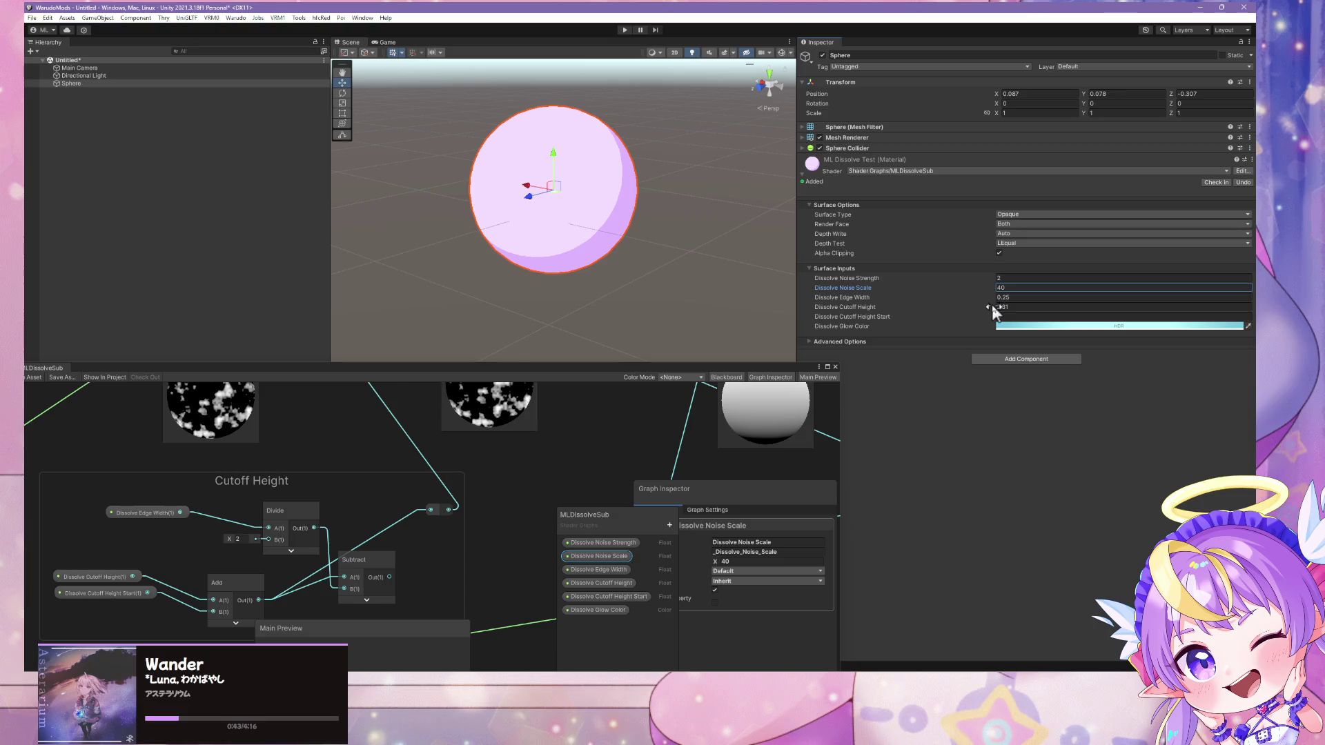
left_click_drag(992, 304, 958, 305)
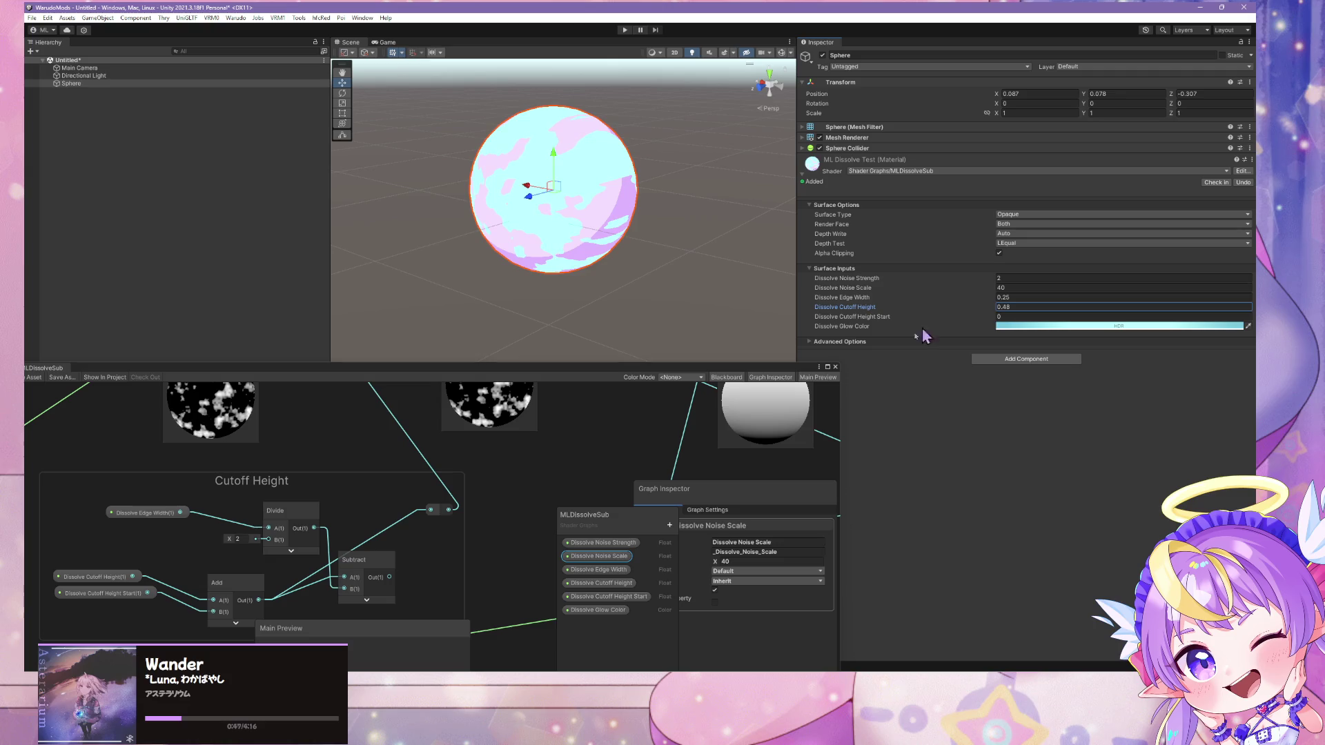
mouse_move(540, 457)
left_mouse_down()
mouse_move(814, 401)
mouse_move(269, 525)
mouse_move(359, 465)
left_mouse_up()
Change the Swizzle node's mask to xyy
mouse_move(491, 457)
left_mouse_down()
mouse_move(379, 524)
mouse_move(426, 501)
mouse_move(414, 476)
mouse_move(386, 524)
mouse_move(408, 509)
mouse_move(408, 530)
mouse_move(437, 508)
mouse_move(437, 479)
mouse_move(433, 561)
mouse_move(476, 546)
mouse_move(442, 497)
mouse_move(384, 527)
mouse_move(296, 468)
mouse_move(500, 519)
left_mouse_up()
left_click(471, 504)
type("xy")
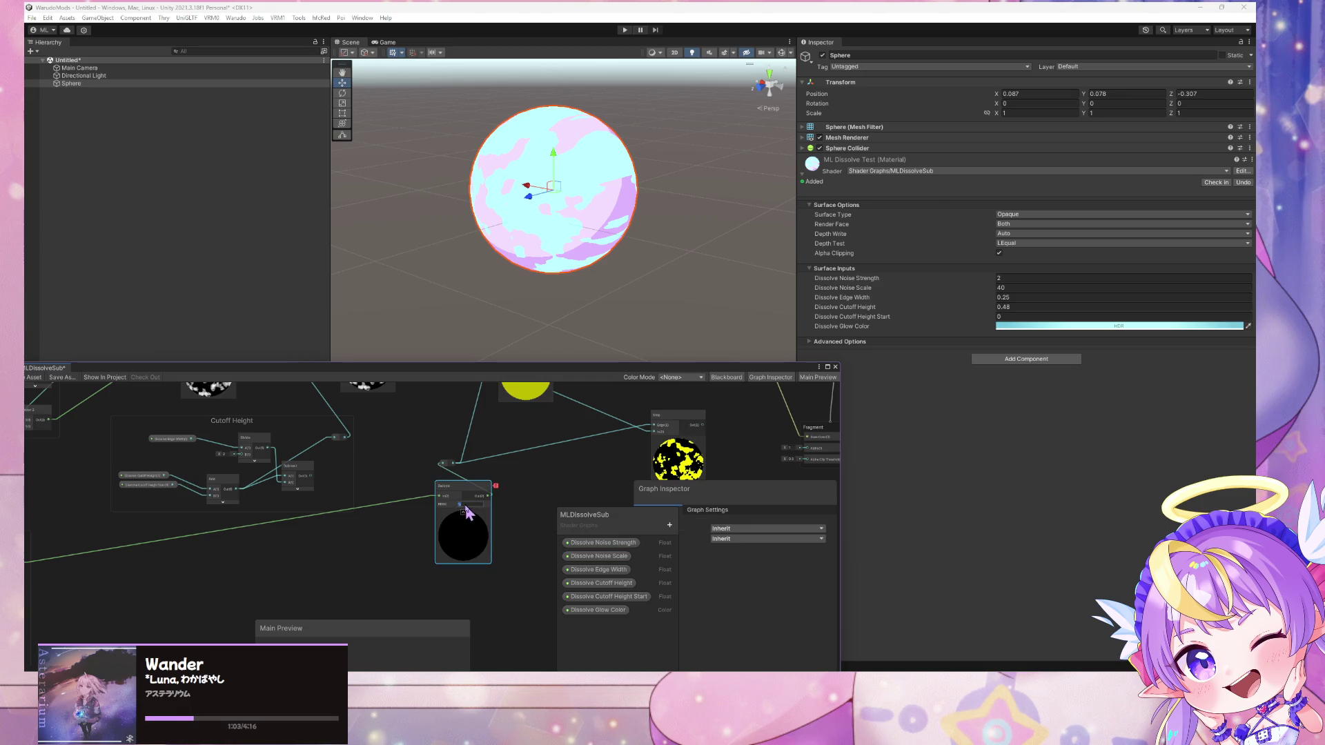
type("y")
Set the Swizzle mask to y and move the Swizzle node down and left
left_click(517, 499)
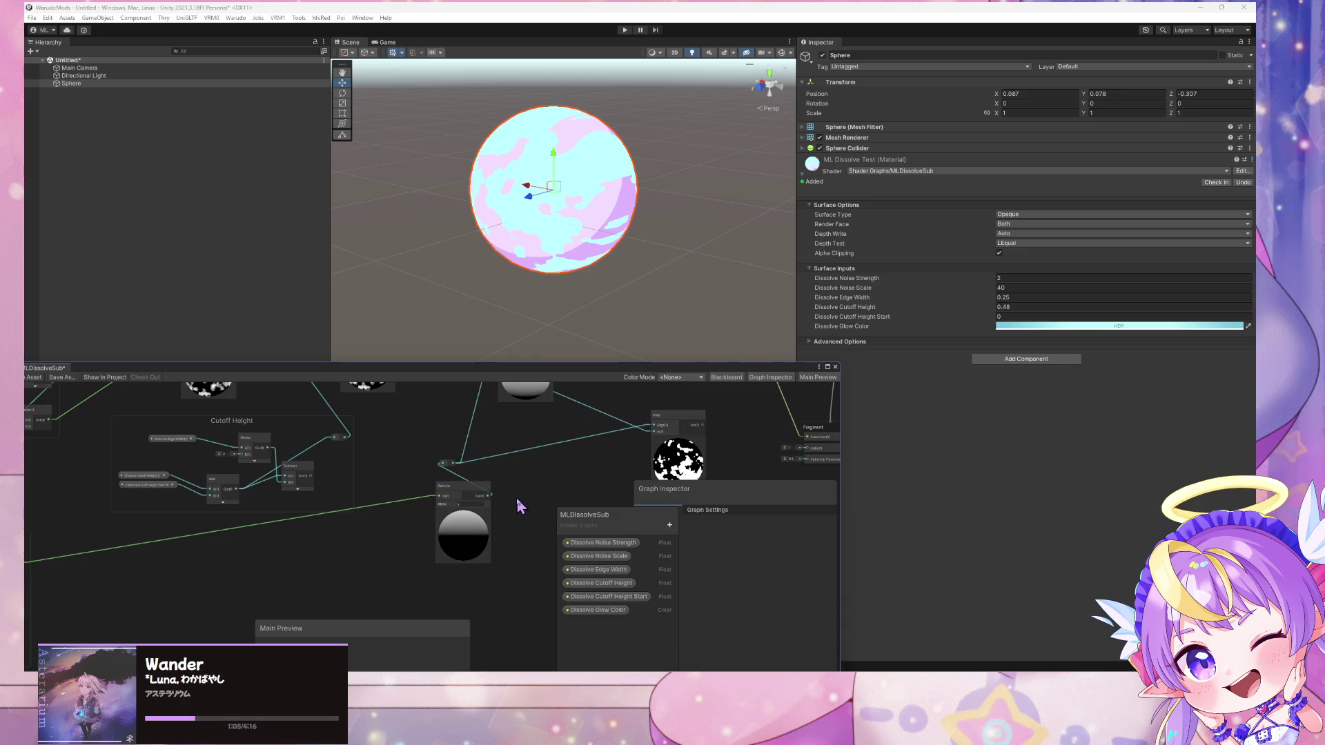
key("space")
type("neg")
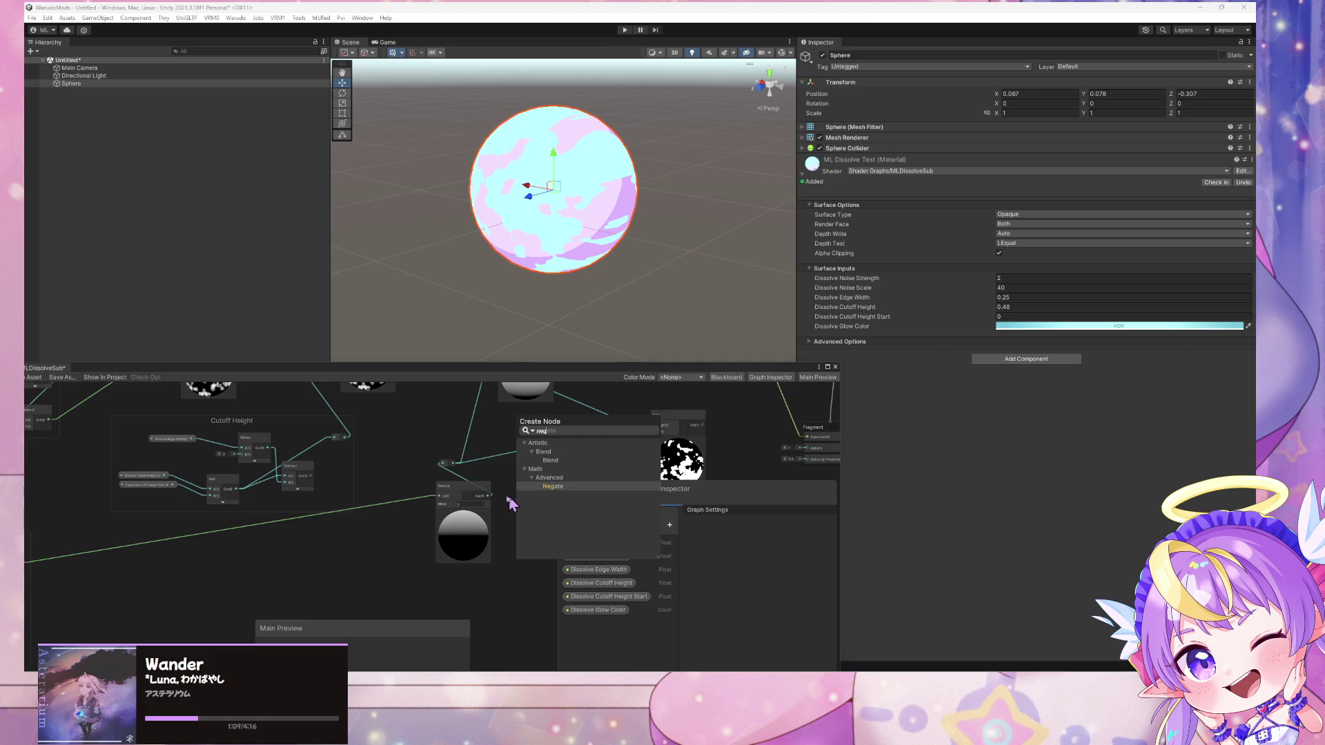
left_click(464, 494)
left_click_drag(465, 494, 413, 515)
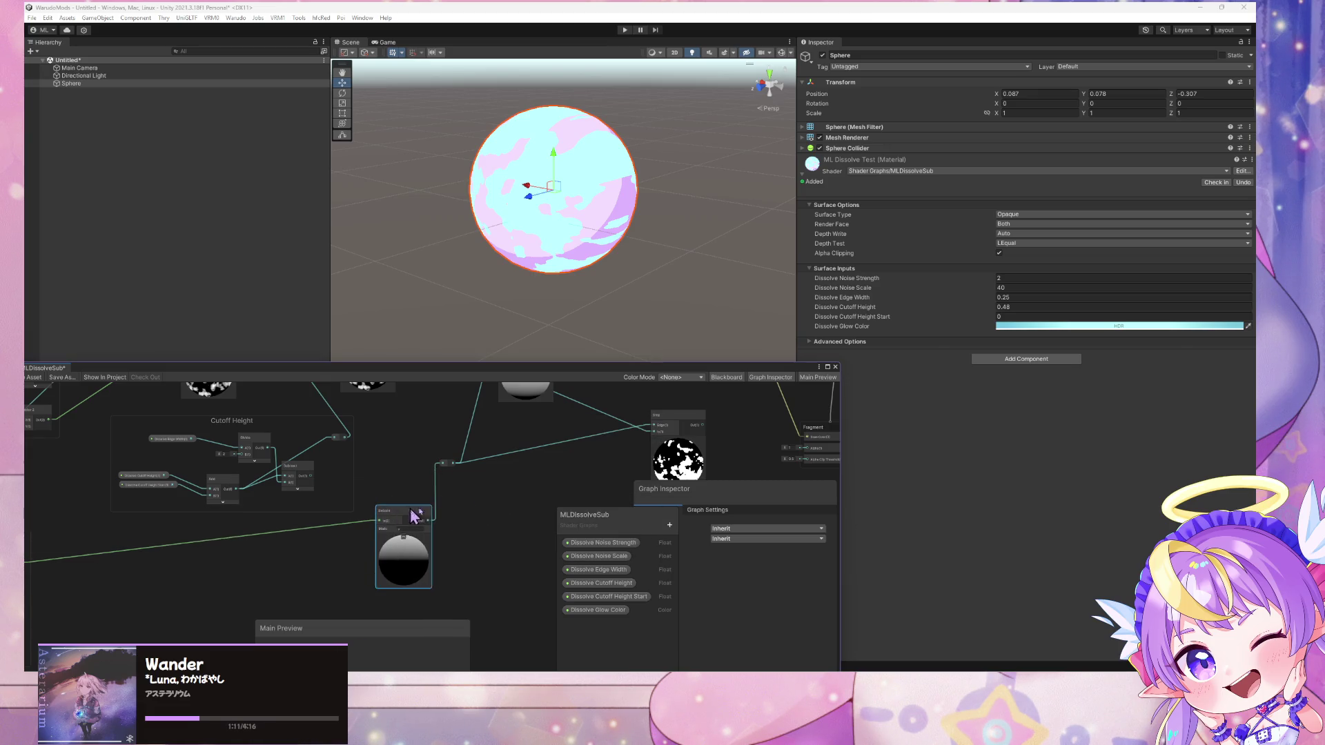
left_click_drag(502, 494, 596, 483)
mouse_move(366, 490)
left_mouse_down()
mouse_move(464, 450)
mouse_move(558, 436)
mouse_move(341, 464)
left_mouse_up()
mouse_move(557, 439)
left_mouse_down()
mouse_move(391, 492)
mouse_move(414, 509)
mouse_move(412, 547)
left_mouse_up()
key("space")
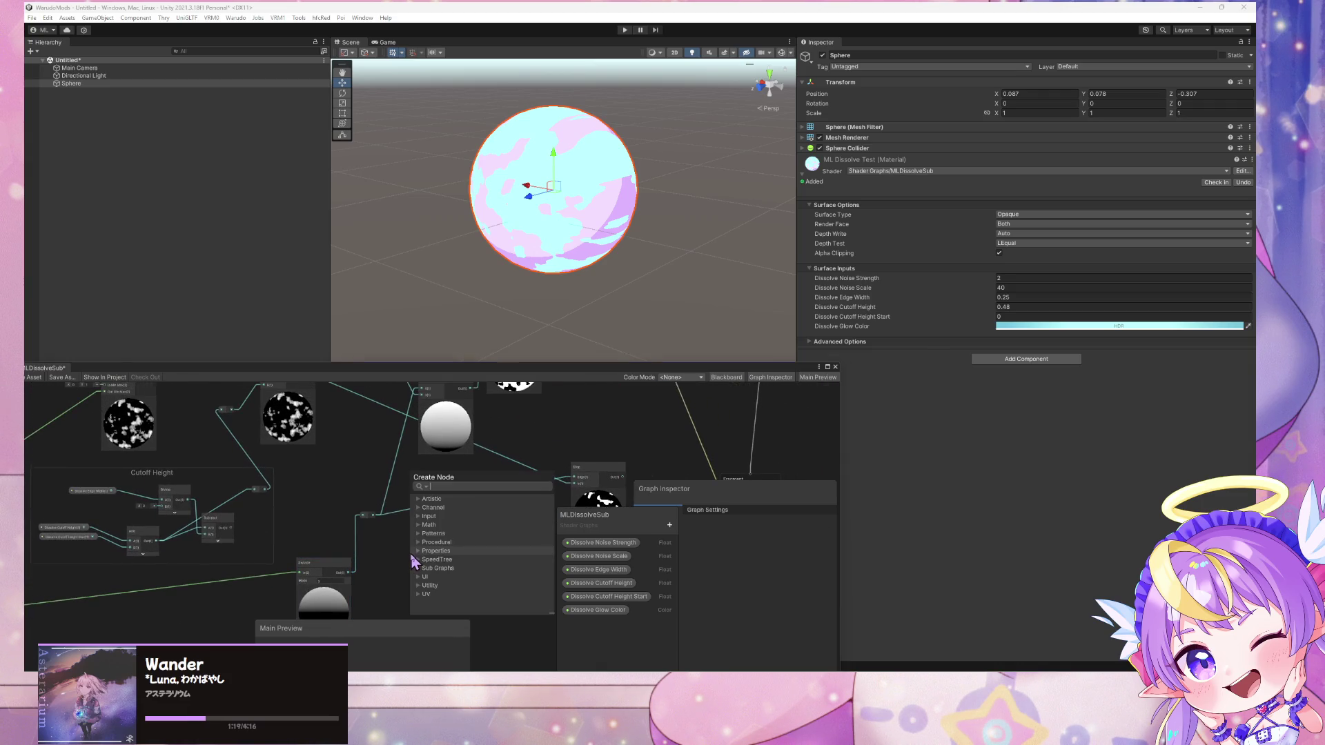
Add a Remap node fed by Swizzle Out and set its output range Y to 0
type("remap")
key("Return")
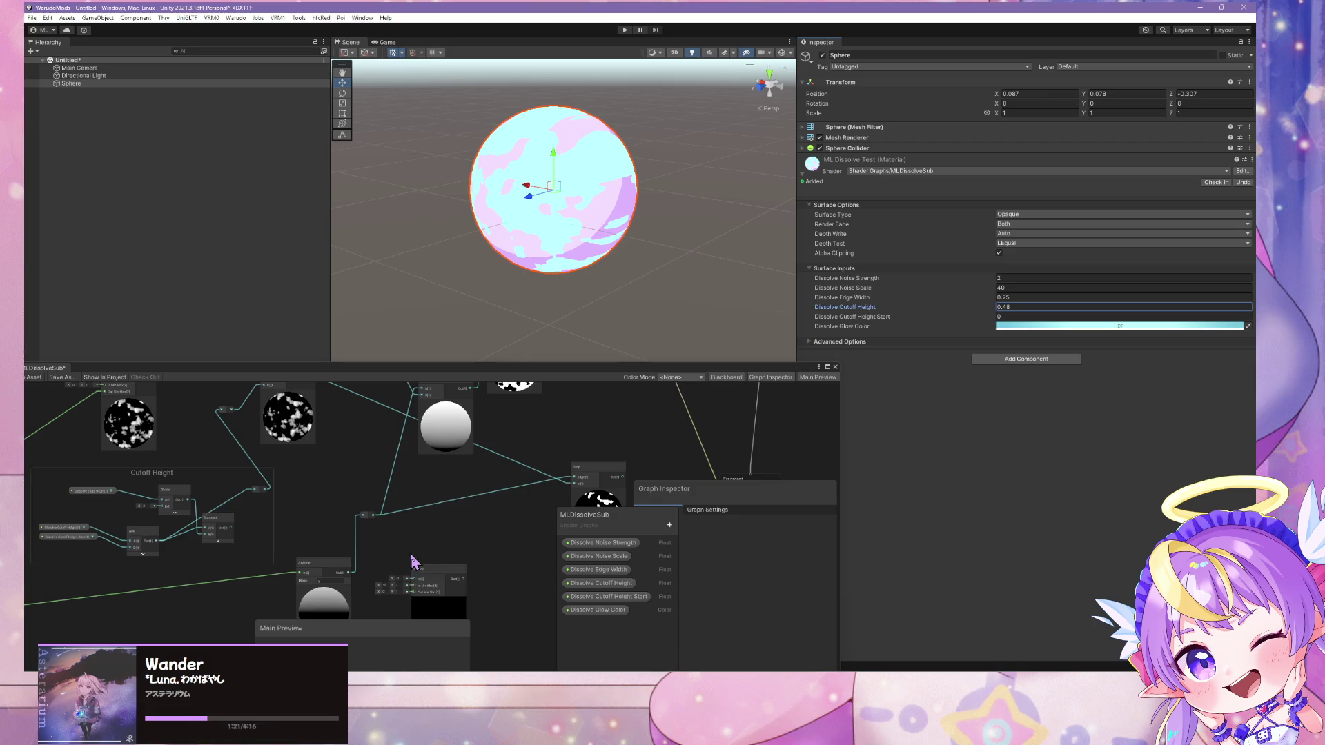
scroll(491, 541, "up", 4)
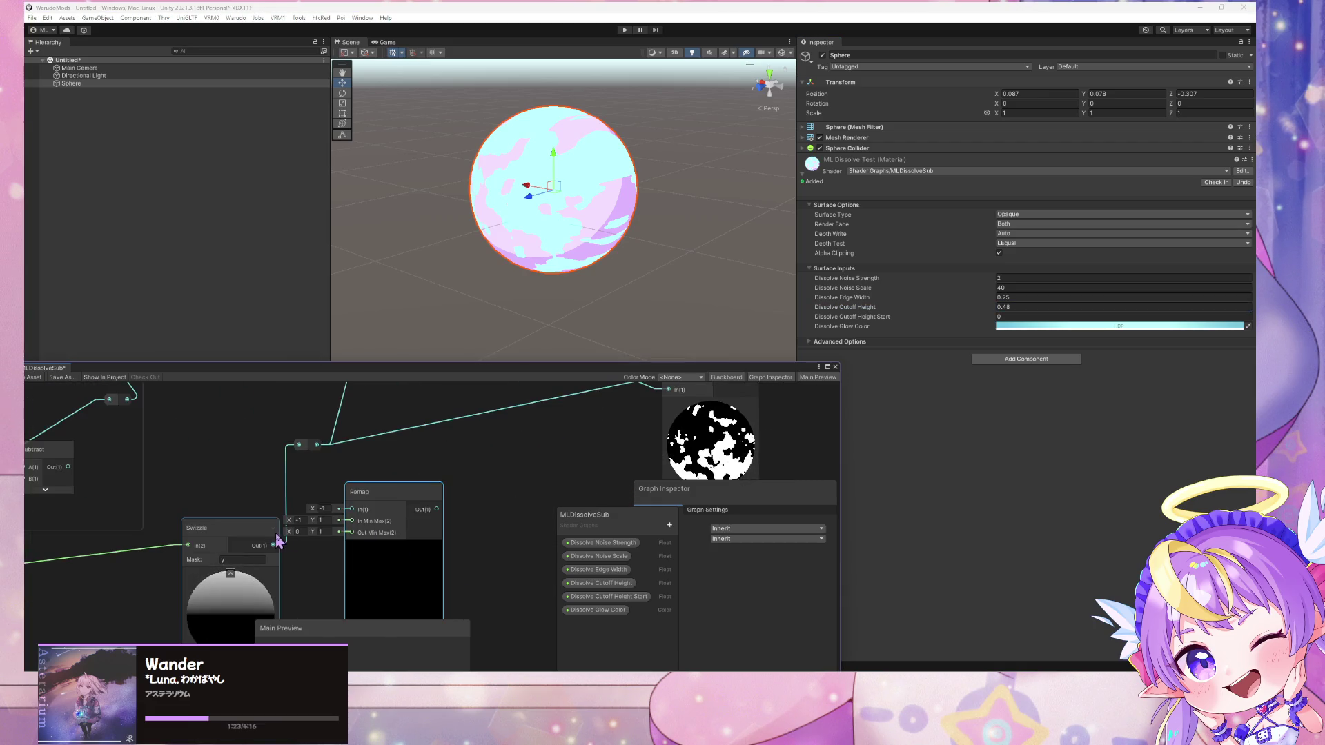
mouse_move(274, 548)
left_mouse_down()
mouse_move(350, 514)
mouse_move(355, 541)
mouse_move(360, 516)
left_mouse_up()
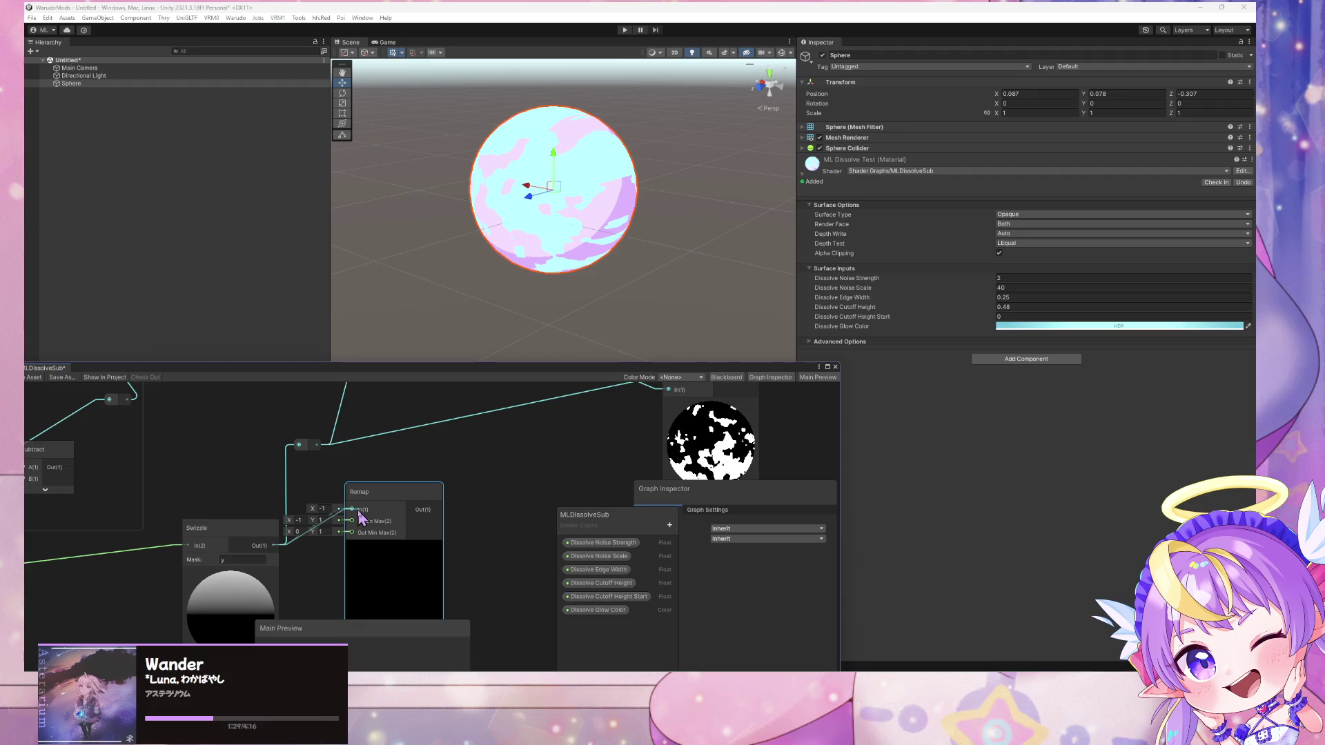
left_click_drag(360, 517, 359, 514)
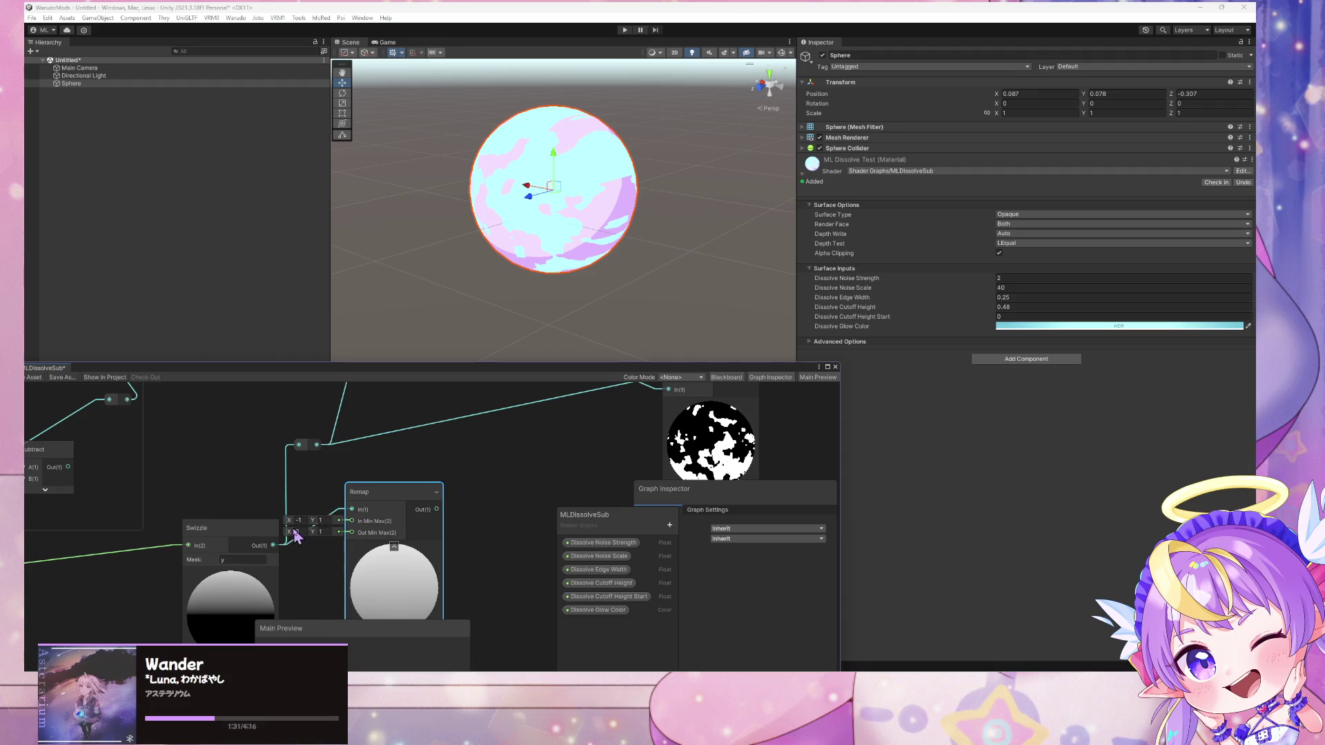
left_click(321, 531)
type("0")
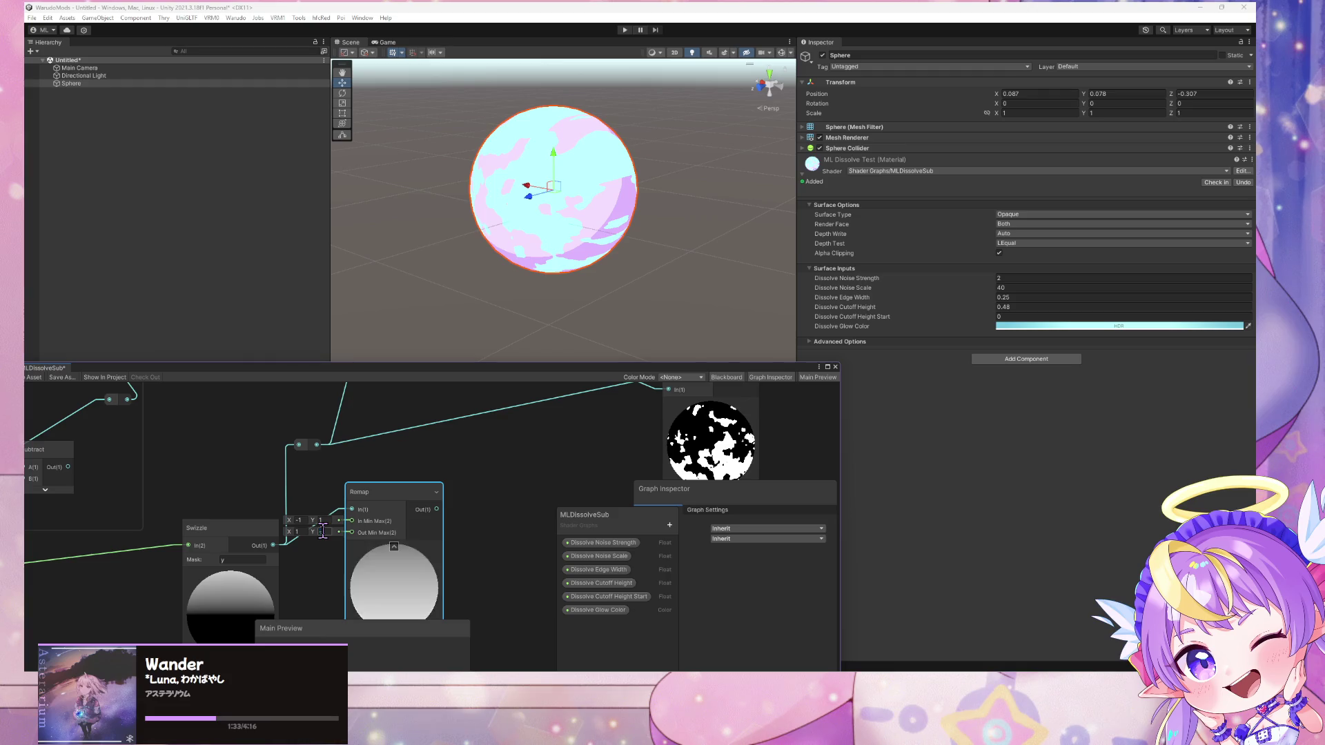
Feed the Remap output into the cutoff reroute and save the shader graph
mouse_move(437, 510)
left_mouse_down()
mouse_move(335, 473)
mouse_move(299, 444)
left_mouse_up()
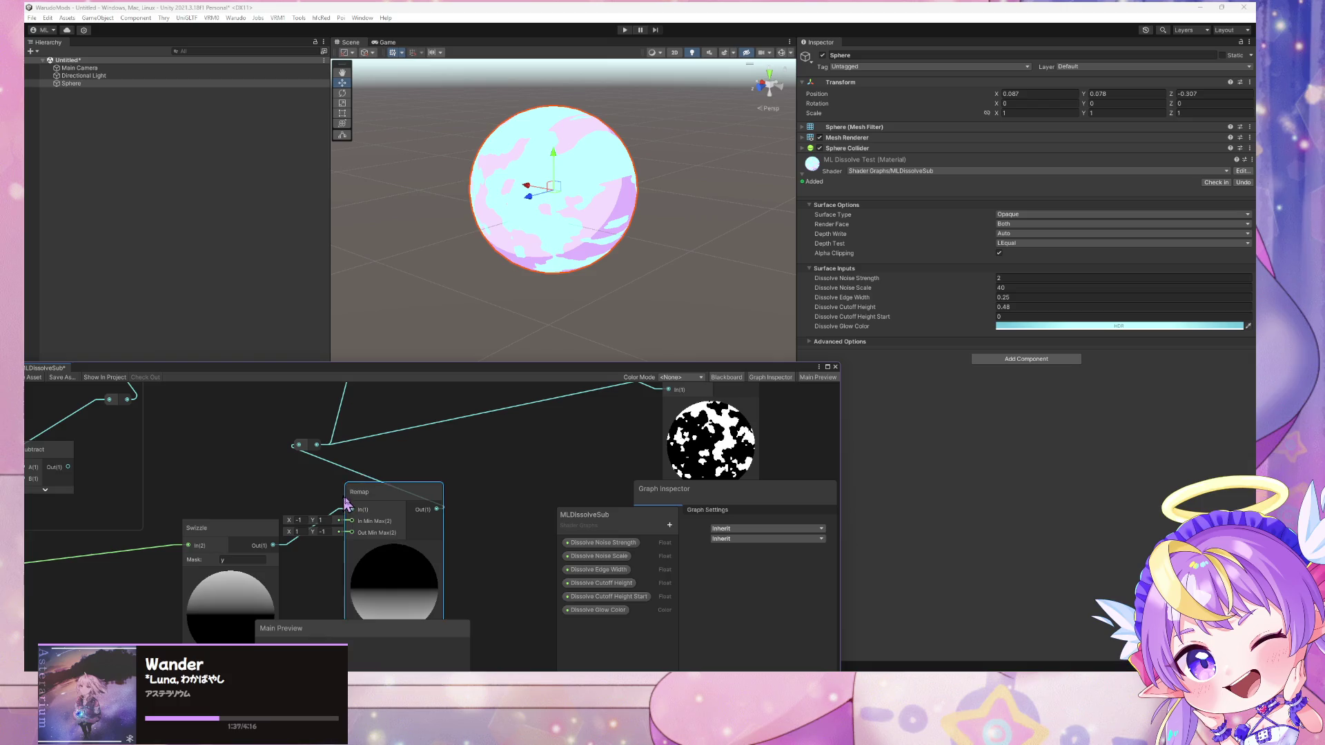
scroll(512, 441, "down", 3)
scroll(376, 532, "up", 4)
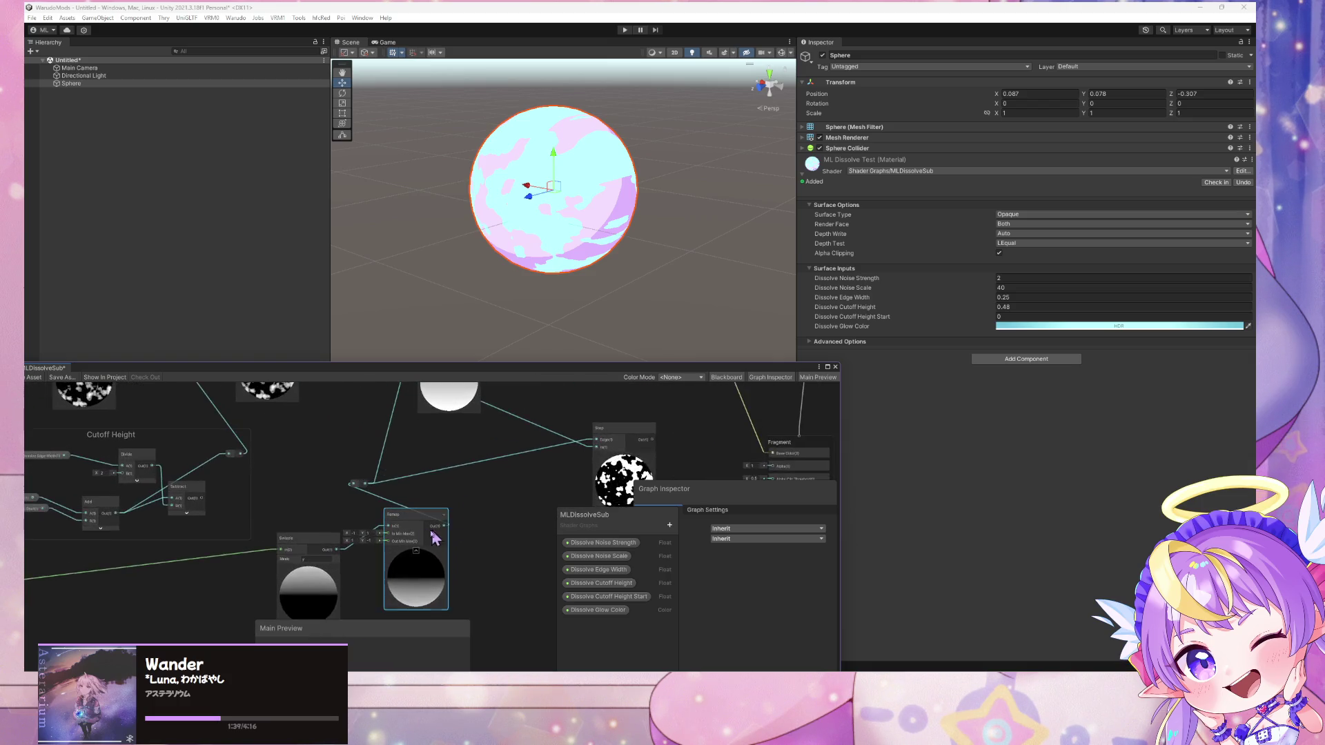
type("0")
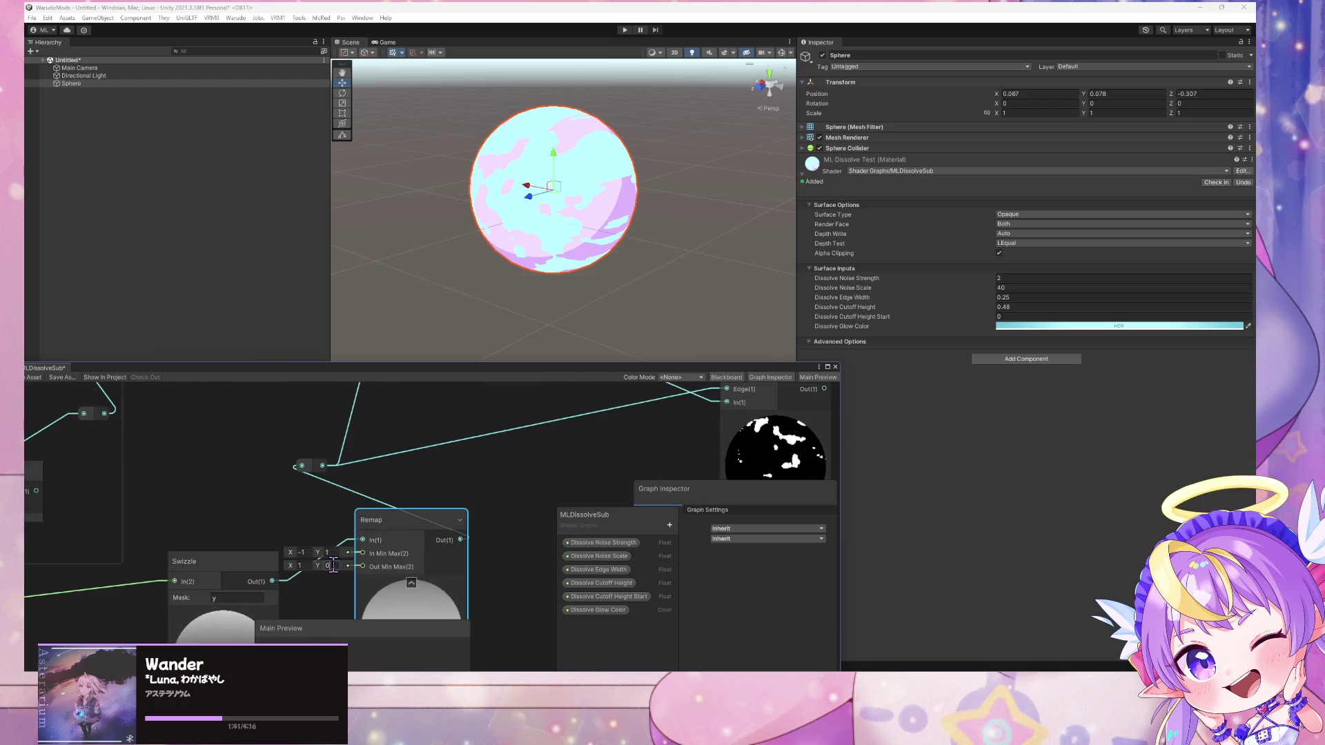
left_click_drag(327, 375, 343, 369)
left_click(312, 345)
mouse_move(612, 274)
left_mouse_down()
mouse_move(598, 278)
mouse_move(614, 254)
left_mouse_up()
scroll(615, 254, "up", 3)
scroll(614, 254, "down", 5)
left_click_drag(1014, 371, 1013, 370)
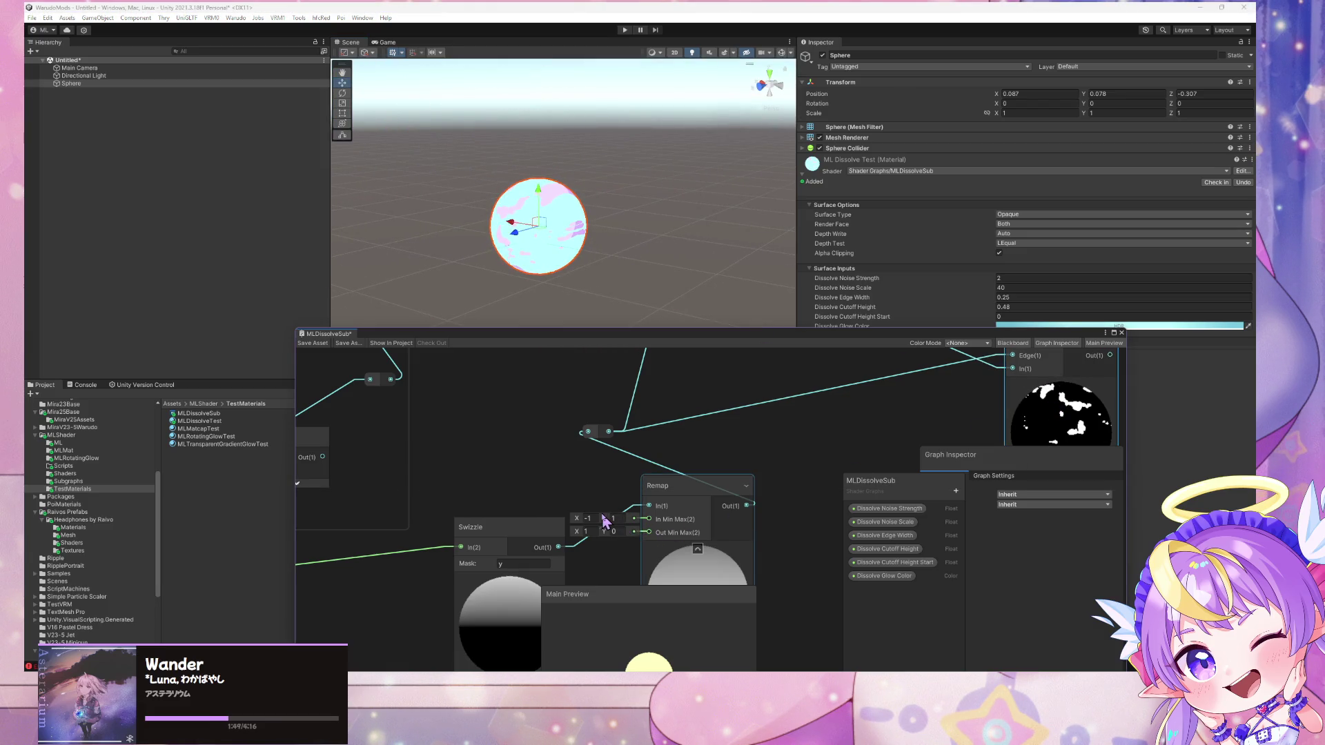
Set Dissolve Noise Scale to 0 and raise Dissolve Cutoff Height to 2.99
left_click(1027, 289)
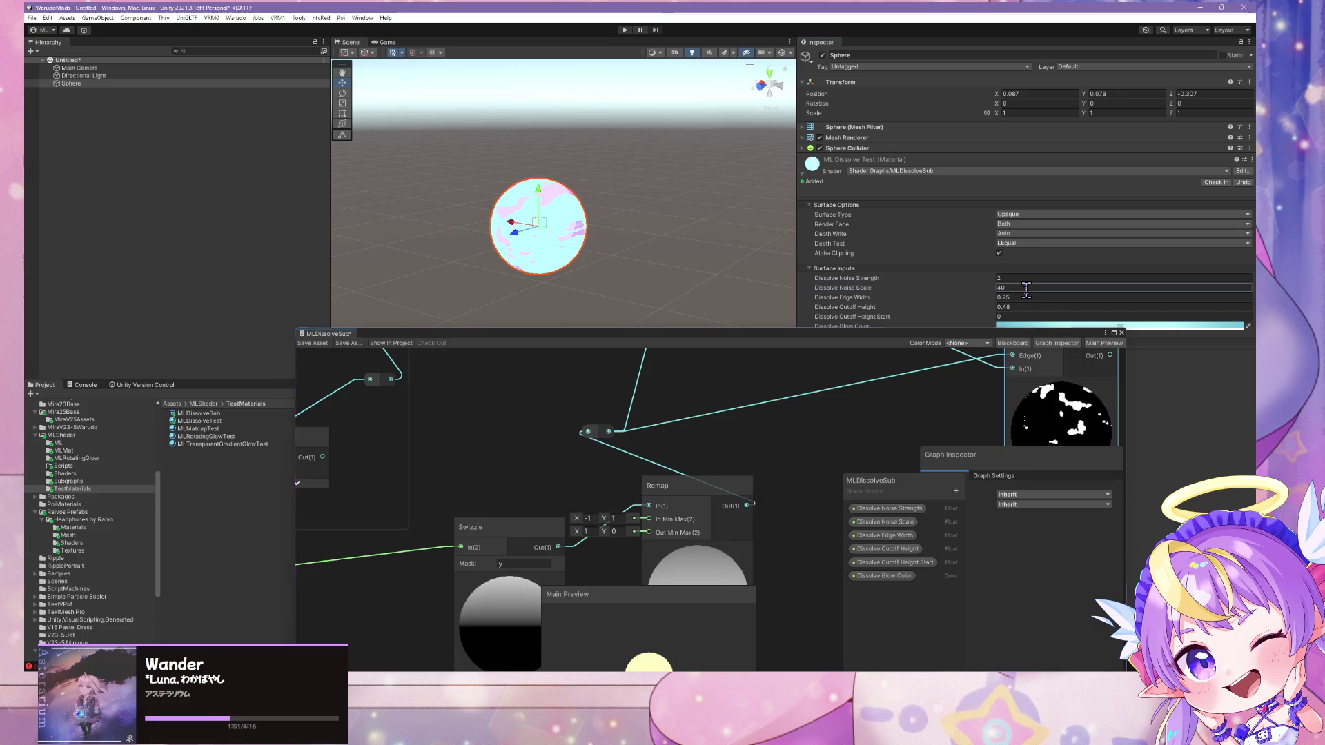
type("0")
left_click_drag(988, 305, 1014, 315)
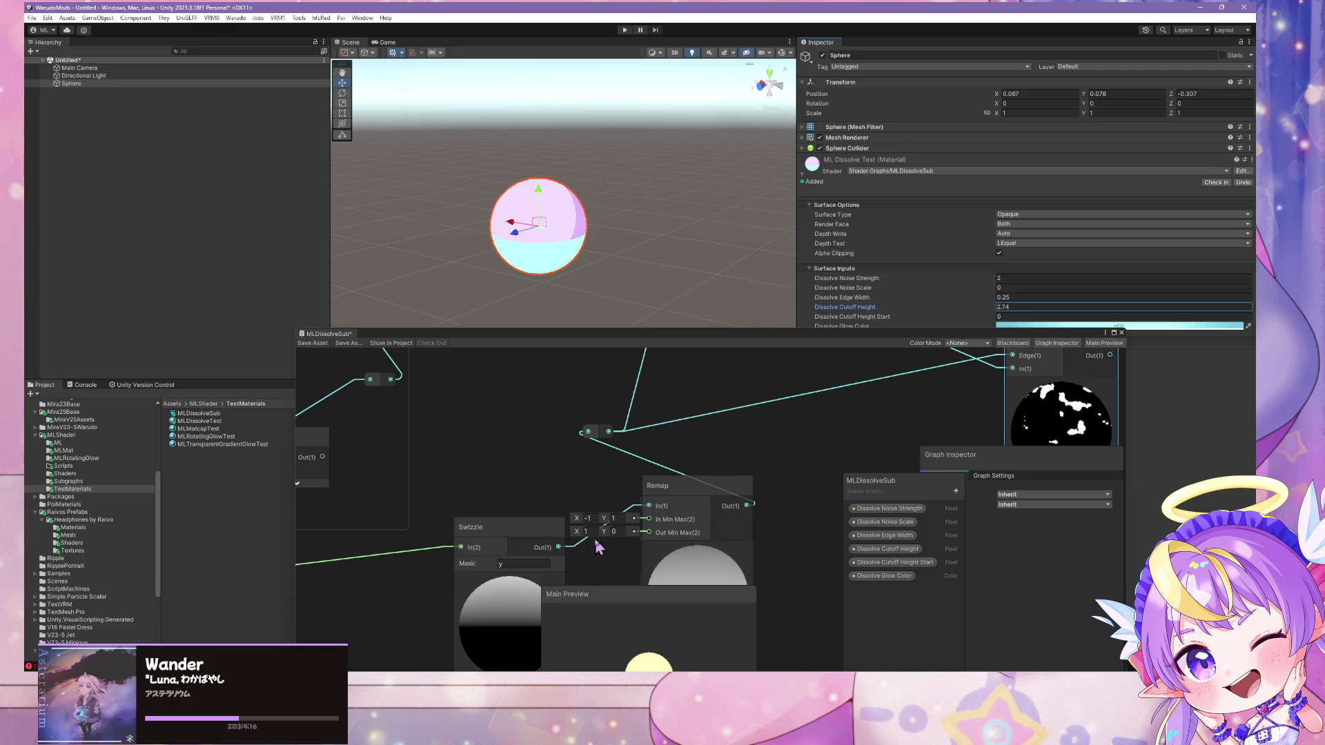
Wire Swizzle straight to the reroute, delete the Remap node, and save the graph
left_click_drag(560, 547, 594, 439)
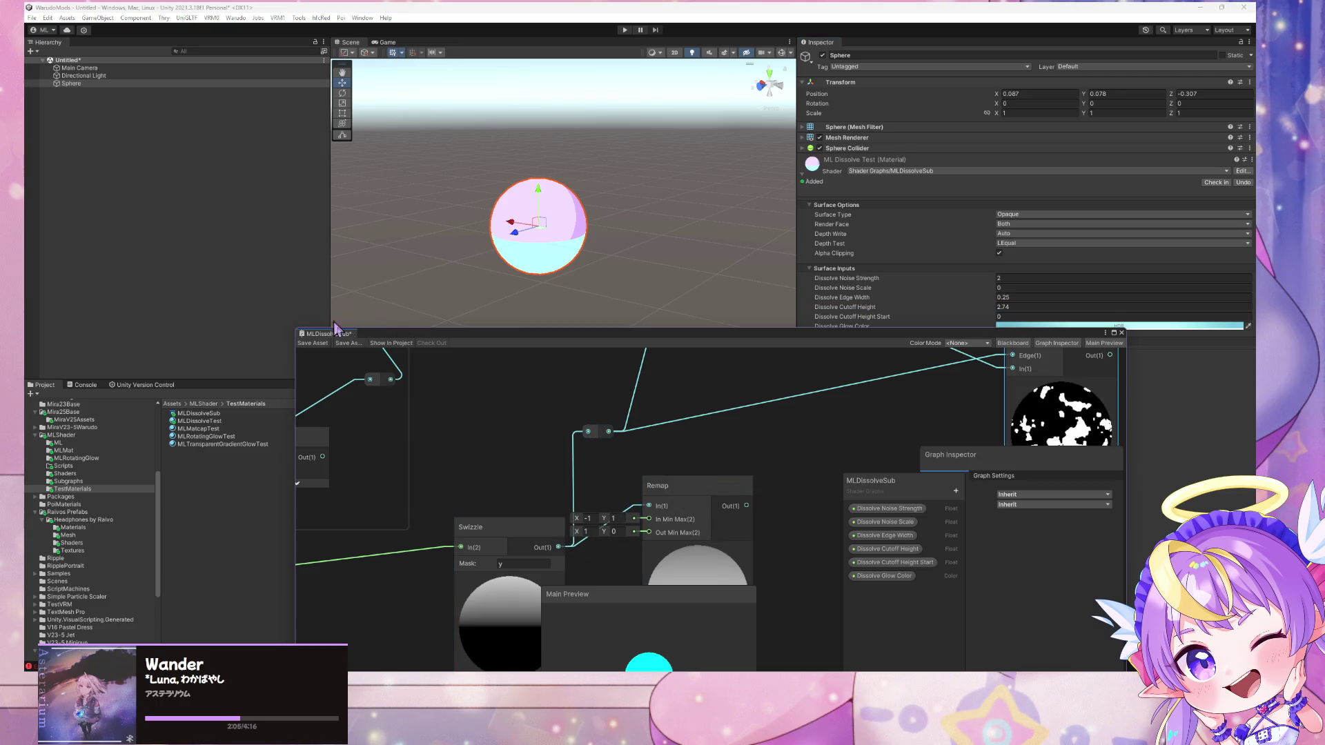
key("Delete")
left_click(310, 344)
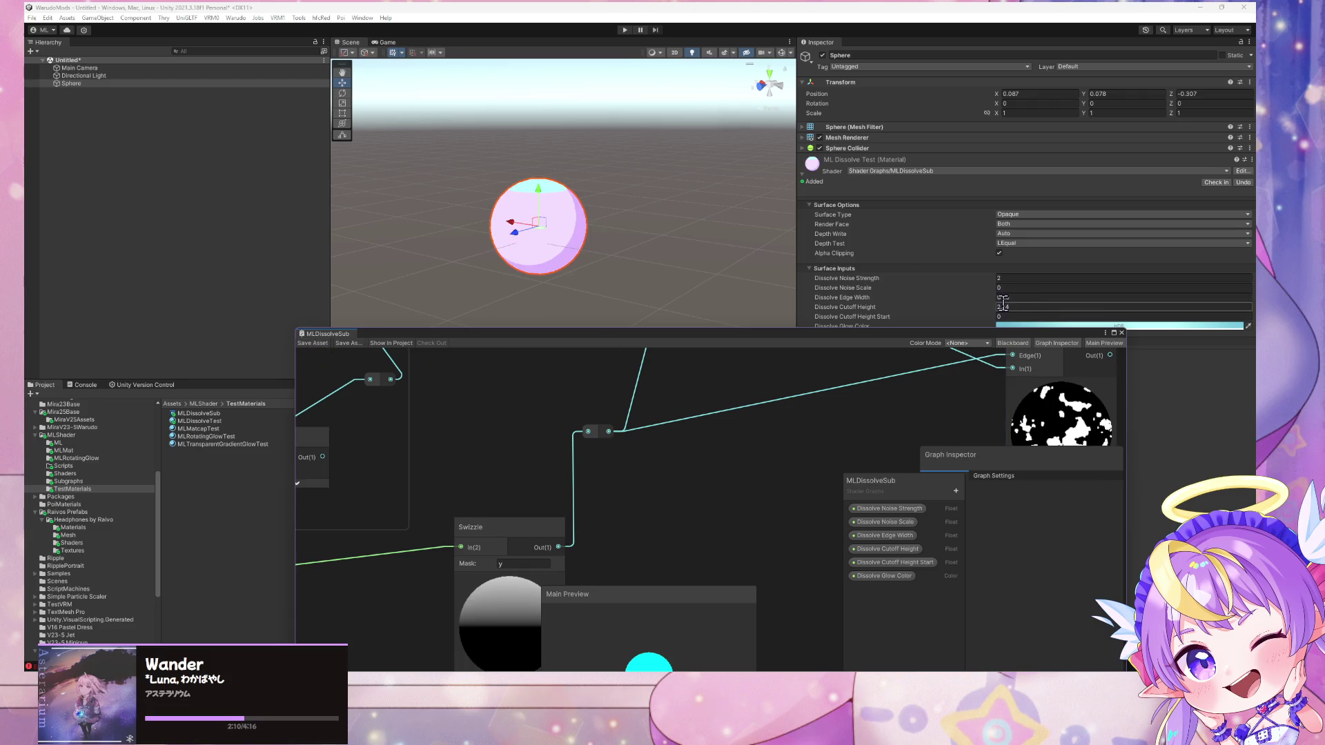
Raise Dissolve Cutoff Height until the sphere shows fully pink
left_click(996, 305)
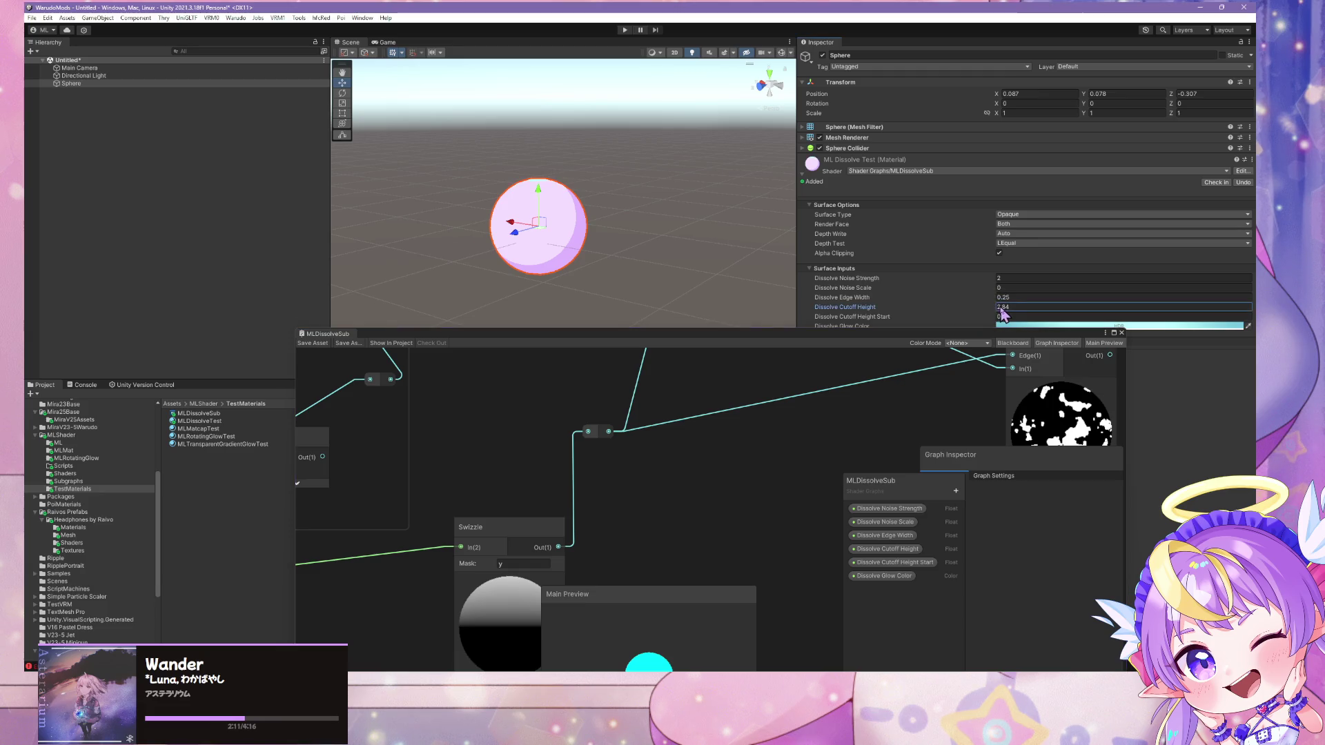
mouse_move(996, 305)
left_mouse_down()
mouse_move(981, 305)
mouse_move(1018, 308)
left_mouse_up()
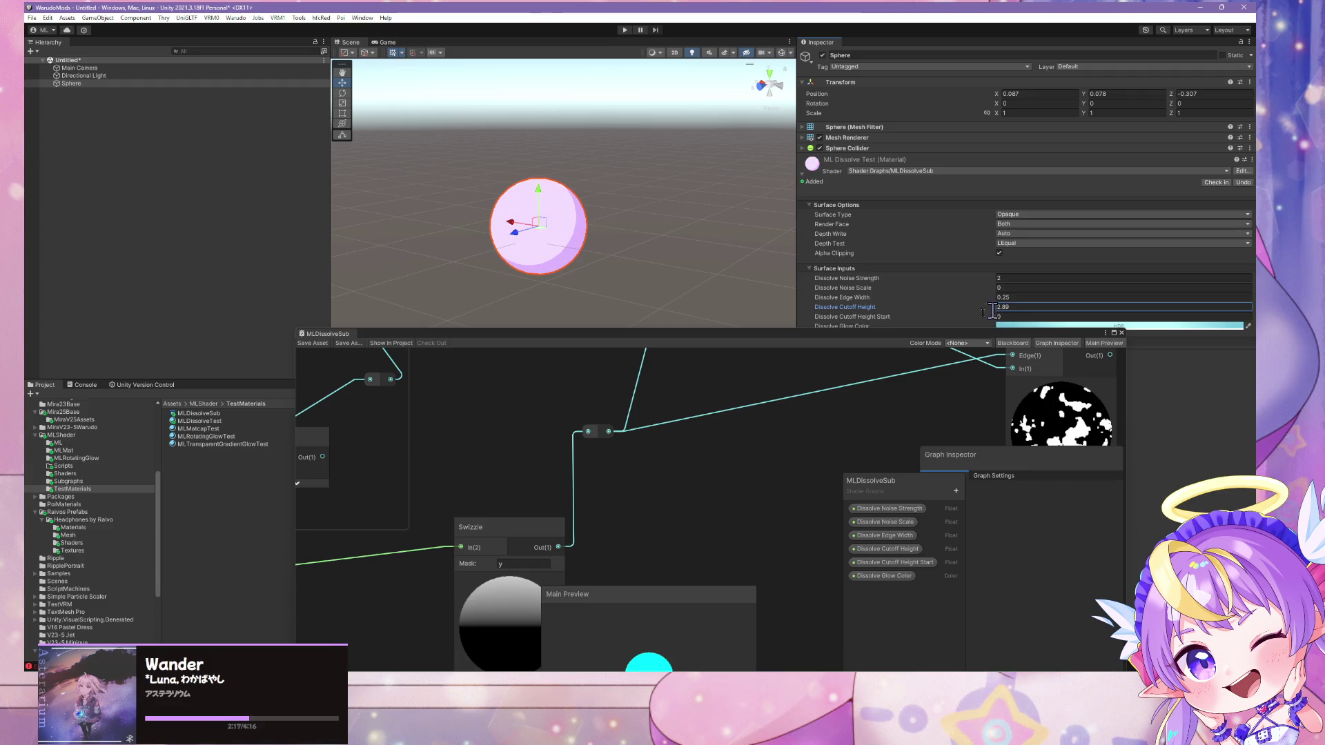
scroll(627, 444, "down", 4)
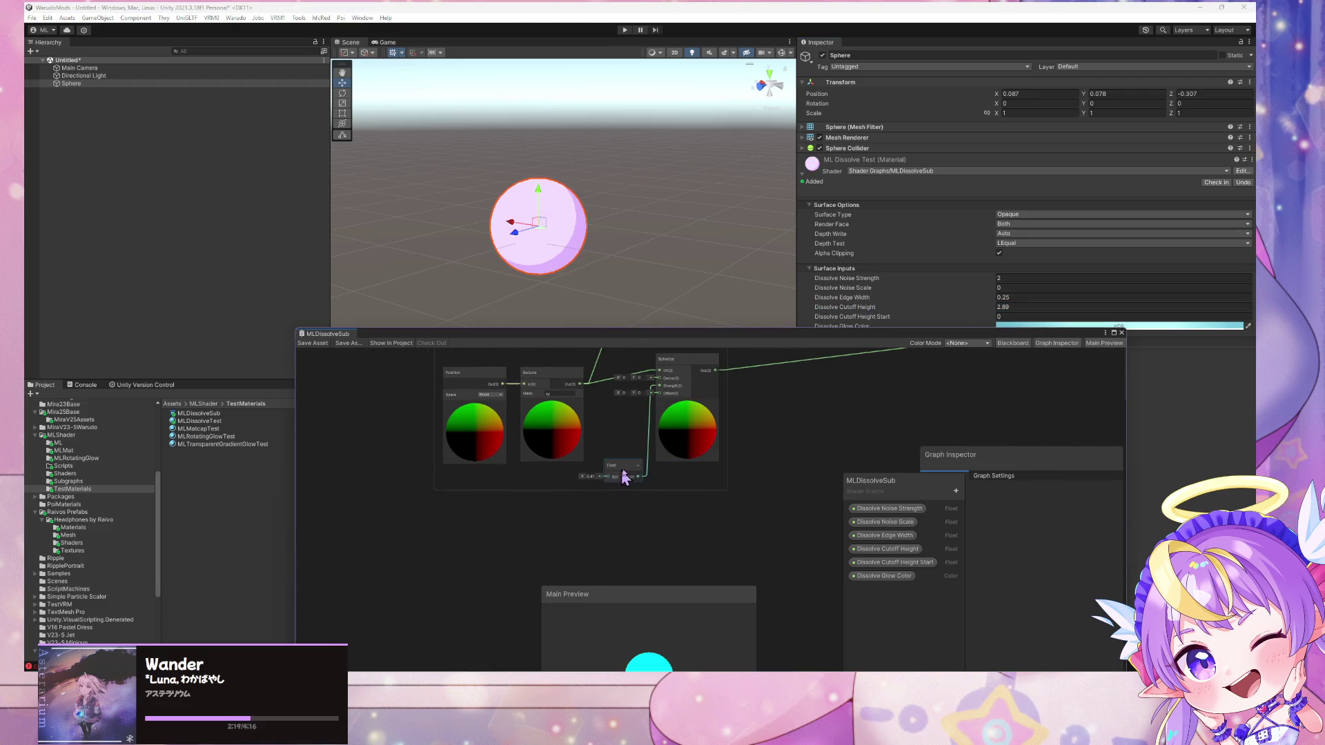
Convert the spherize Float node into a property named Dissolve Spherize Strength and save the graph
left_click_drag(624, 473, 570, 486)
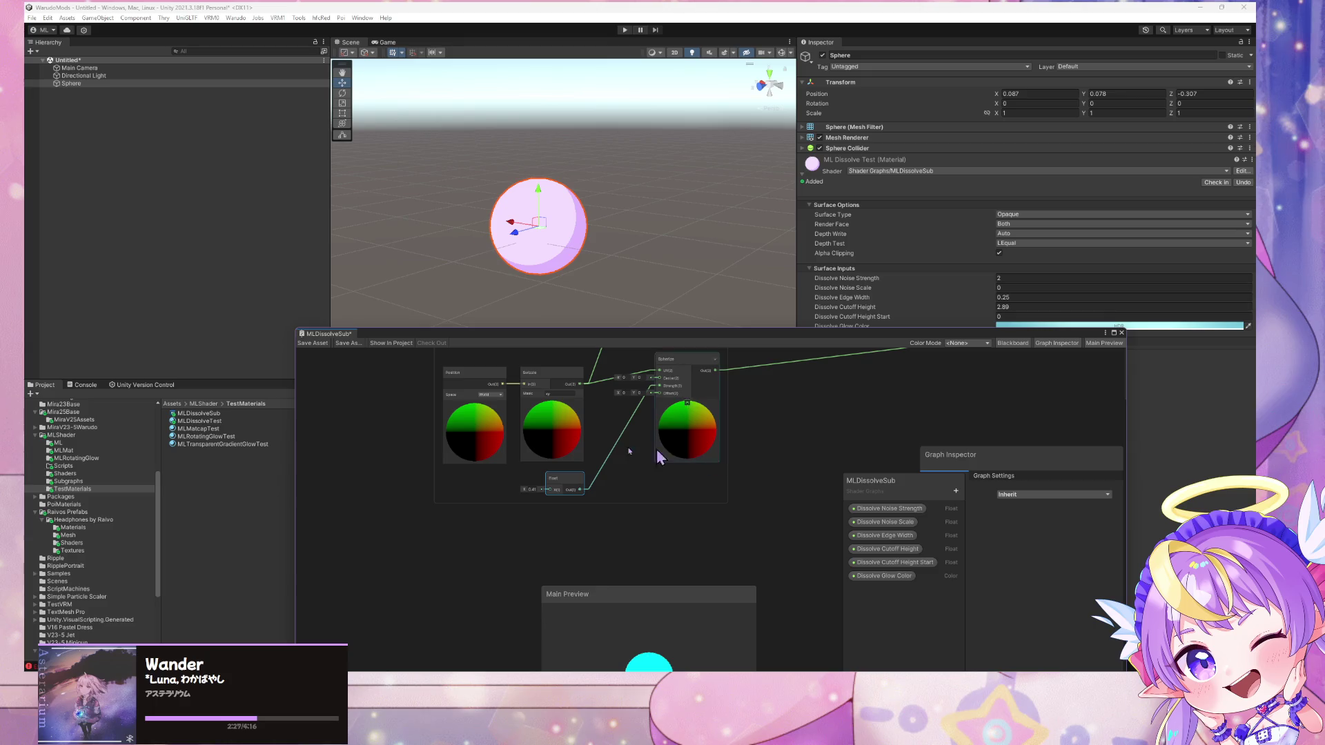
right_click(564, 478)
mouse_move(642, 586)
left_click(728, 608)
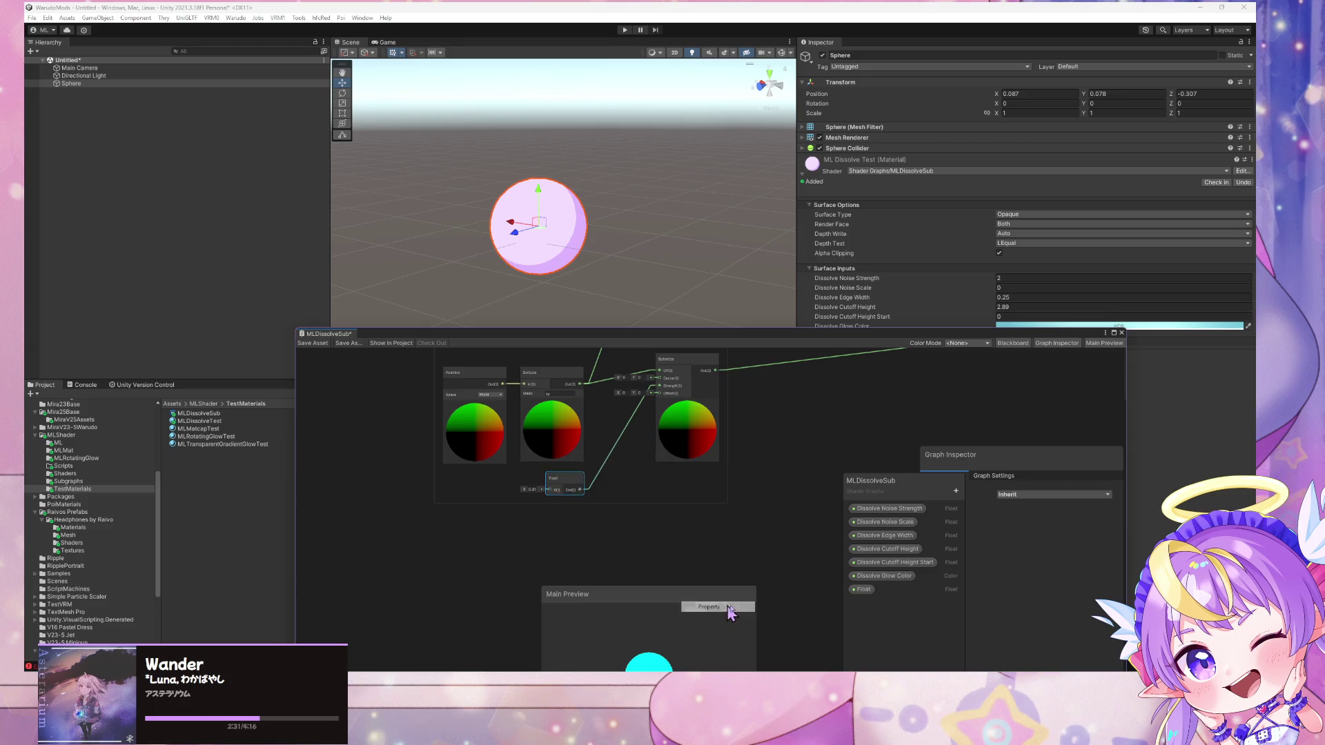
double_click(864, 590)
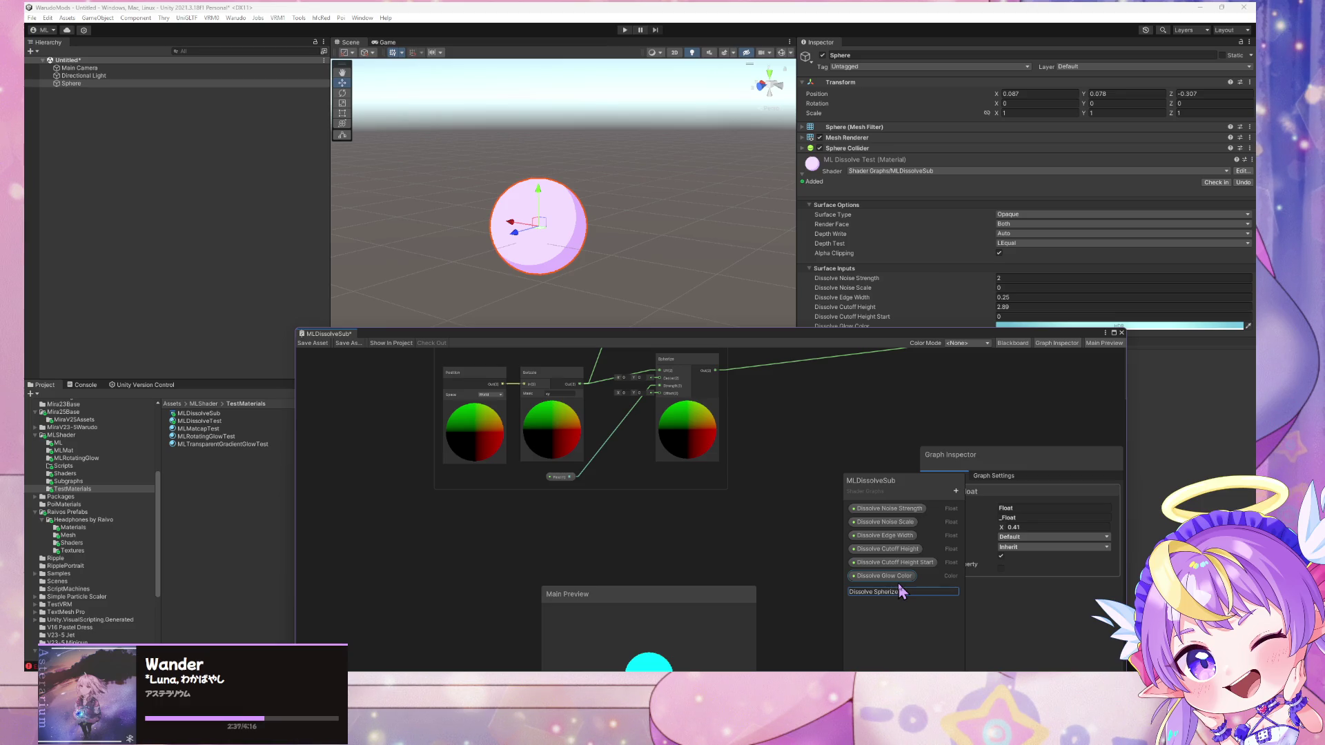
type("Streng")
type("th")
key("Return")
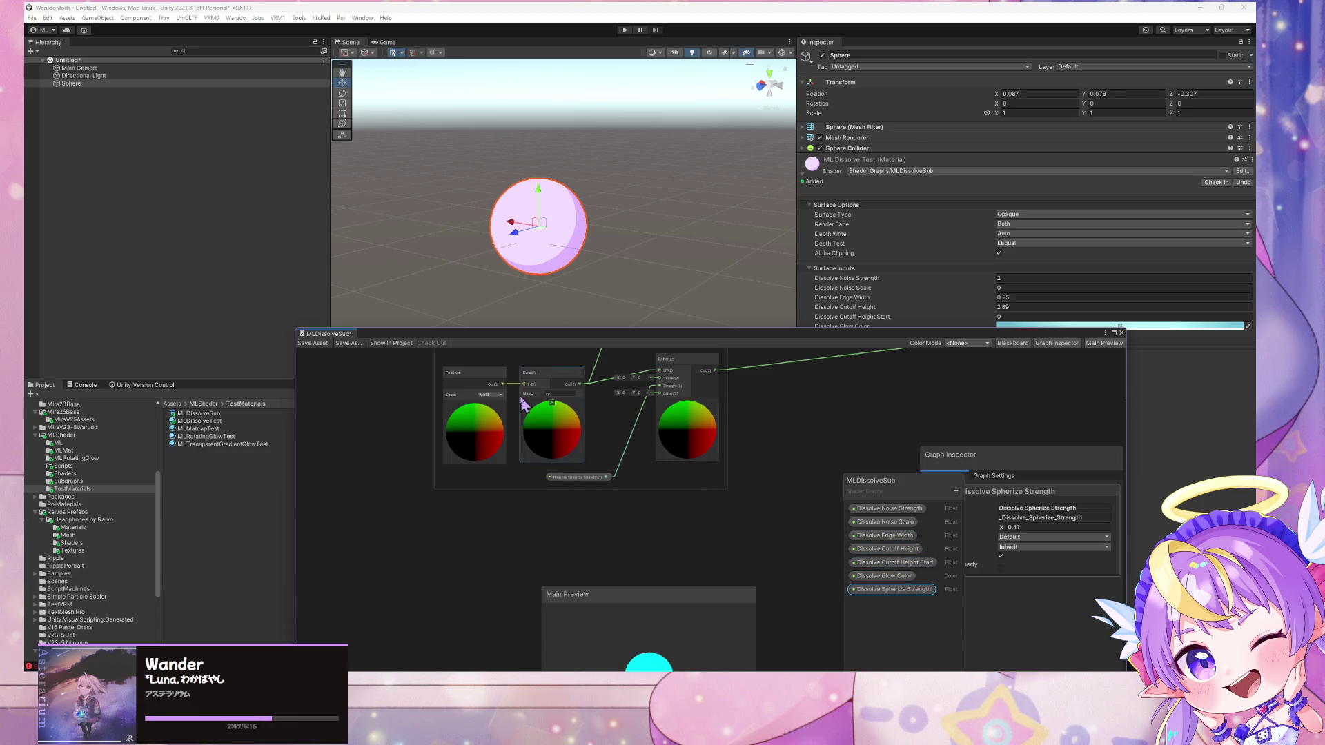
left_click(313, 343)
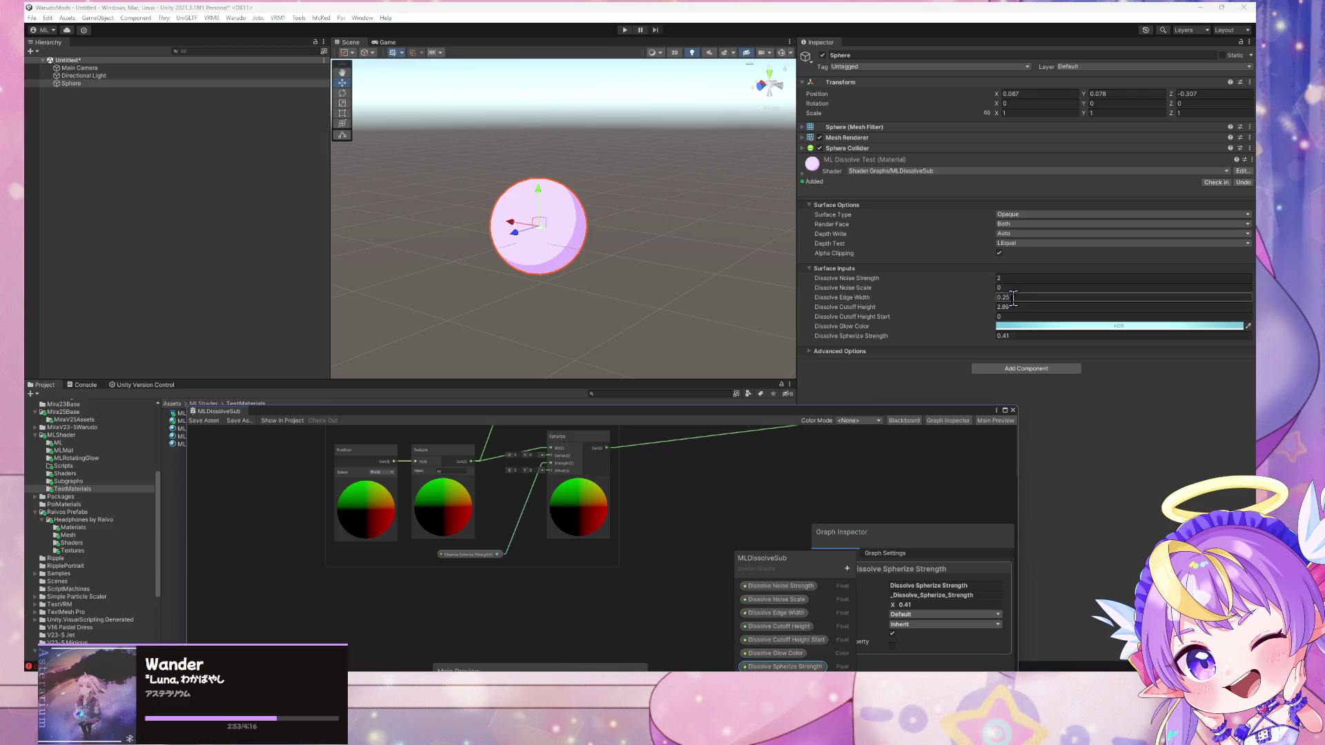
Connect the Subtract output to the reroute point and save the shader graph
scroll(639, 503, "down", 3)
scroll(562, 479, "up", 2)
scroll(632, 523, "up", 4)
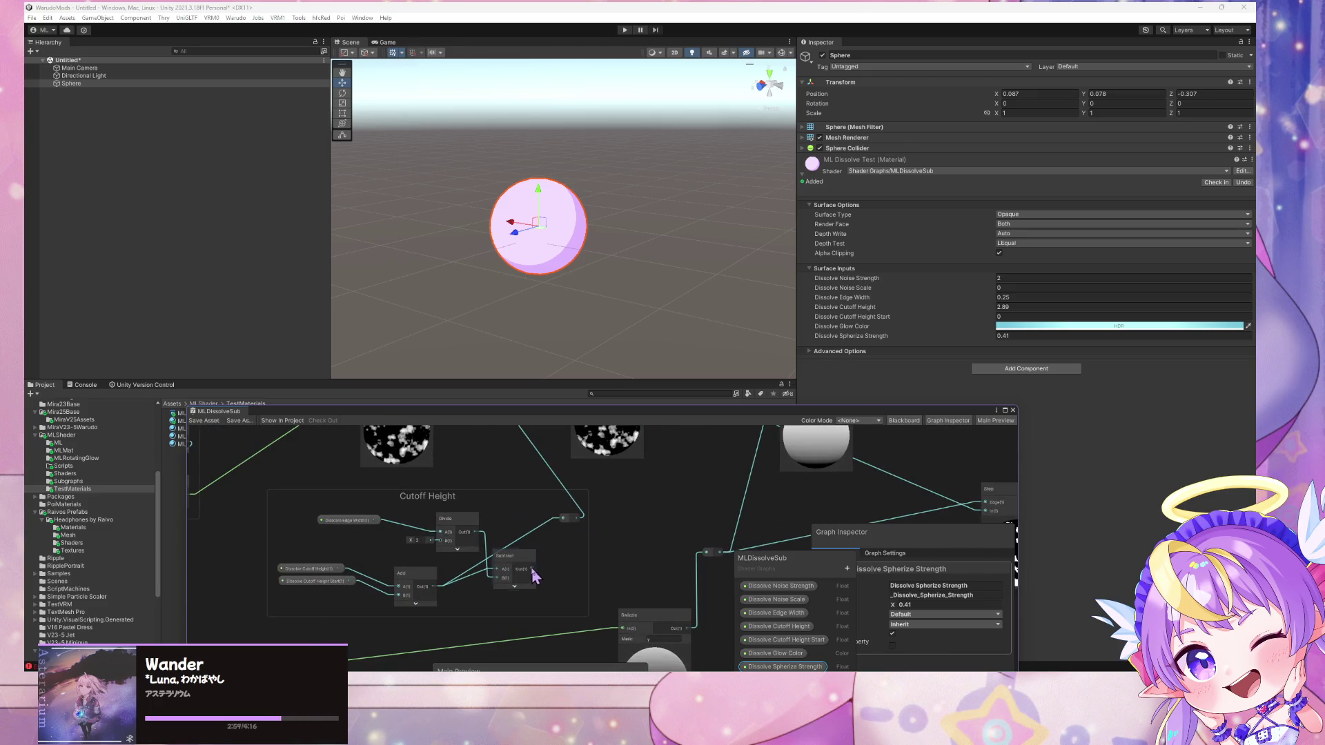
left_click_drag(561, 528, 562, 519)
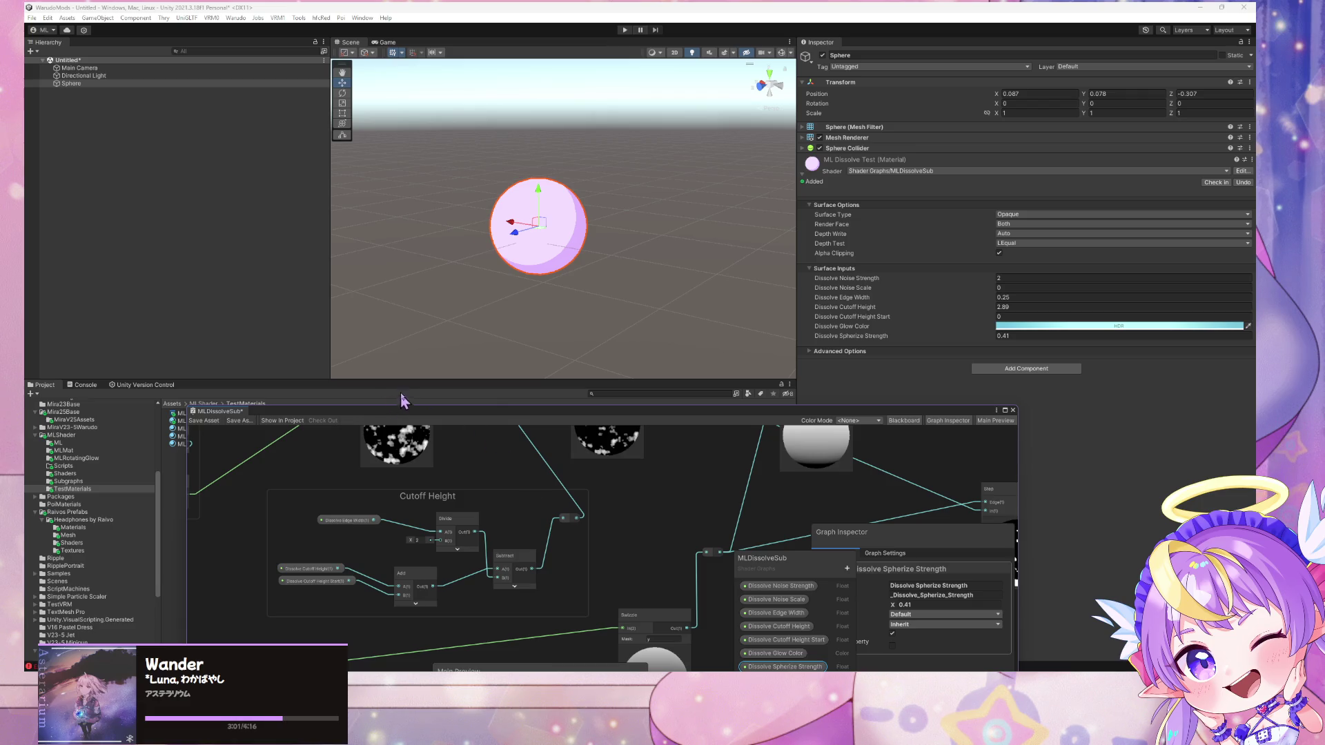
left_click_drag(418, 406, 584, 401)
left_click(368, 415)
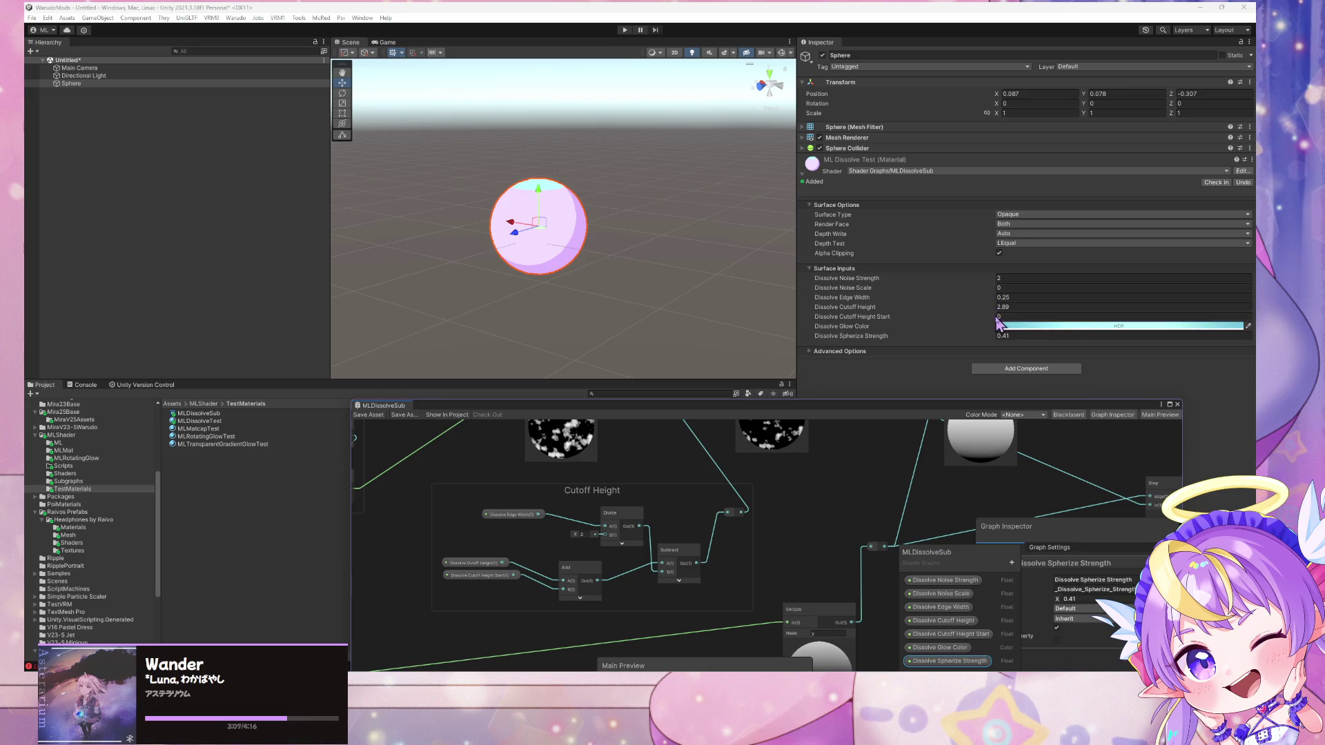
Try several Dissolve Cutoff Height Start values, leaving it at 0
left_click(998, 318)
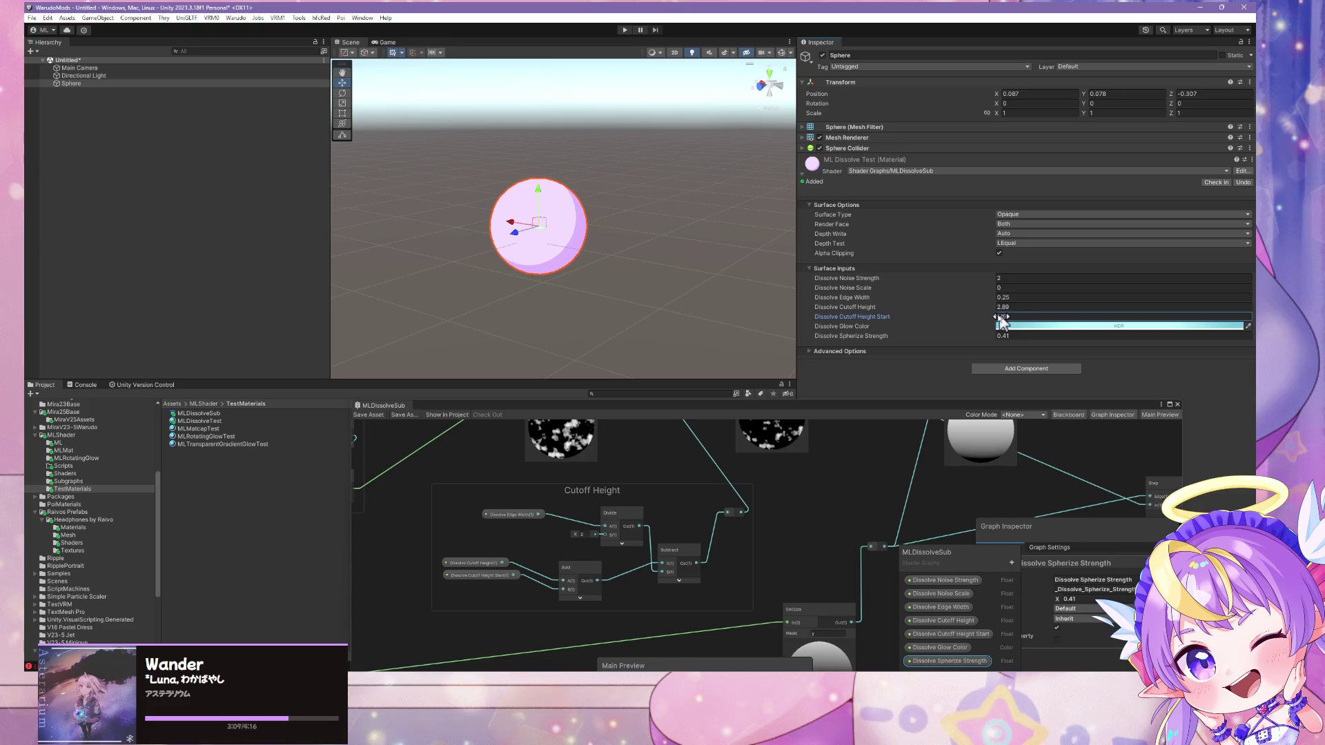
left_click_drag(1001, 318, 991, 316)
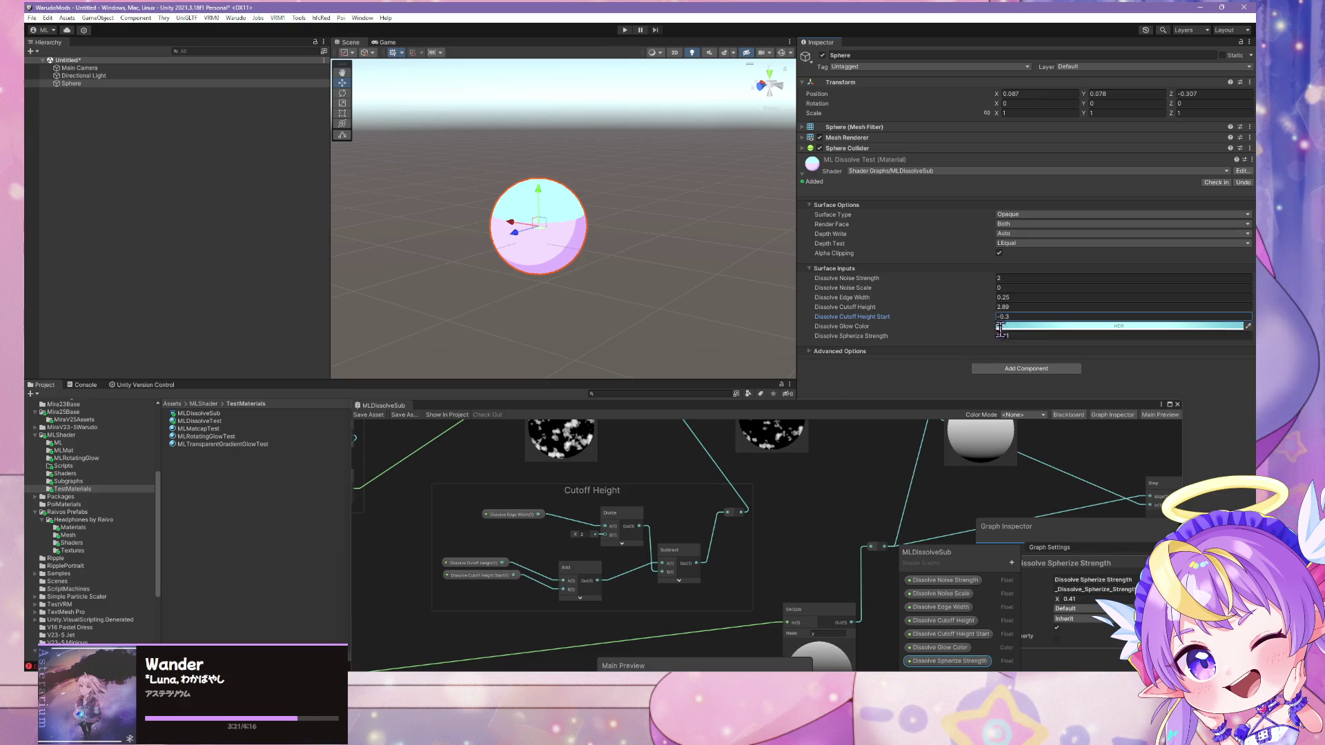
left_click_drag(991, 314, 1041, 325)
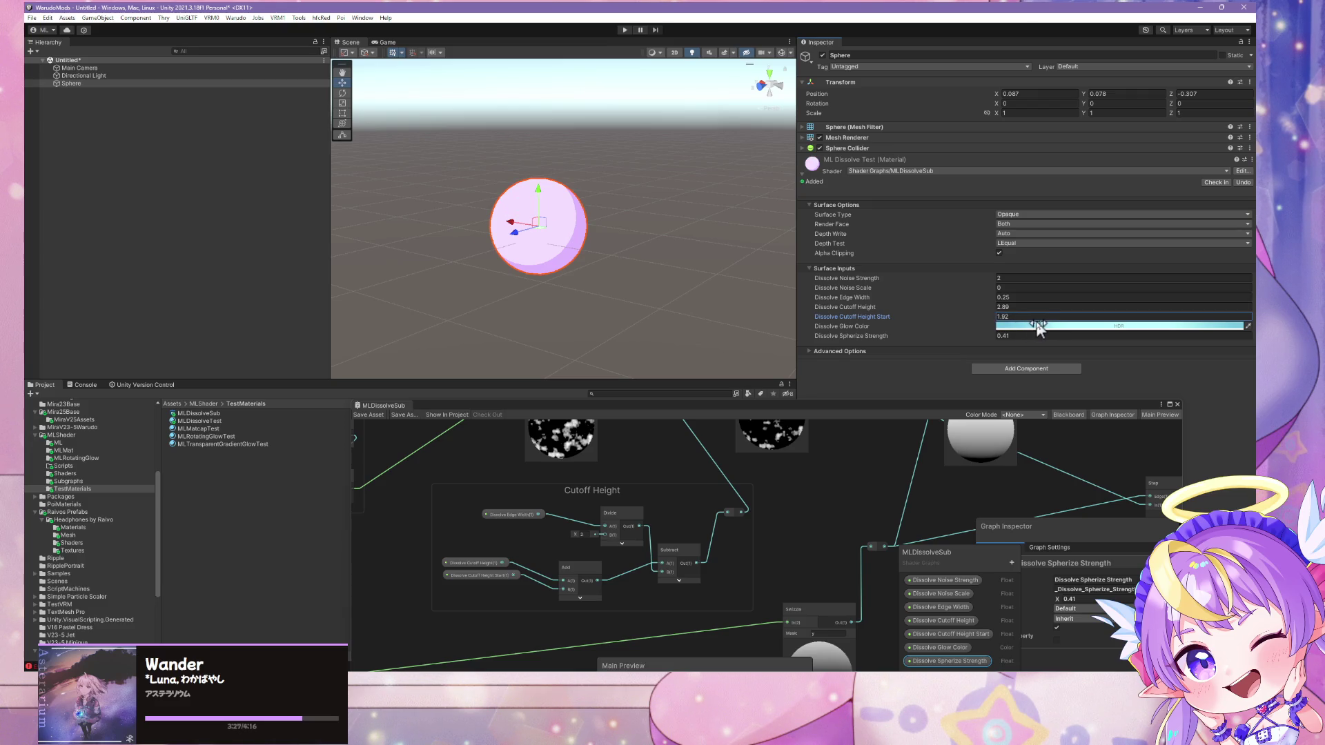
left_click_drag(1025, 324, 1012, 329)
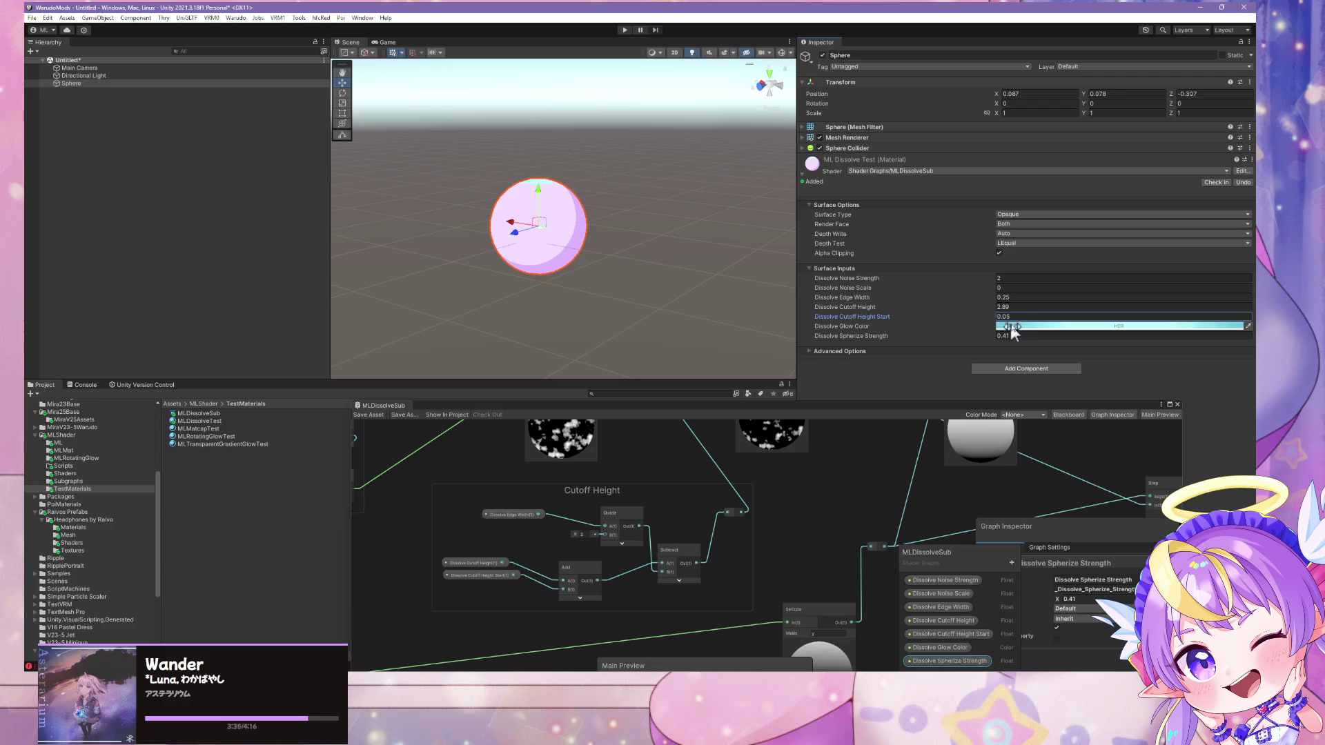
left_click(1021, 317)
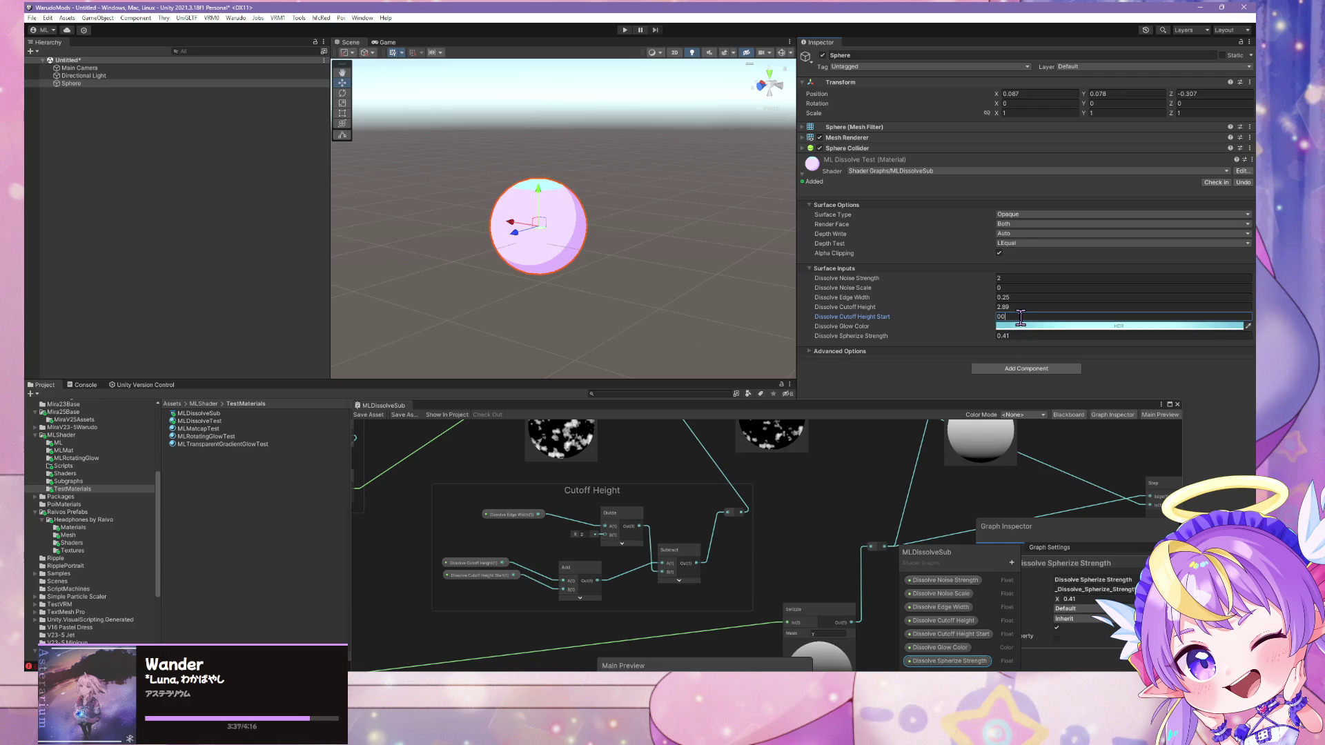
scroll(784, 489, "down", 5)
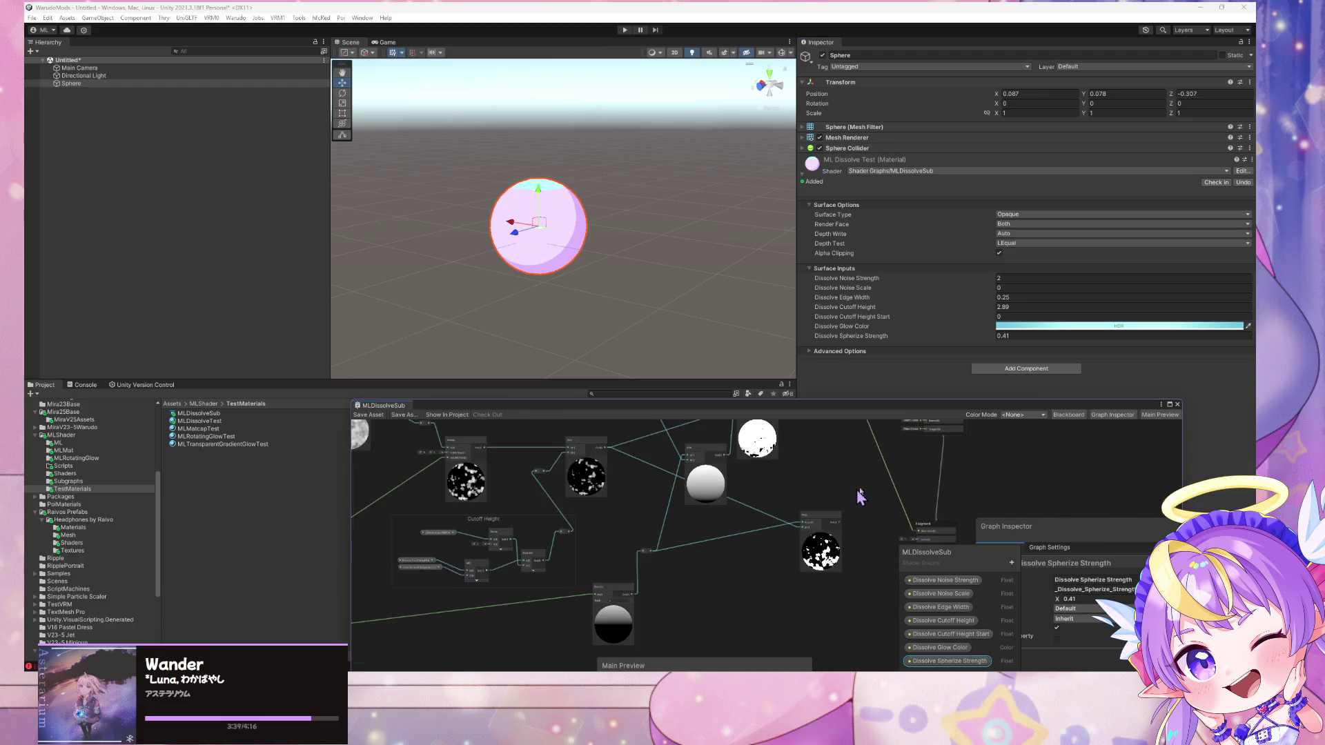
Feed the Step result into the Fragment Alpha and save the graph
scroll(755, 554, "up", 3)
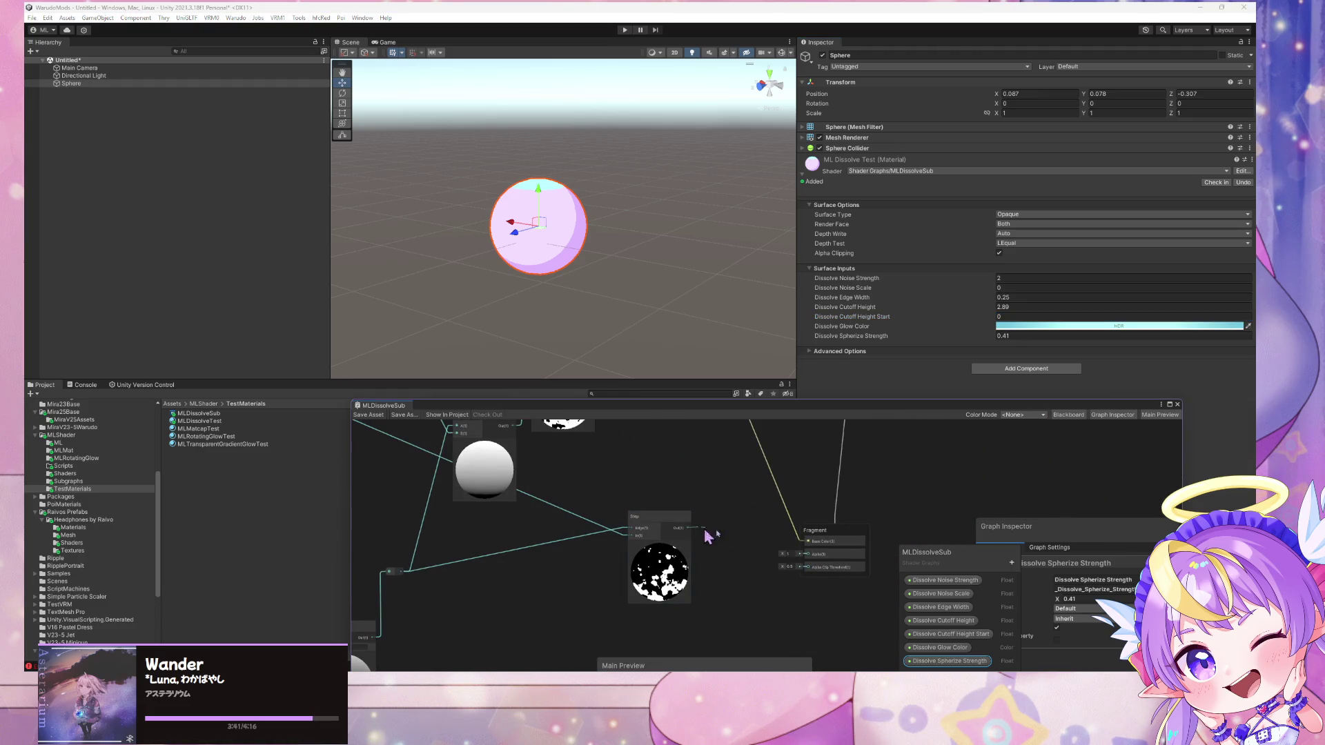
left_click_drag(813, 563, 811, 556)
left_click(376, 417)
Reset Dissolve Cutoff Height to 0 and set Dissolve Cutoff Height Start to -0.5
left_click_drag(991, 304, 955, 305)
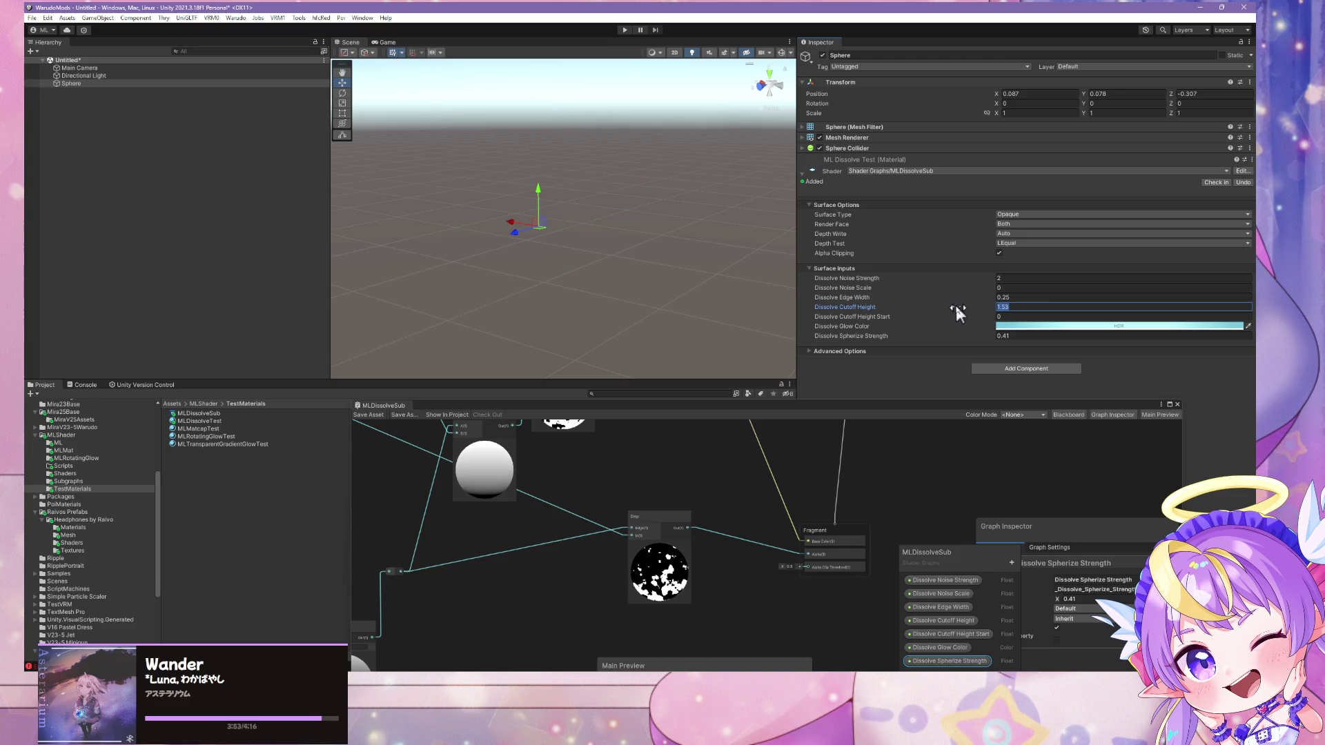
type("0.2")
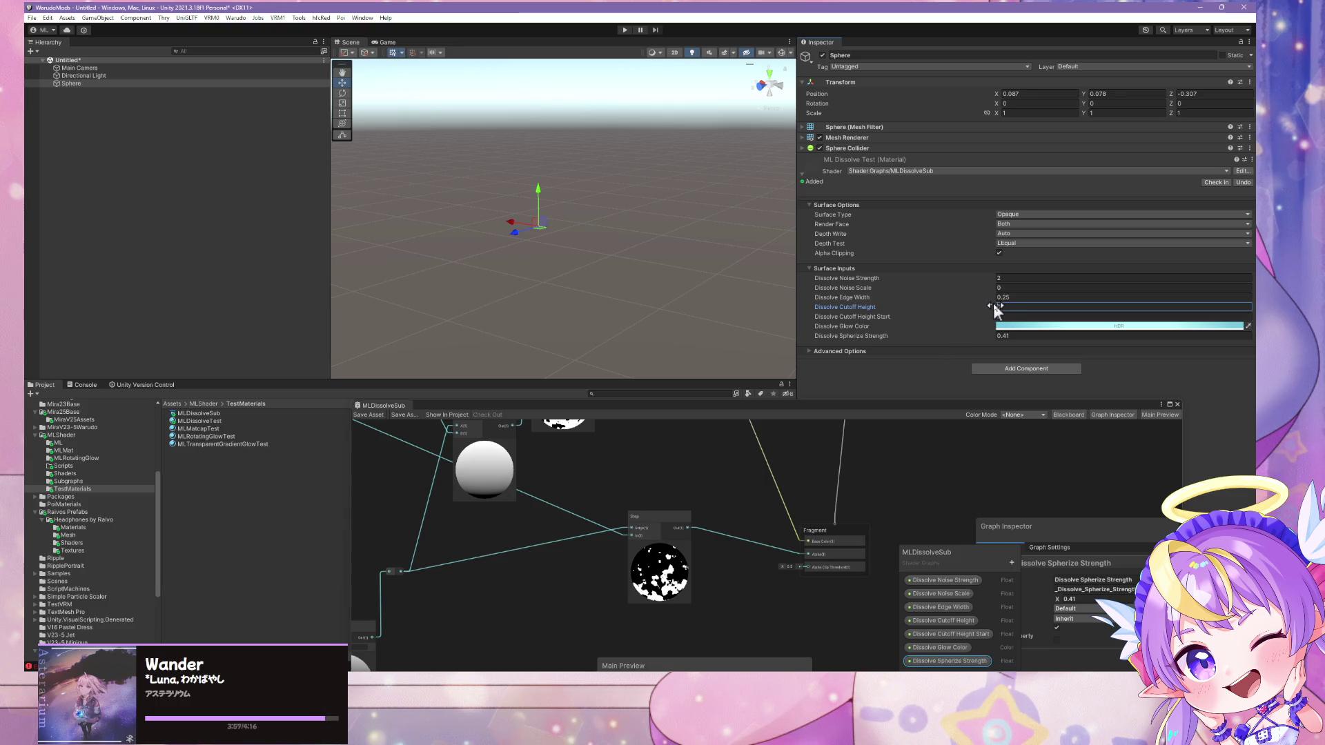
left_click_drag(994, 307, 1015, 309)
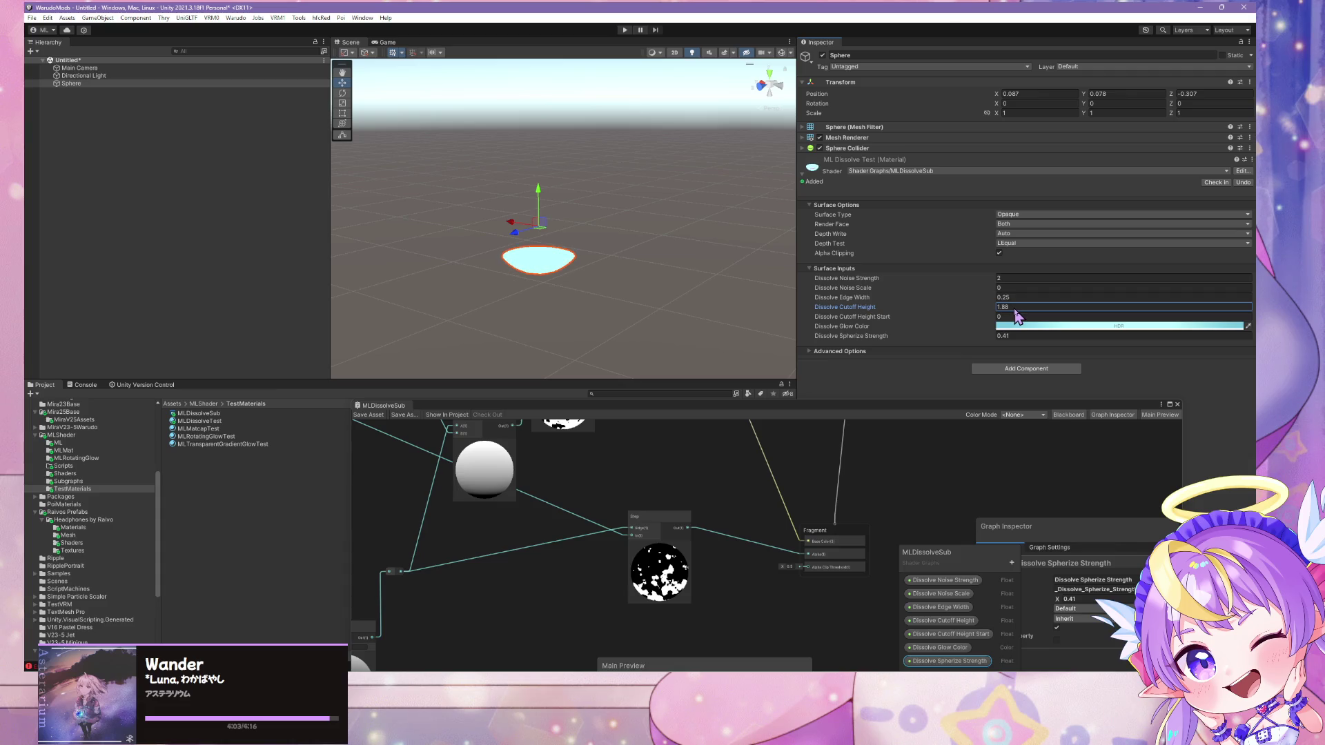
left_click(1015, 307)
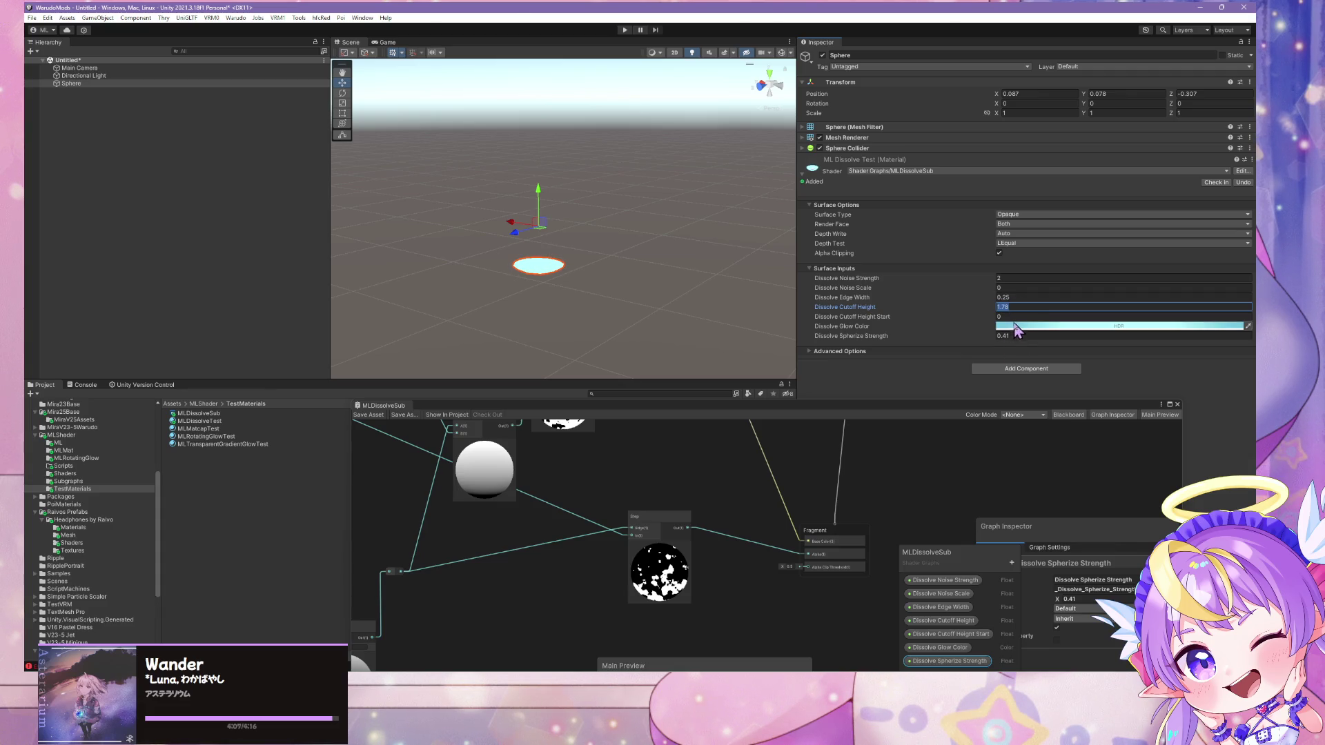
left_click(1016, 317)
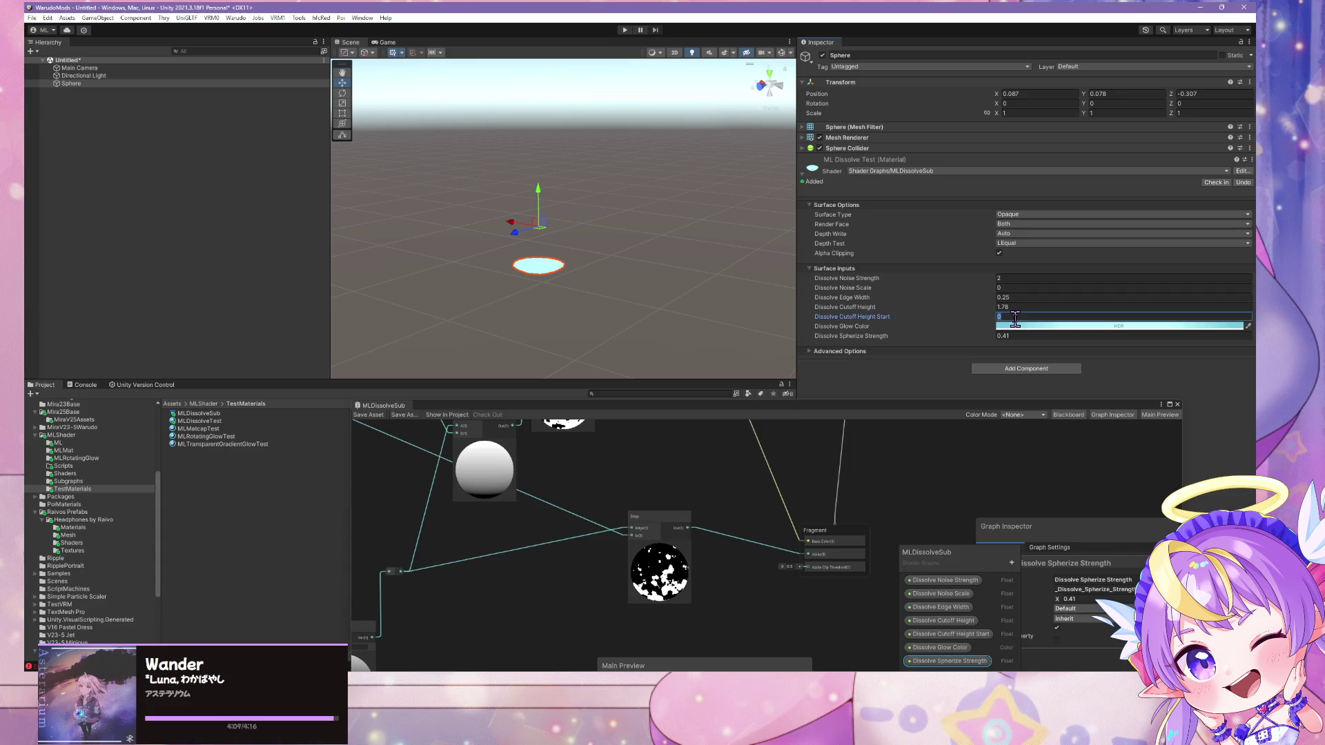
type(".5")
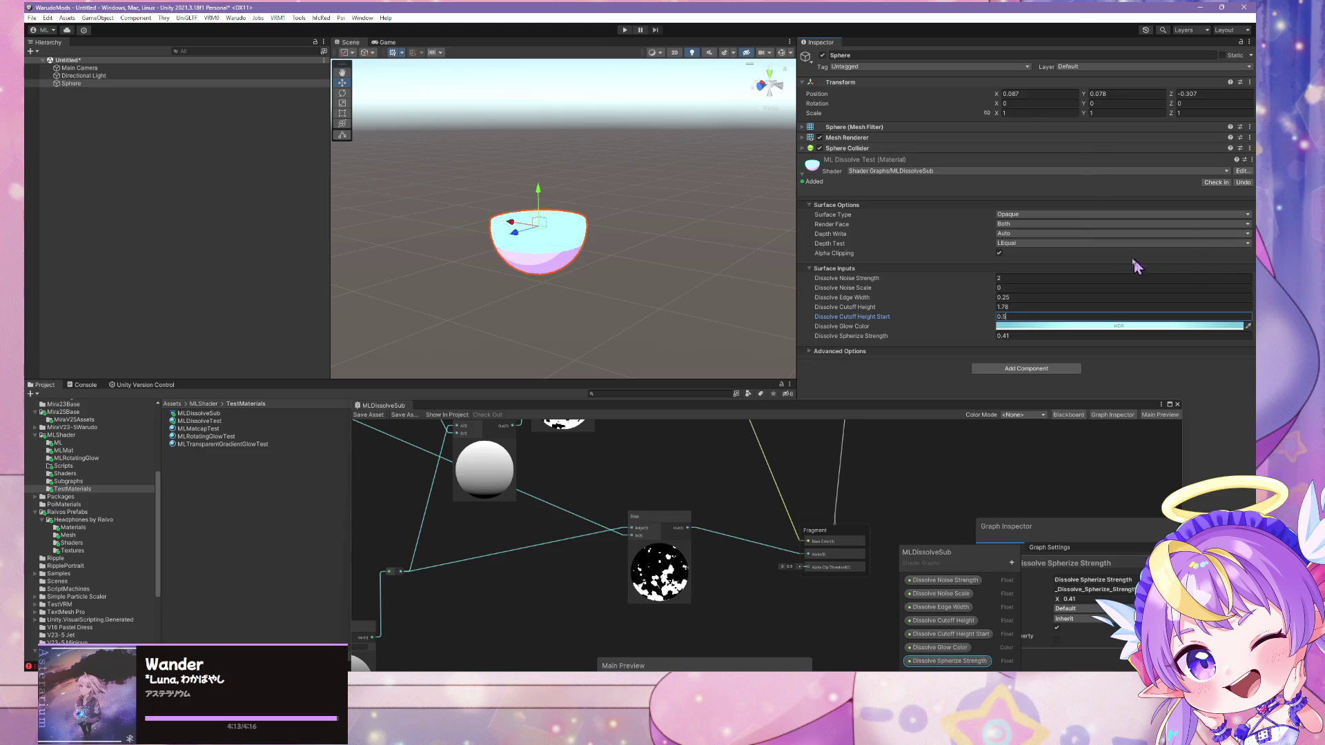
key("BackSpace")
key("BackSpace")
key("BackSpace")
type("-0.")
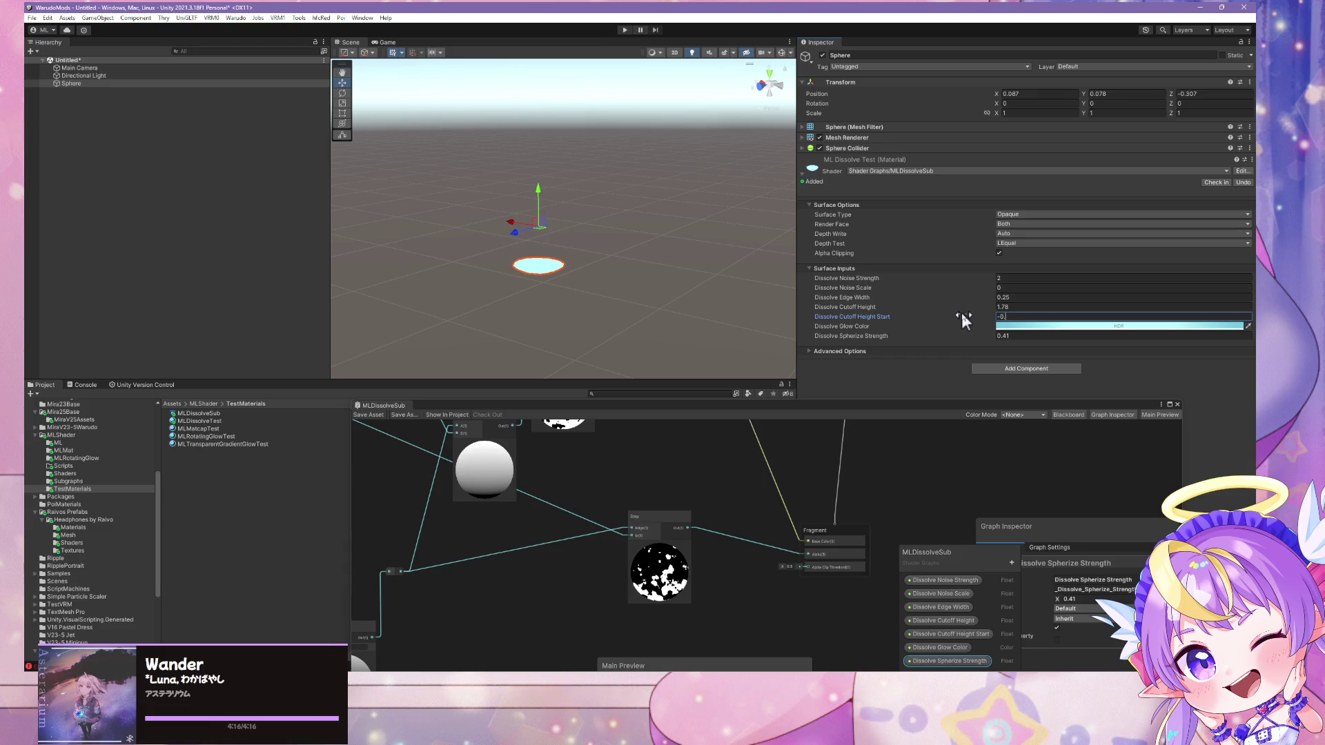
type("5")
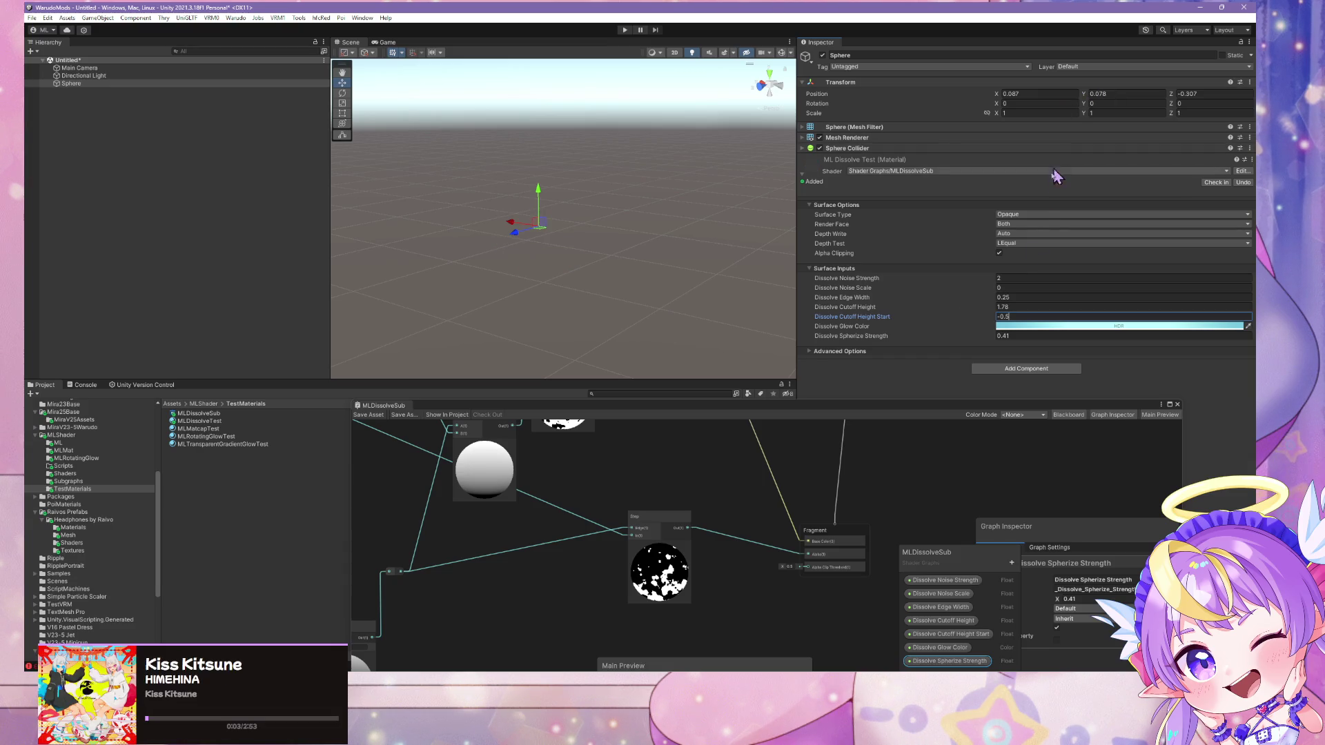
Scrub Dissolve Cutoff Height around zero to reveal and hide the disc, then enter 2.25
left_click_drag(995, 306, 991, 307)
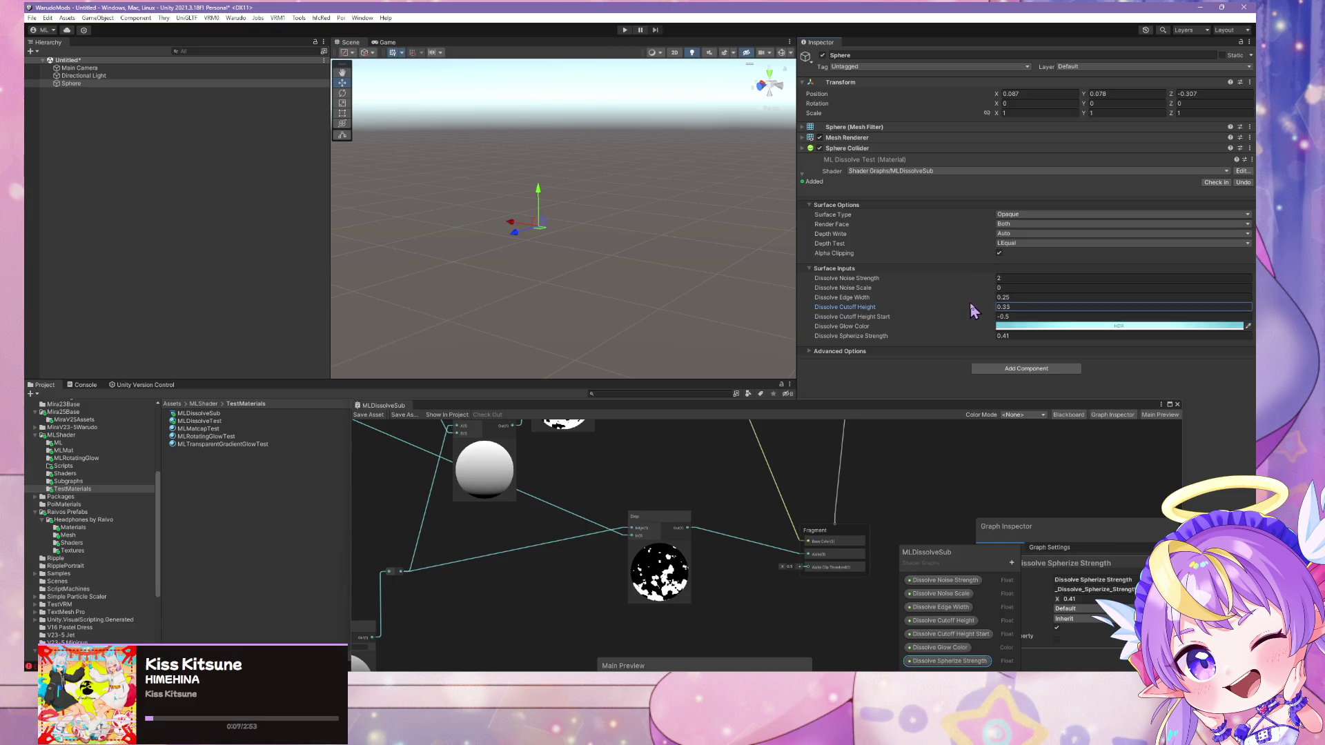
left_click_drag(994, 304, 1002, 309)
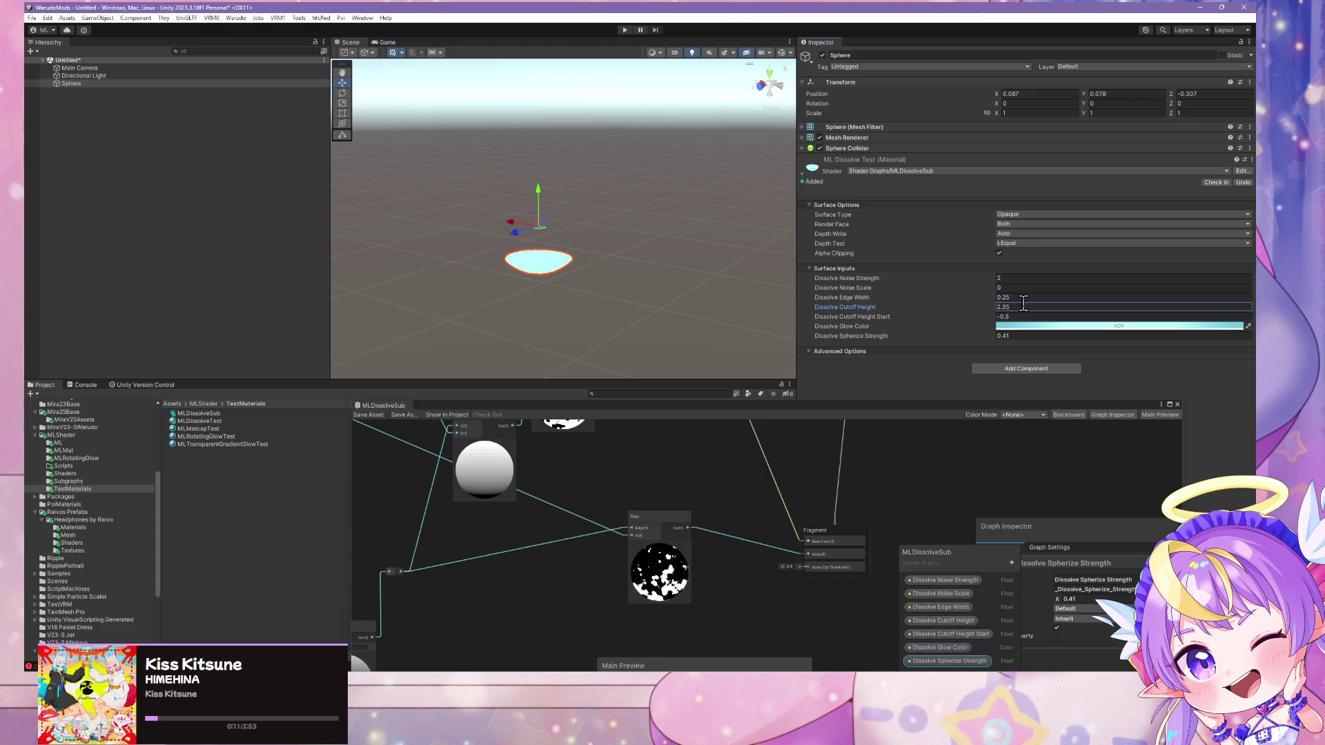
left_click_drag(994, 306, 989, 304)
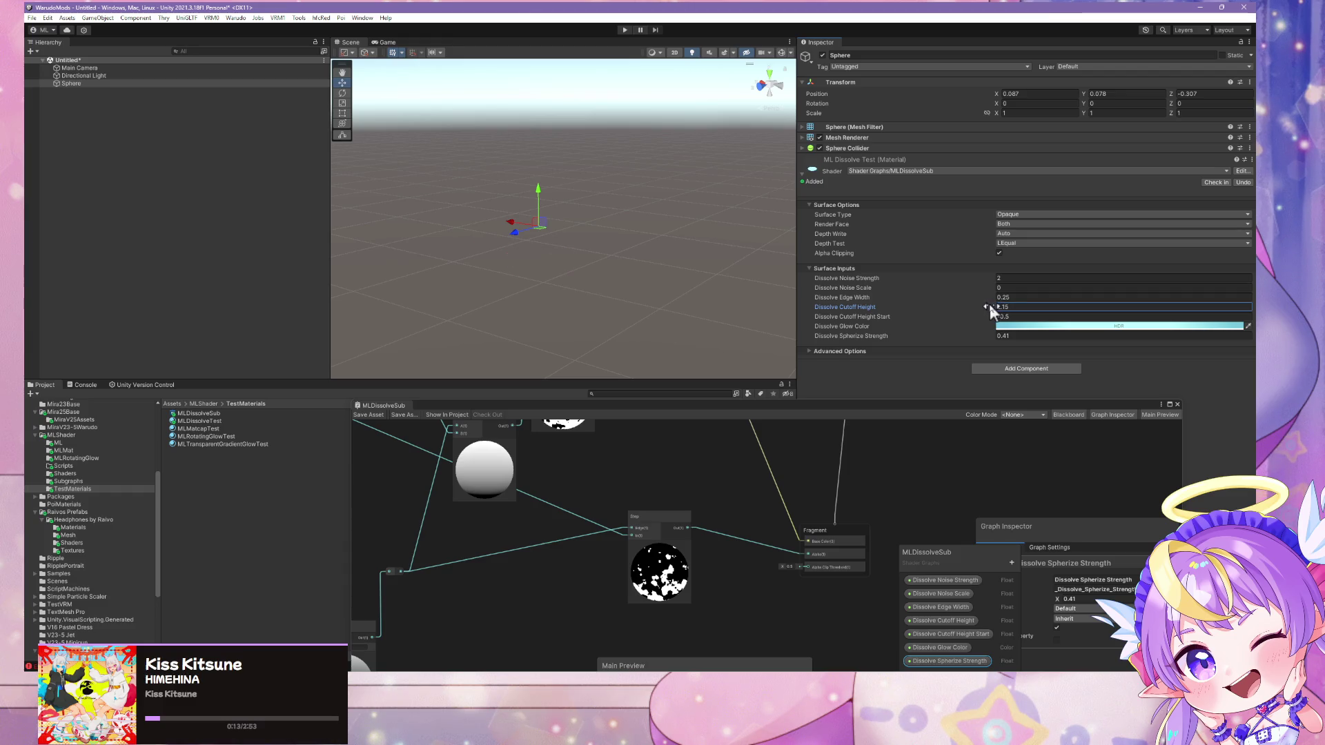
mouse_move(988, 304)
left_mouse_down()
mouse_move(1013, 314)
mouse_move(978, 309)
left_mouse_up()
type("2.25")
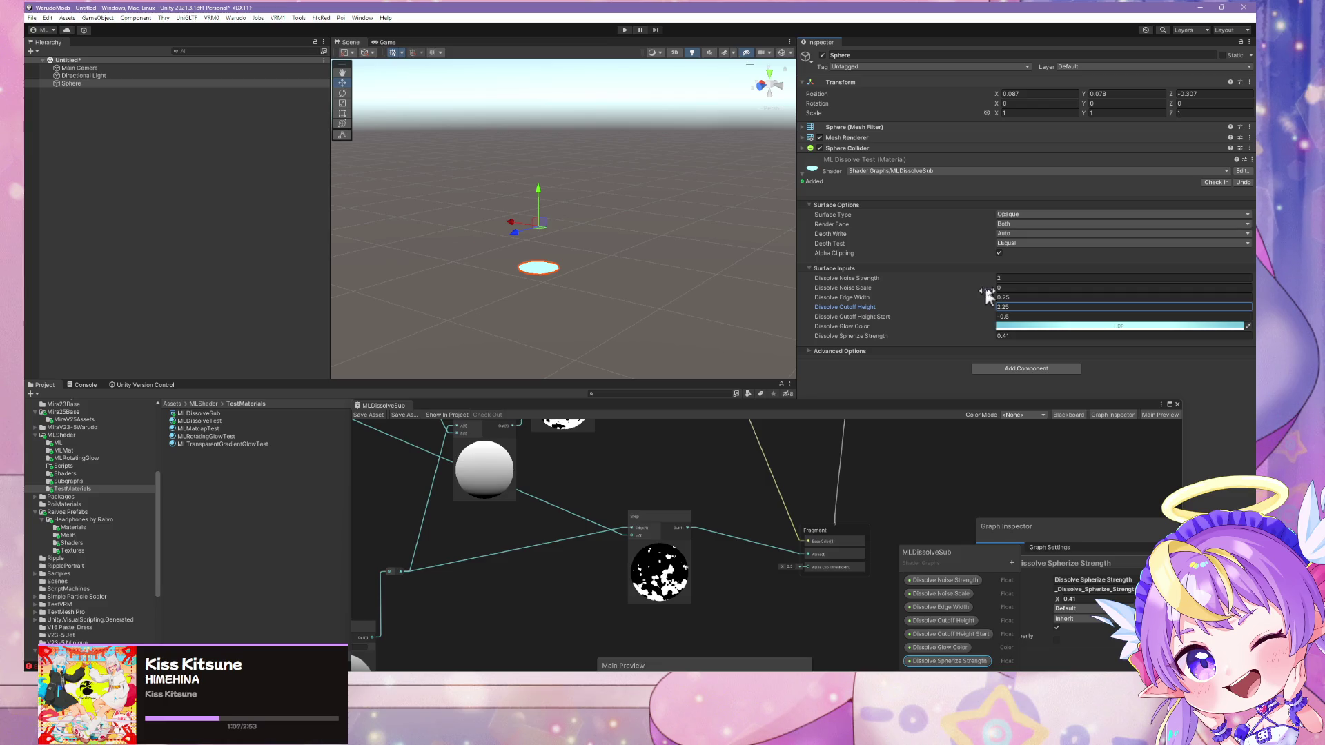
left_click_drag(995, 304, 1000, 309)
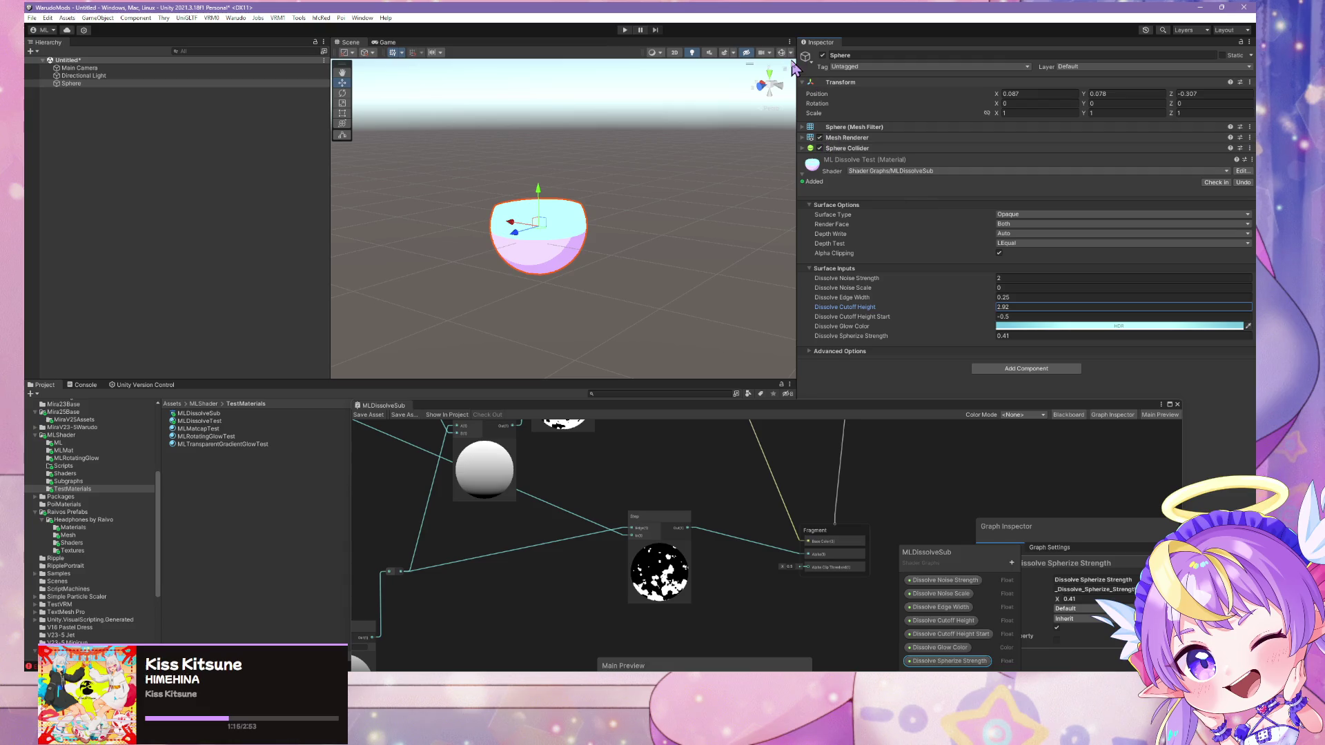
Hide the scene gizmos and switch to the Scale tool
left_click(783, 54)
left_click(783, 54)
left_click(783, 54)
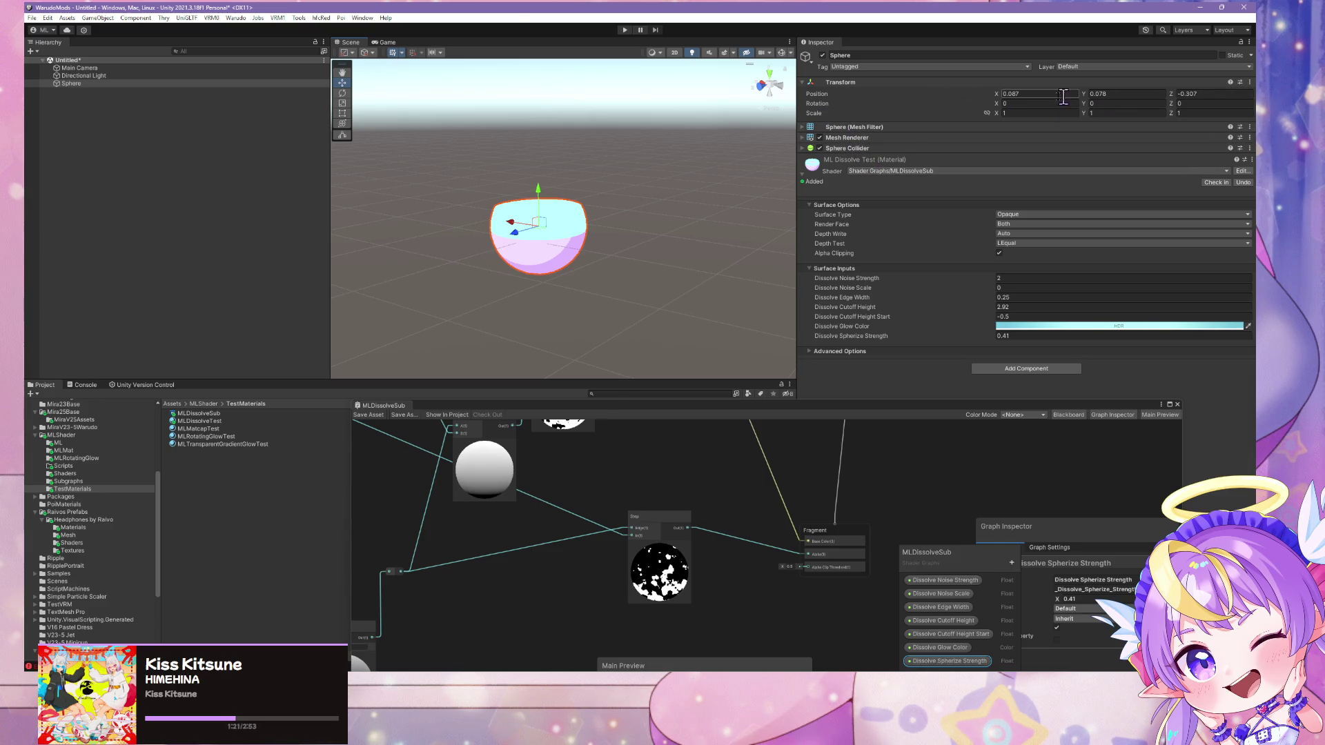
left_click(342, 103)
Set Dissolve Noise Scale to 10 and lower Dissolve Cutoff Height to about 2.59
left_click_drag(996, 305, 997, 311)
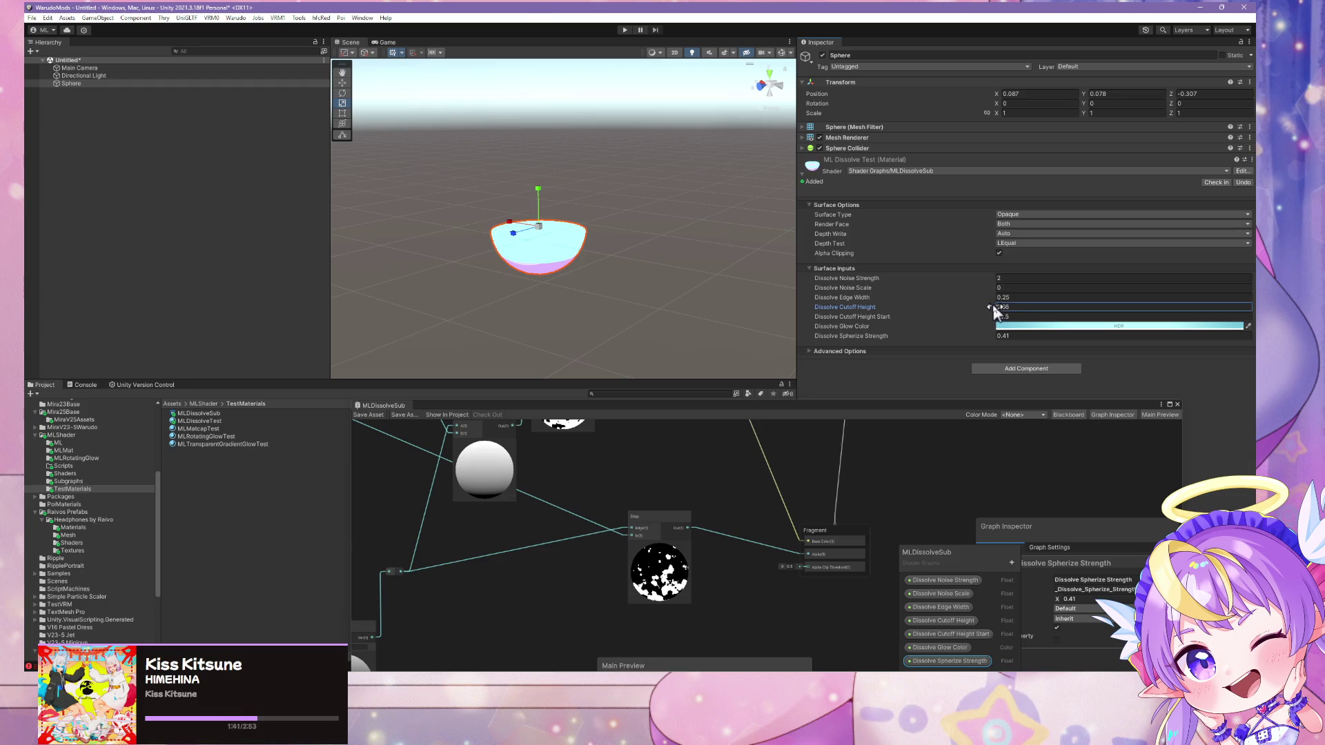
left_click(990, 289)
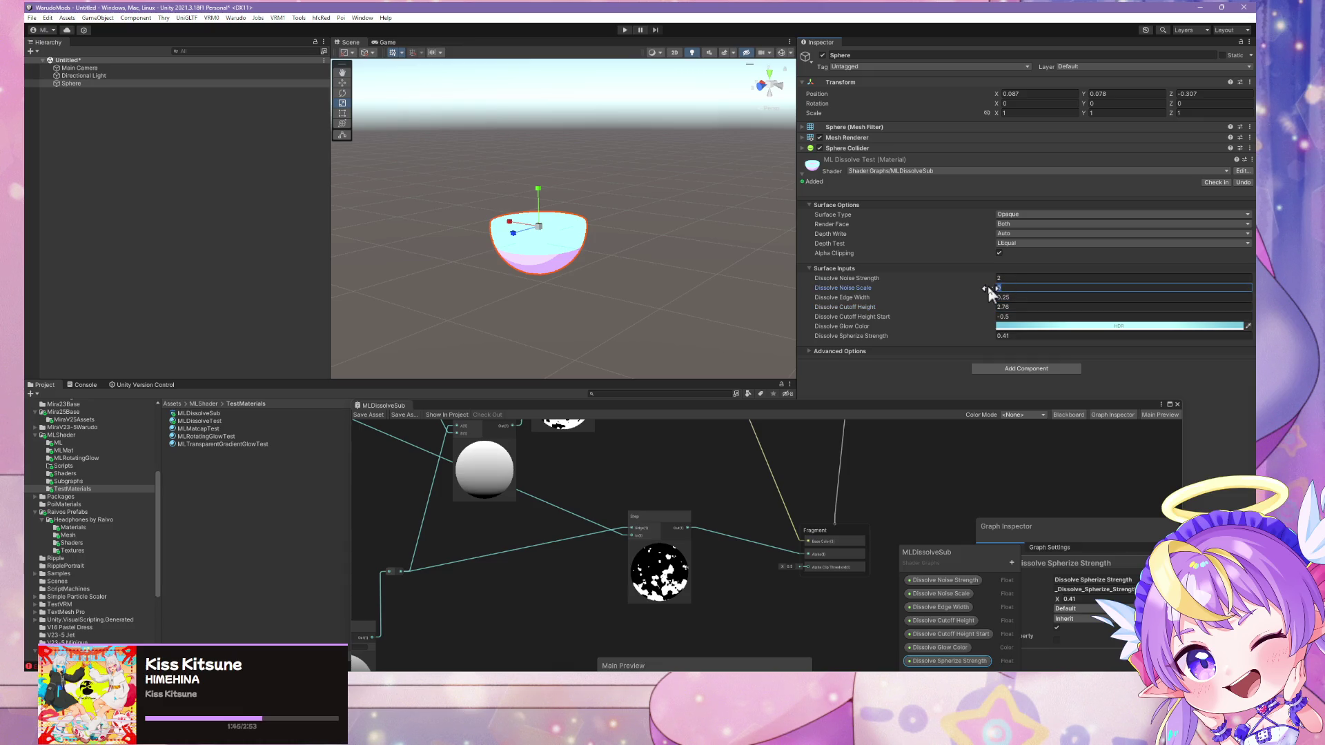
type("10")
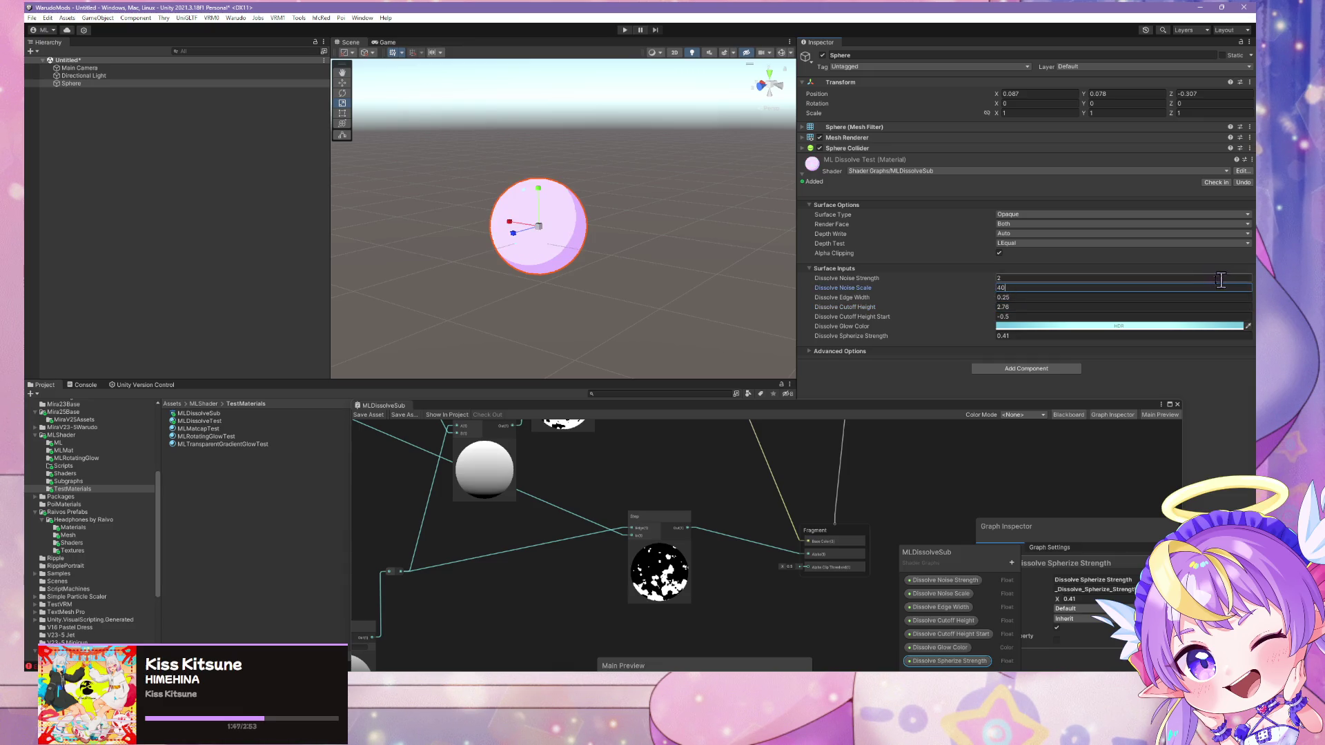
left_click_drag(996, 307, 948, 308)
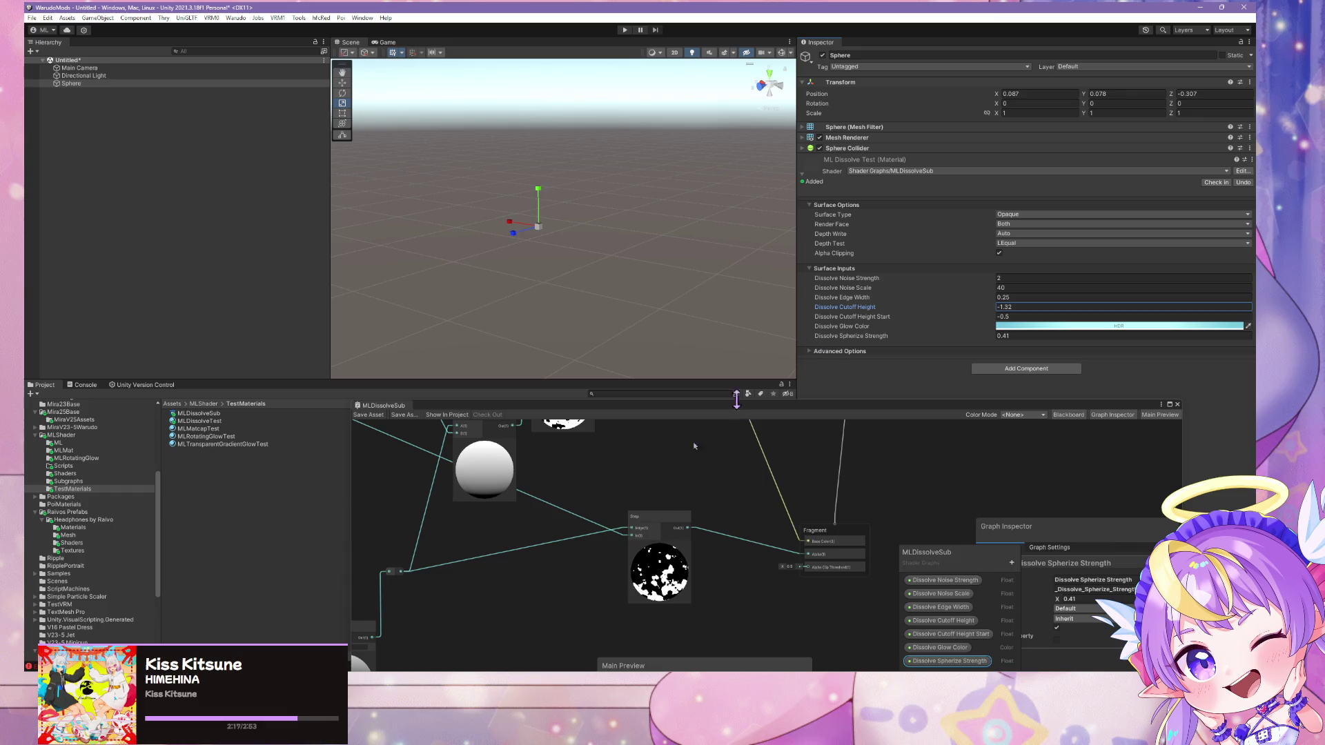
scroll(655, 463, "down", 5)
Drag Dissolve Edge Width toward the Divide node, then dismiss the node search window
scroll(659, 468, "down", 3)
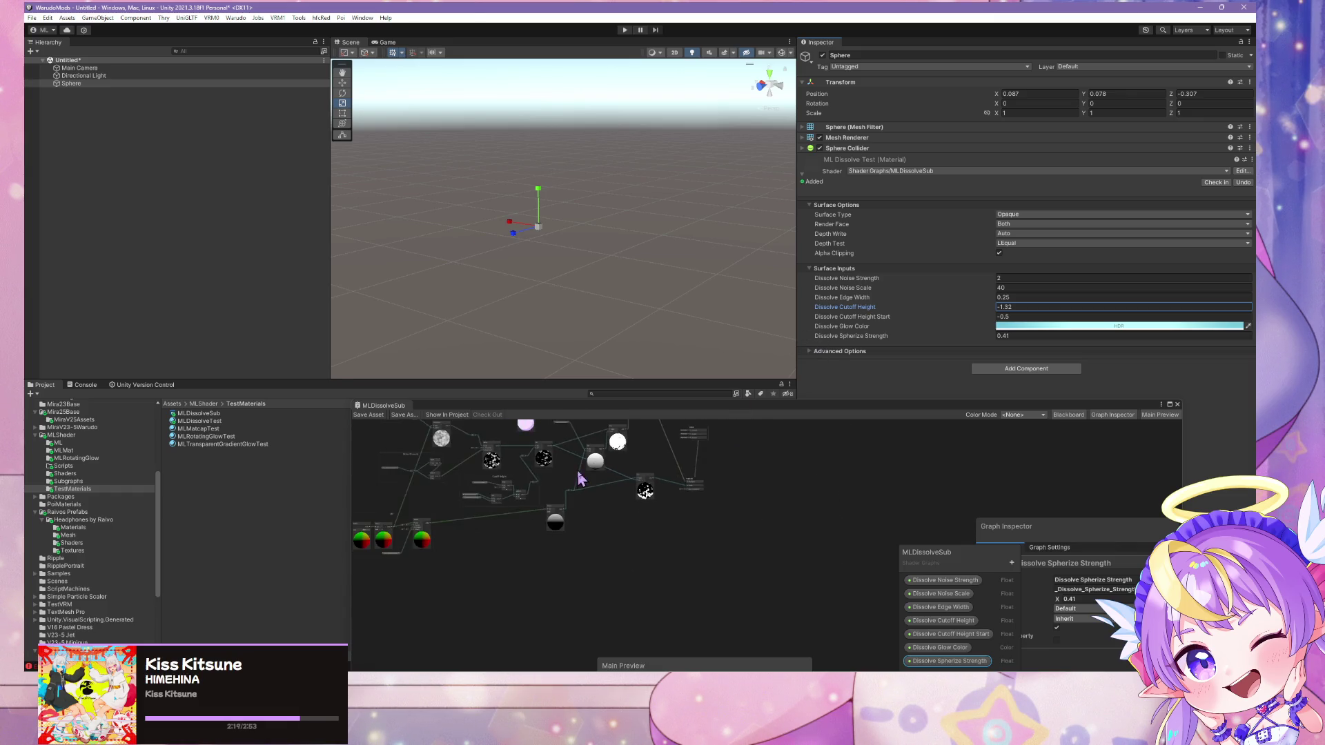
scroll(762, 487, "up", 6)
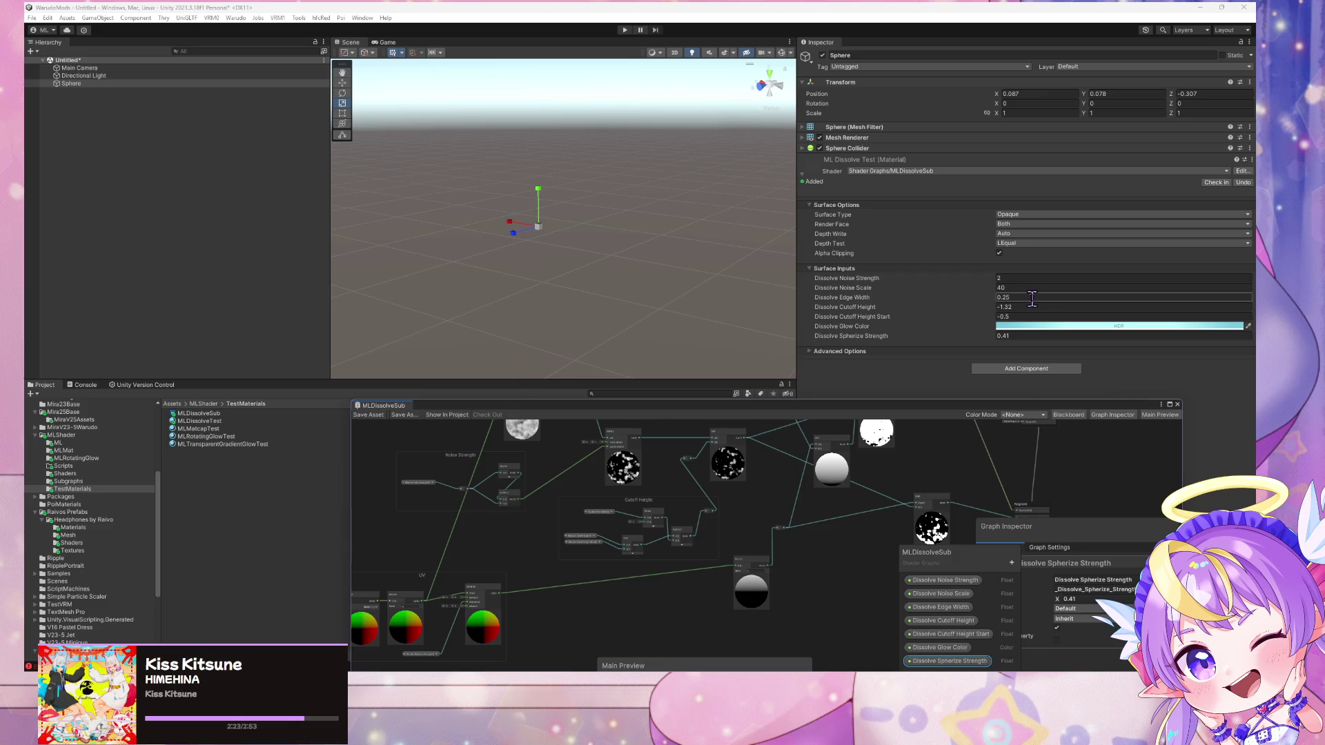
scroll(645, 526, "up", 5)
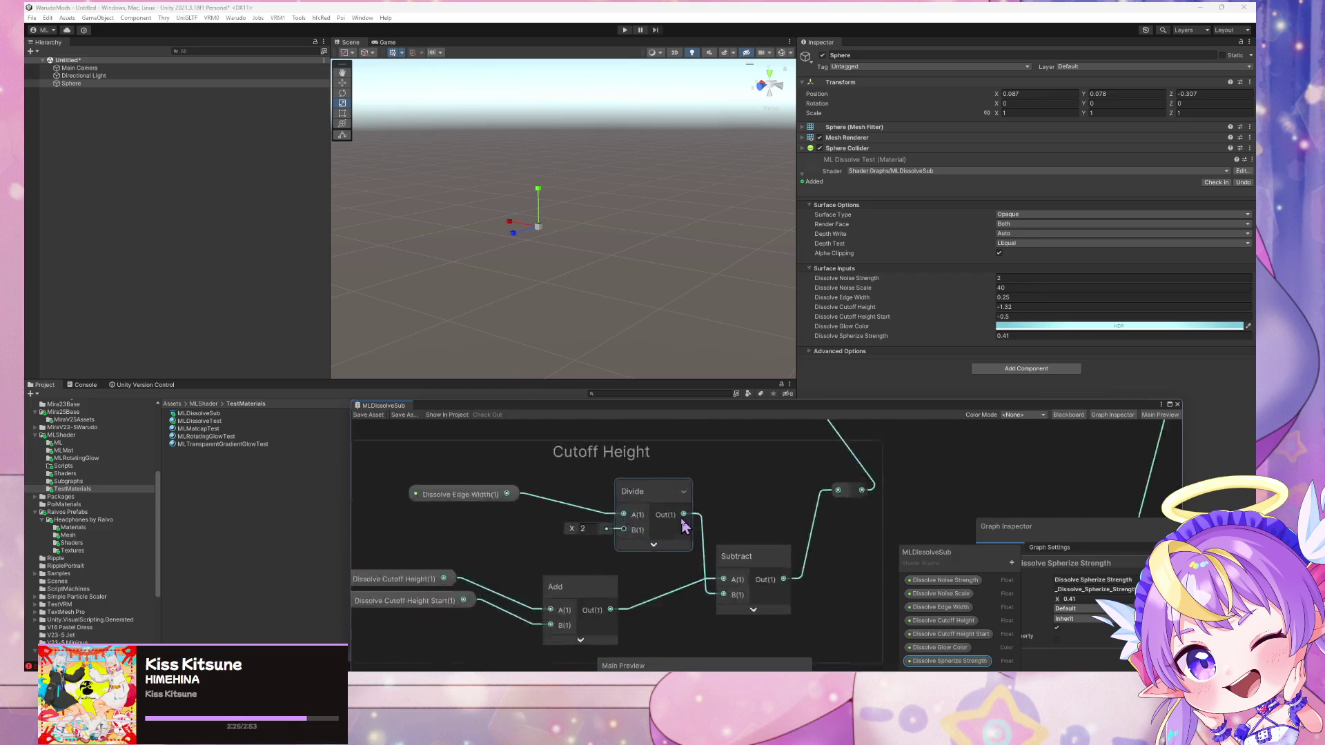
scroll(698, 523, "down", 2)
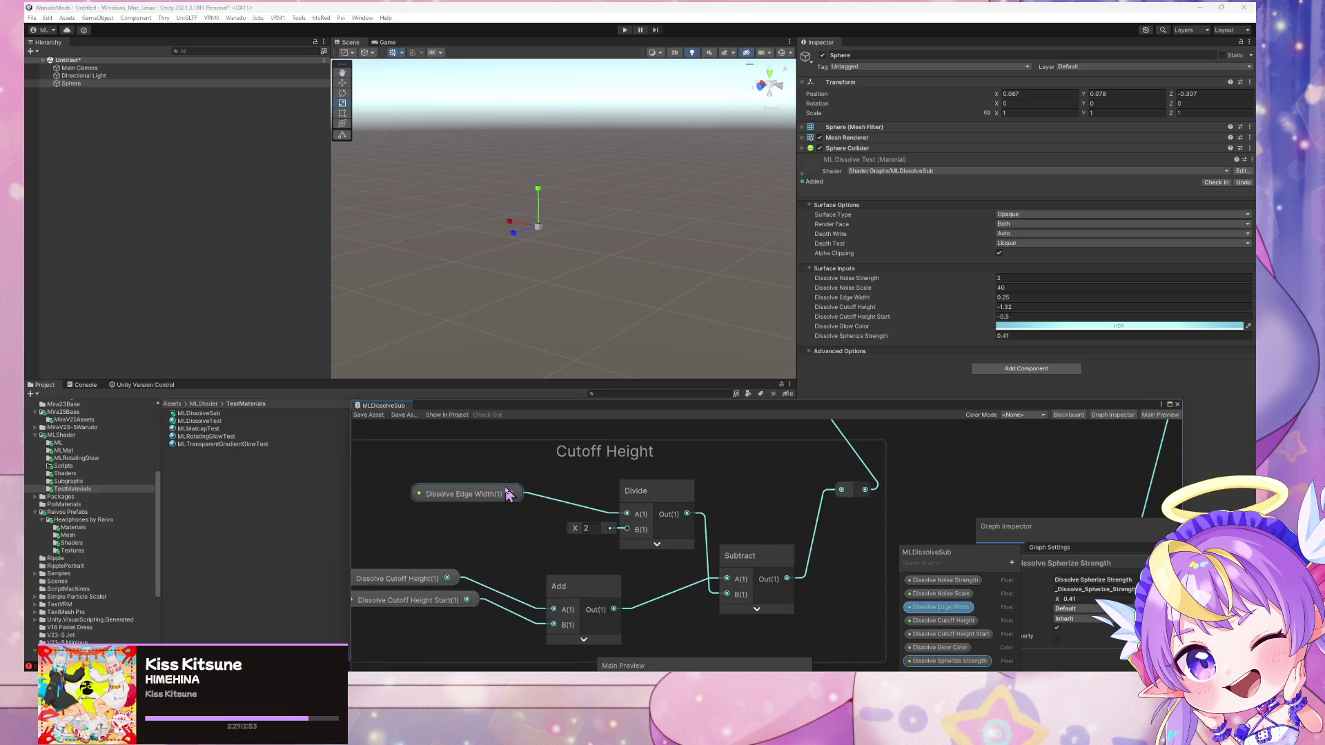
mouse_move(510, 493)
left_mouse_down()
mouse_move(687, 549)
mouse_move(829, 492)
mouse_move(634, 530)
mouse_move(653, 528)
left_mouse_up()
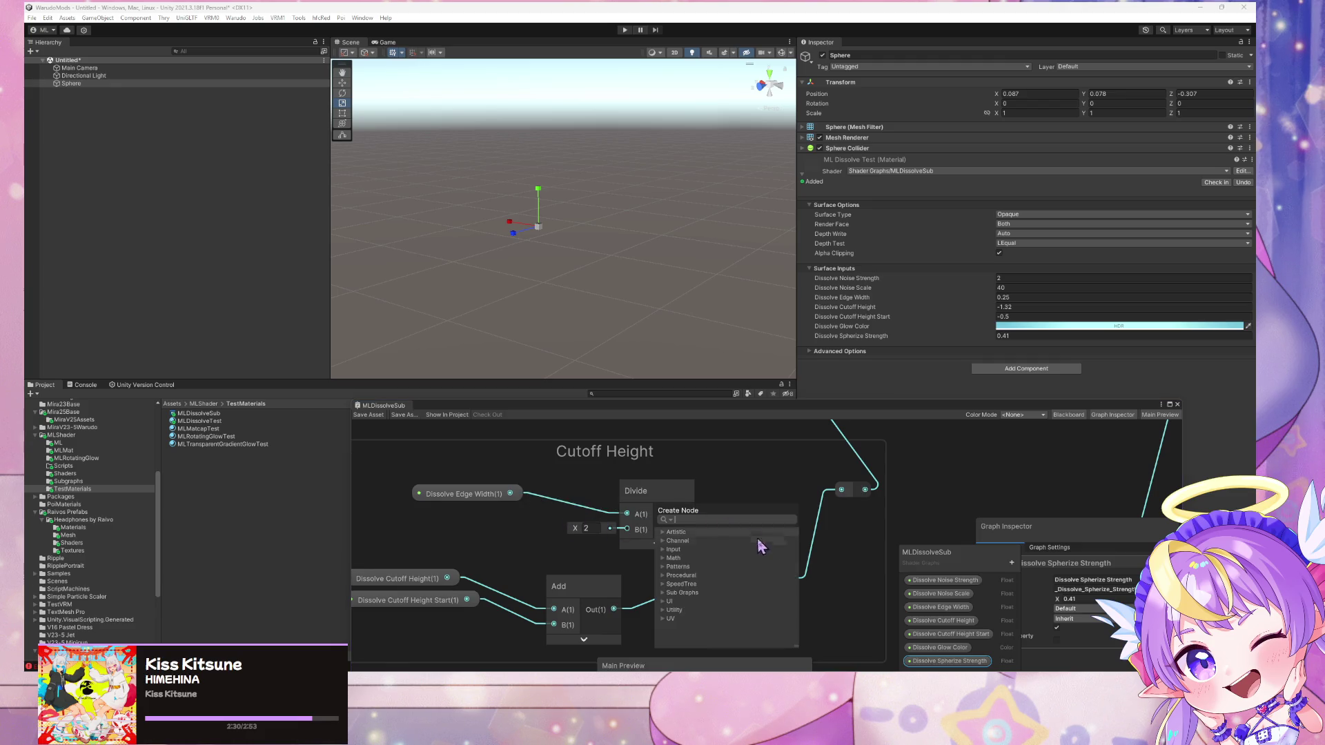
left_click(815, 552)
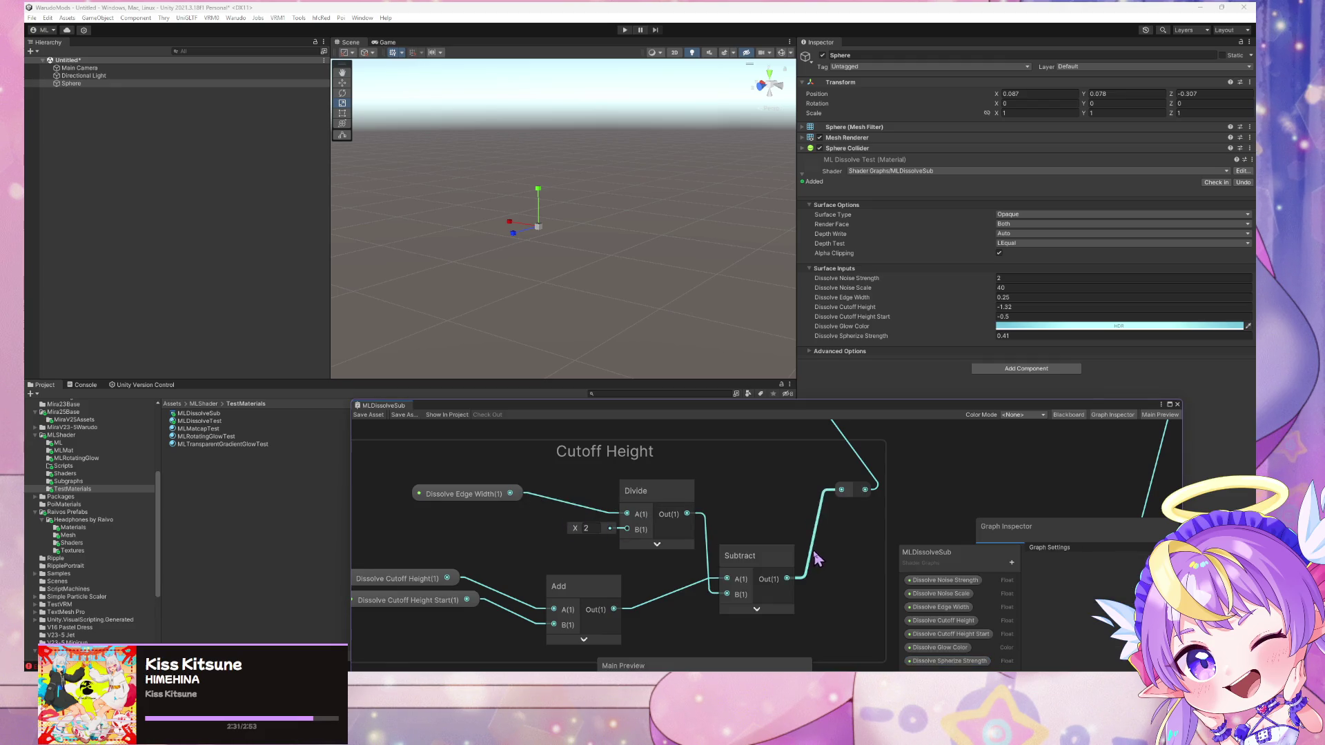
Route the Add output to the reroute in place of Subtract and save the graph
left_click_drag(614, 611, 843, 490)
left_click(369, 415)
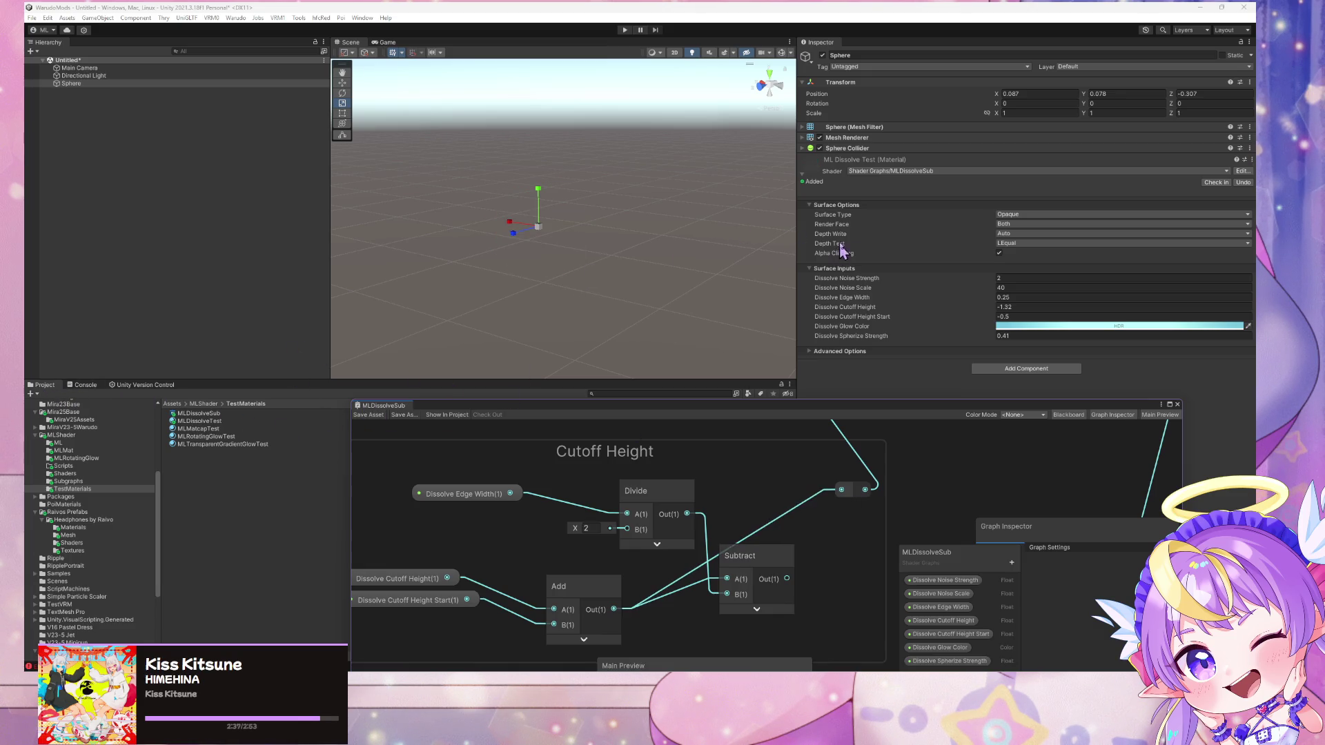
left_click(1022, 307)
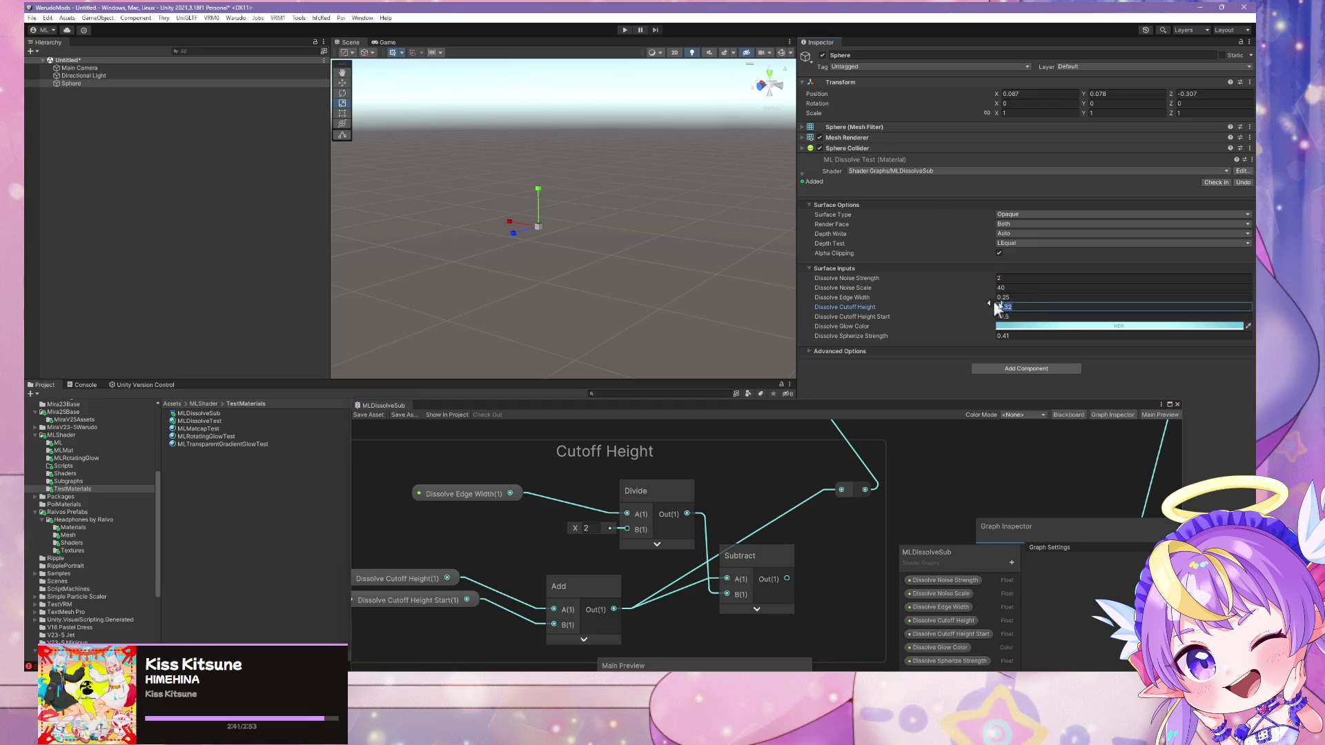
Try Dissolve Cutoff Height values around 0 and -0.25, then scrub until the sphere mostly dissolves
type("0")
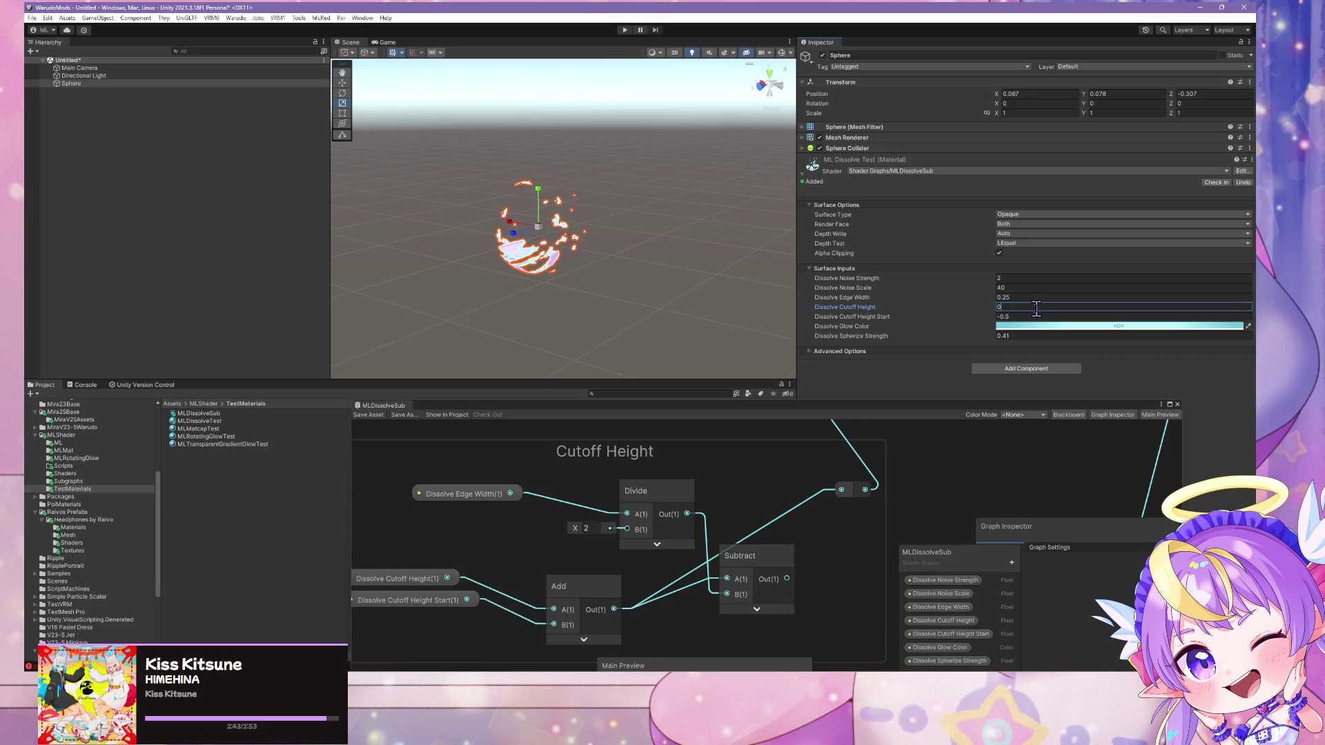
double_click(998, 307)
type("-0.25")
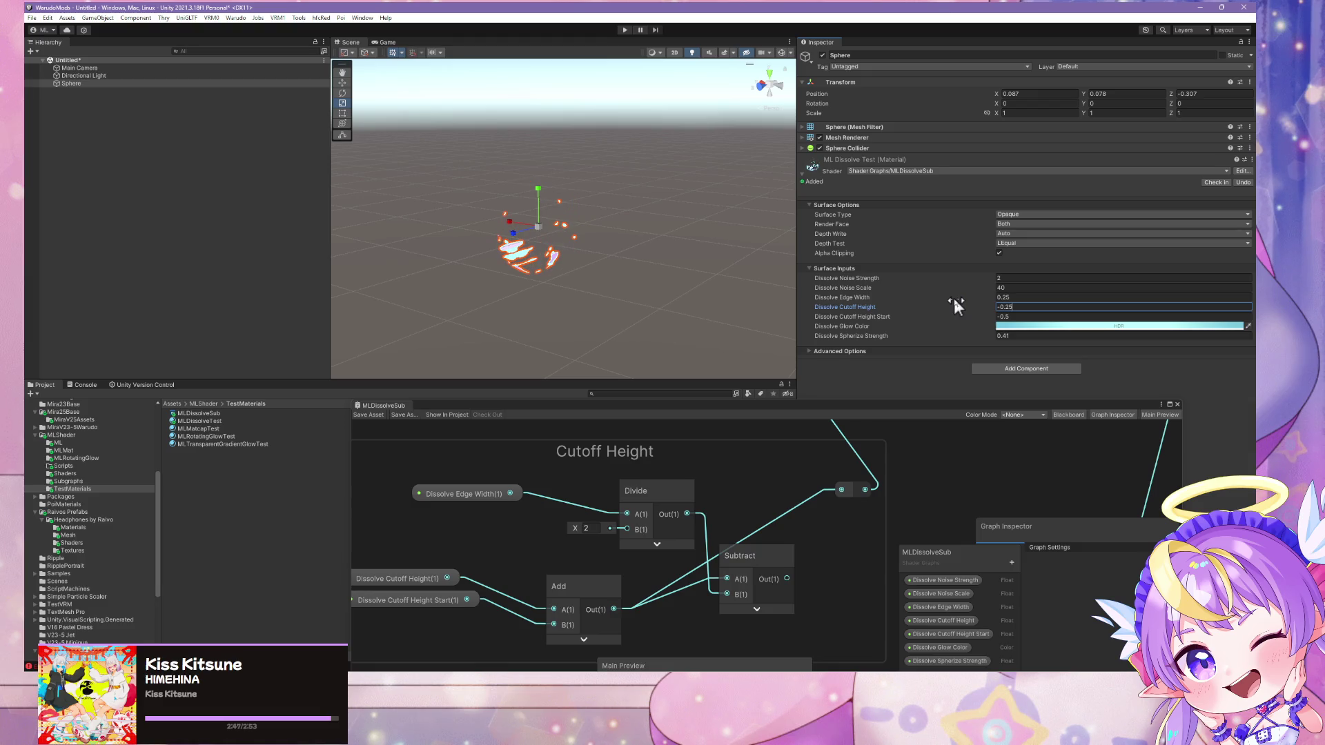
key("BackSpace")
key("BackSpace")
type("5")
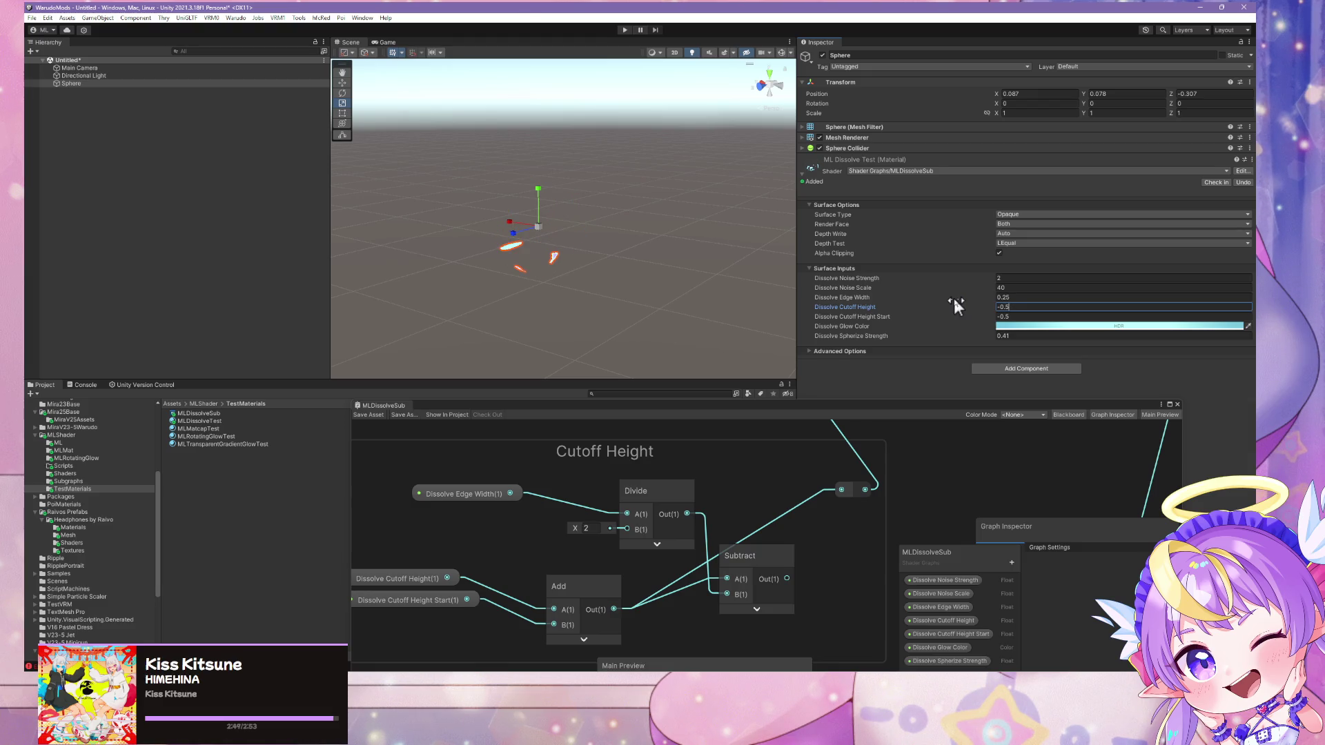
key("BackSpace")
key("BackSpace")
type(".5")
key("BackSpace")
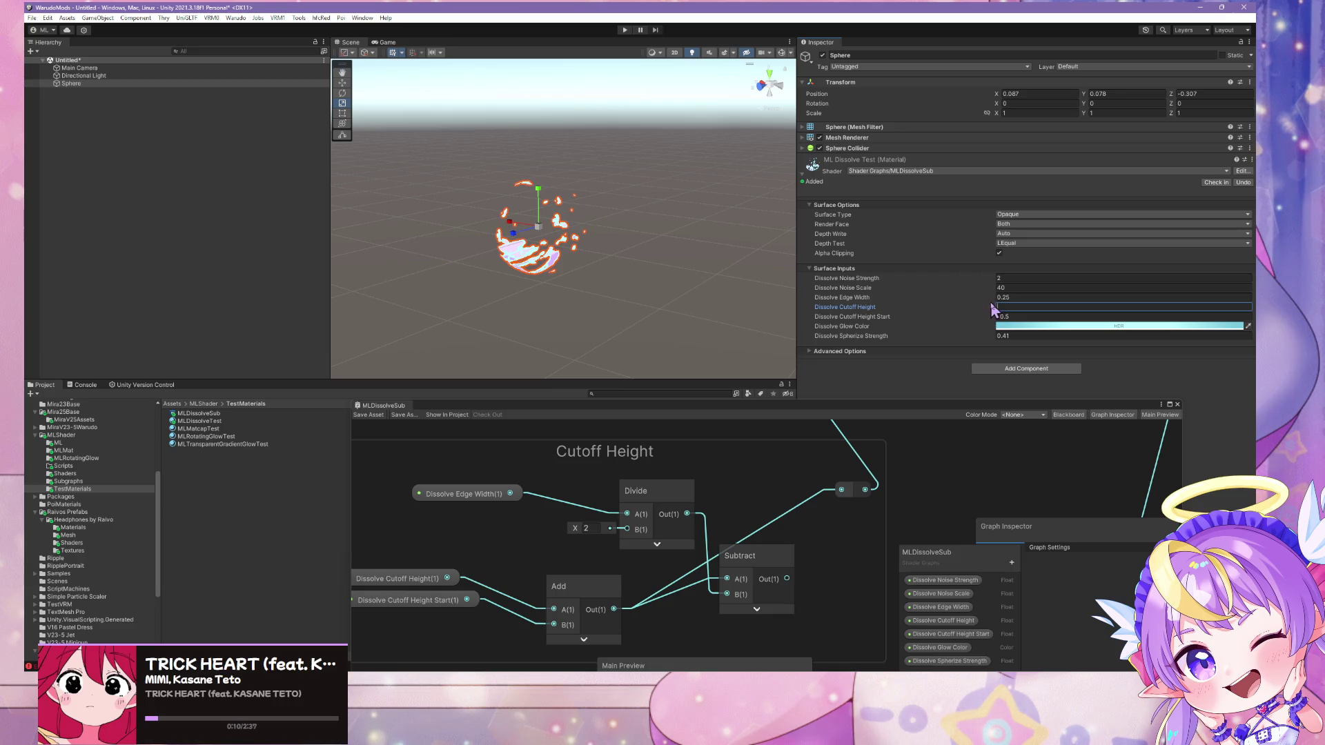
left_click_drag(995, 303, 984, 301)
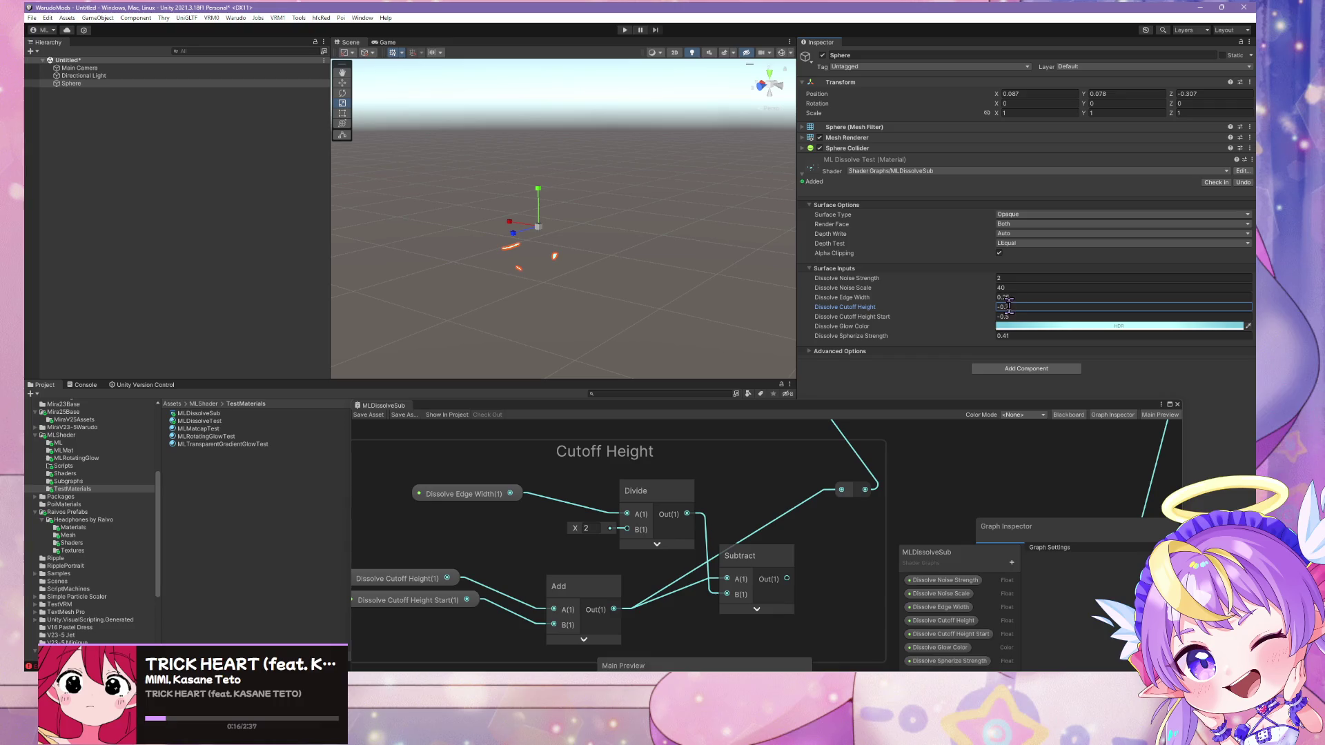
Set Dissolve Noise Scale to 0 and Cutoff Height to 1, then scrub the cutoff upward past 2
left_click(958, 288)
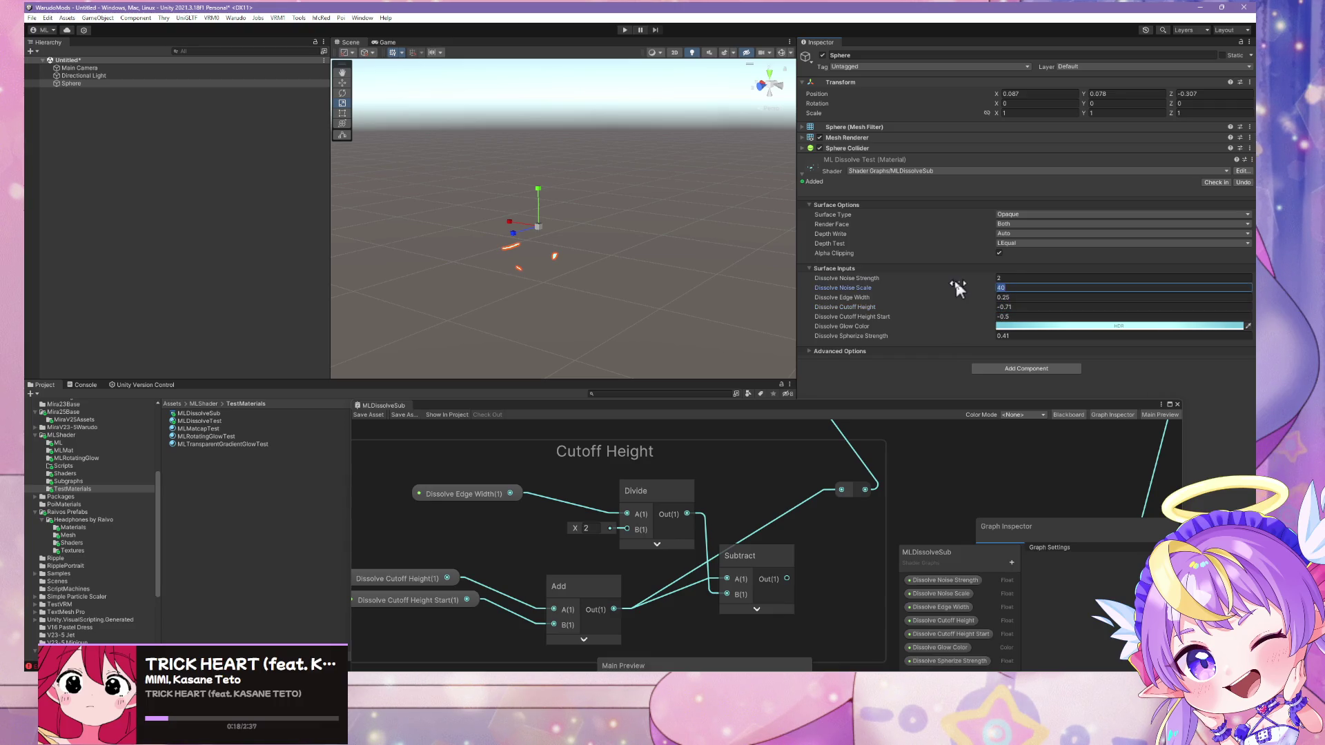
type("0")
left_click(1015, 307)
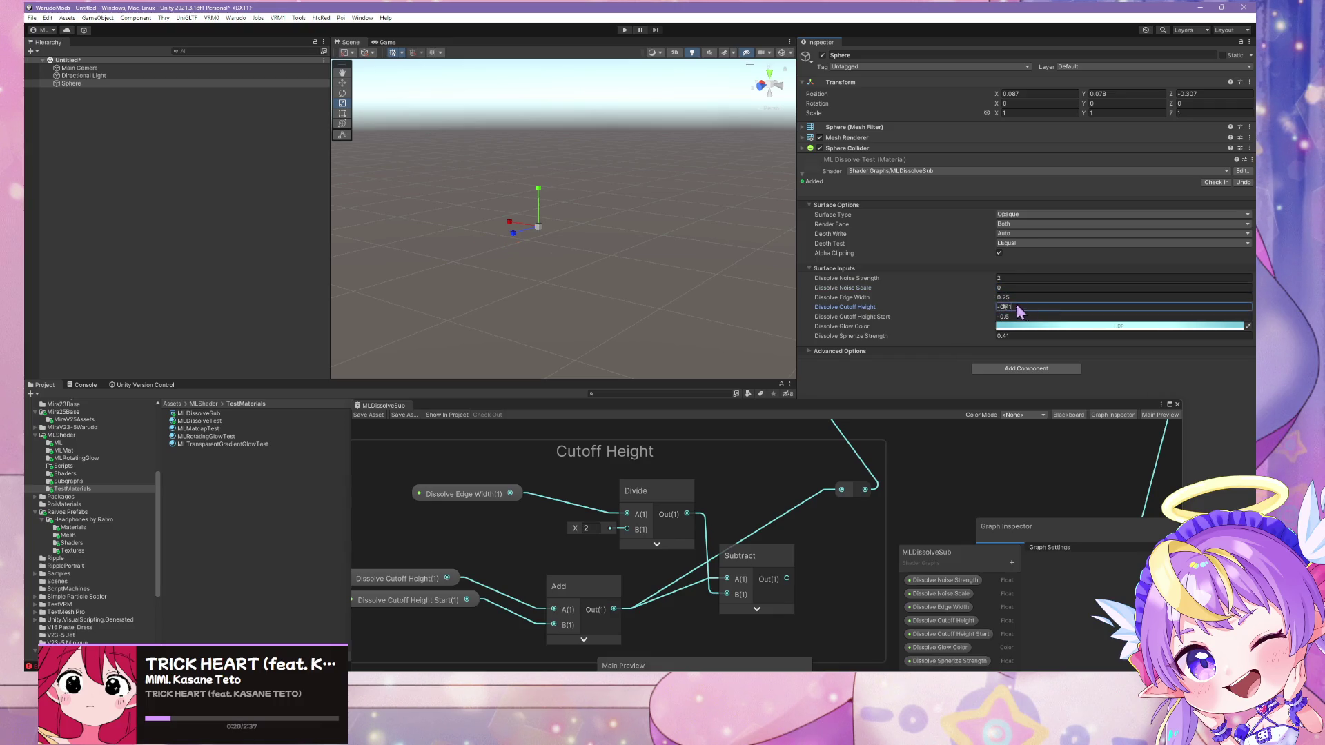
type("1")
left_click(1028, 298)
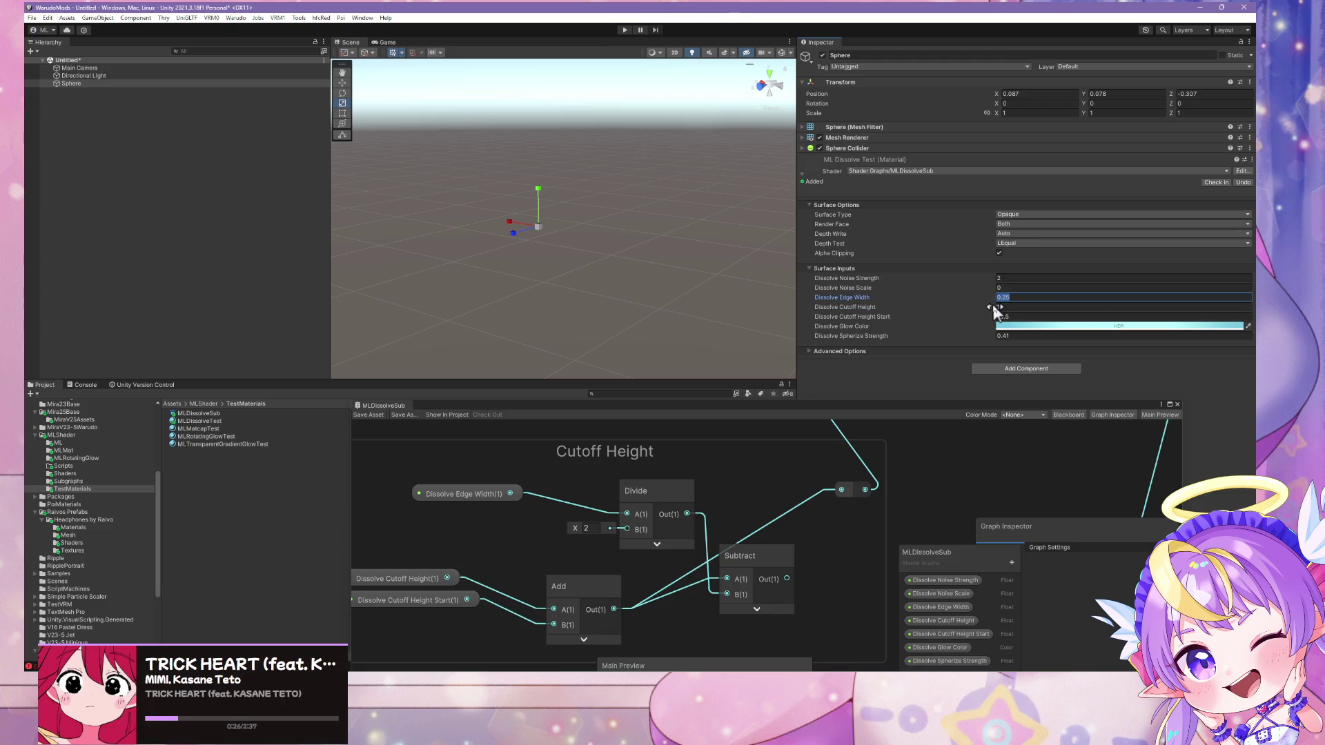
left_click_drag(996, 312, 1015, 312)
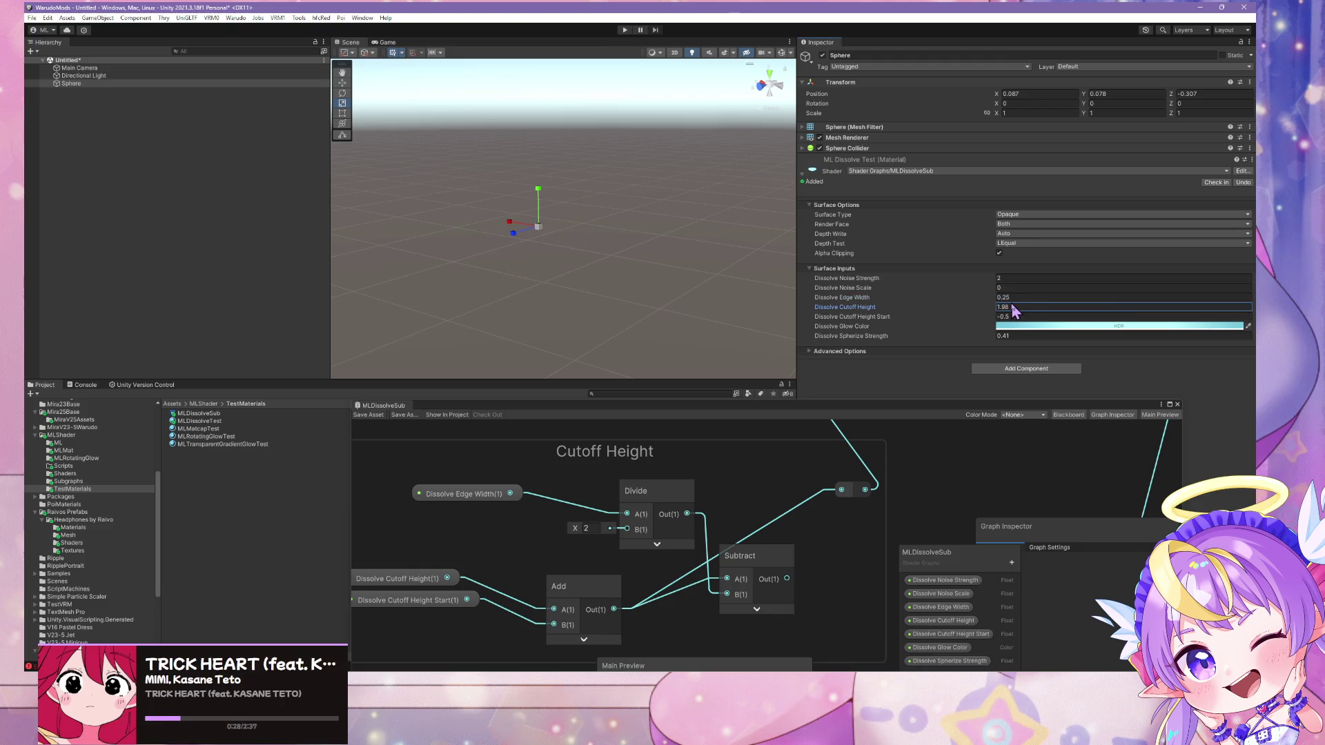
mouse_move(1014, 312)
left_mouse_down()
mouse_move(1038, 311)
mouse_move(1022, 314)
left_mouse_up()
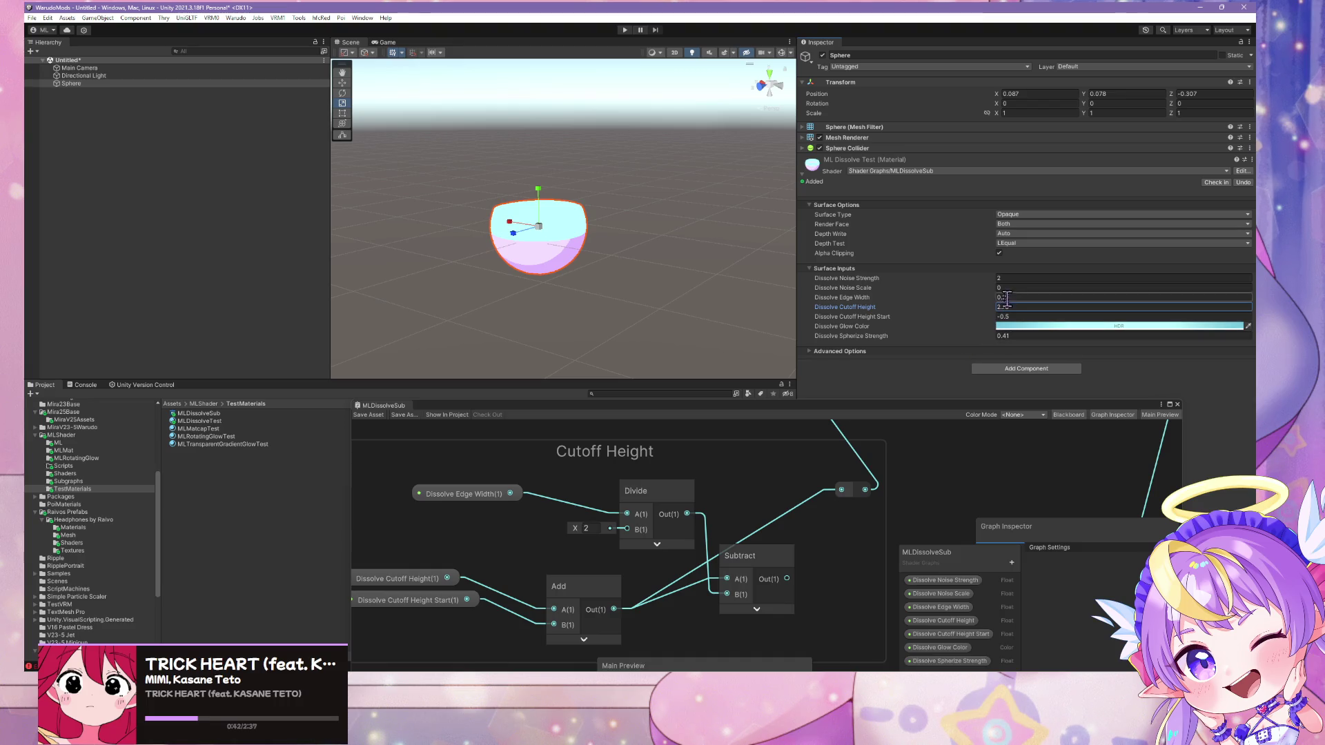
Set Dissolve Noise Scale to 40 and Dissolve Cutoff Height to 0.76
scroll(594, 281, "up", 5)
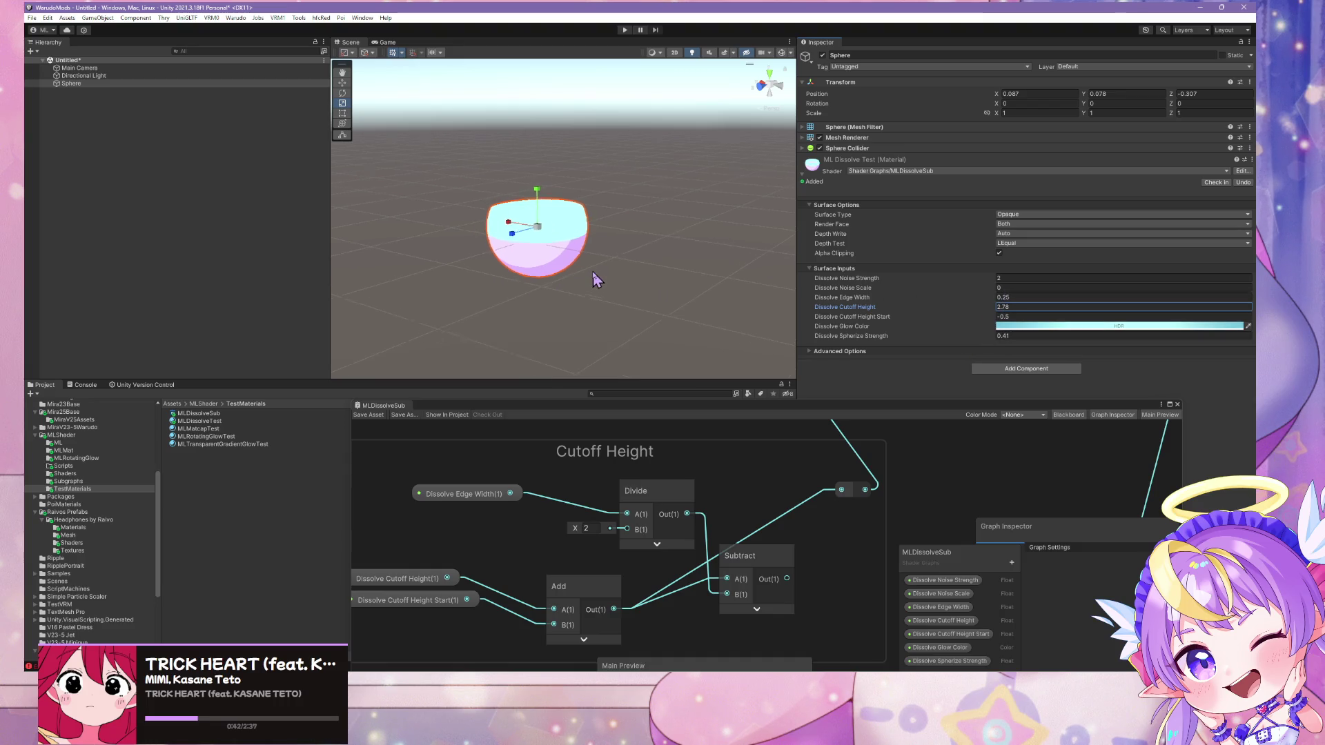
left_click(1011, 288)
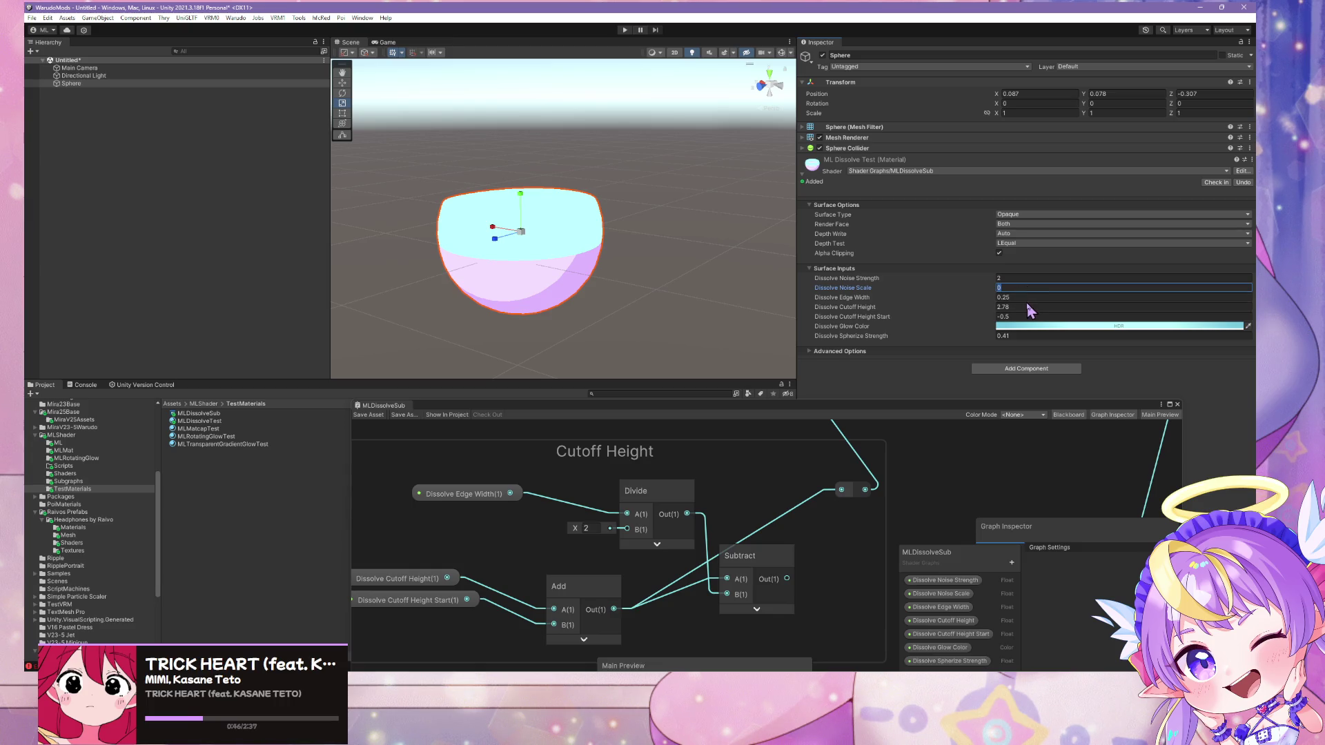
type("40")
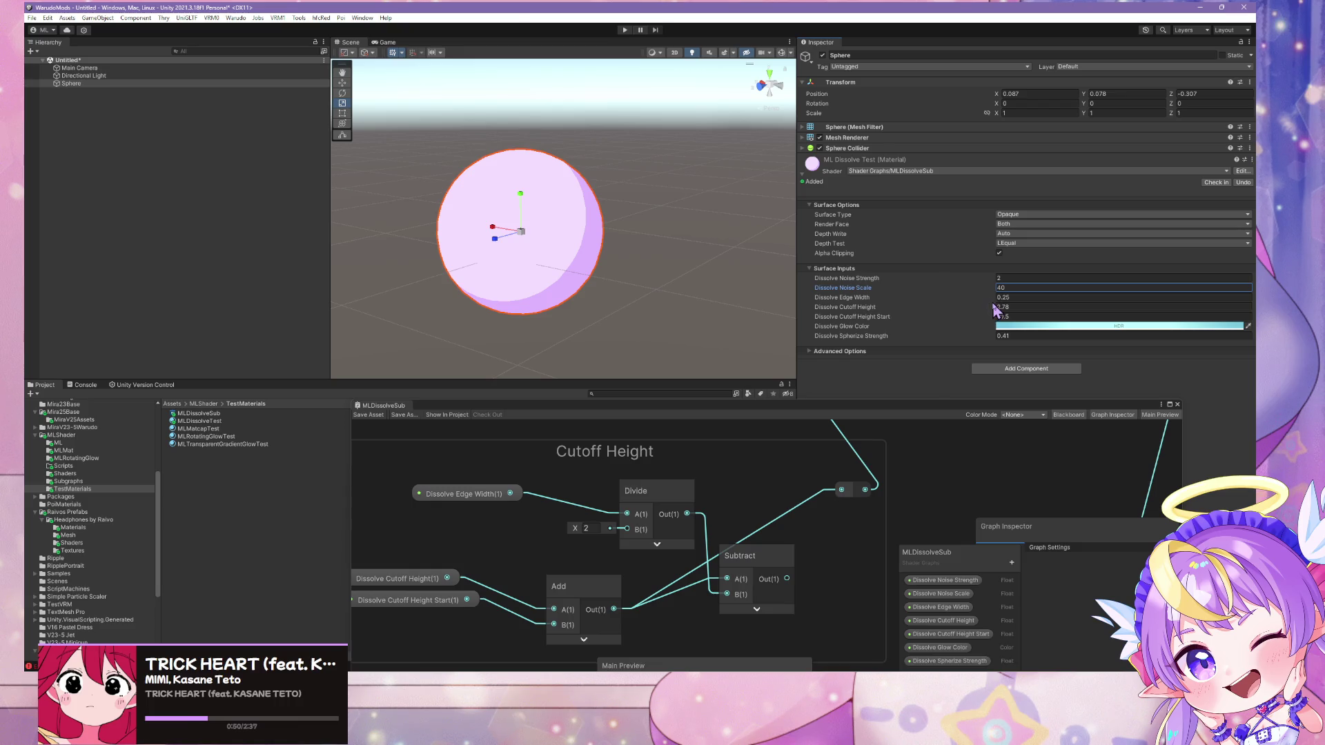
mouse_move(993, 304)
left_mouse_down()
mouse_move(947, 299)
mouse_move(955, 292)
left_mouse_up()
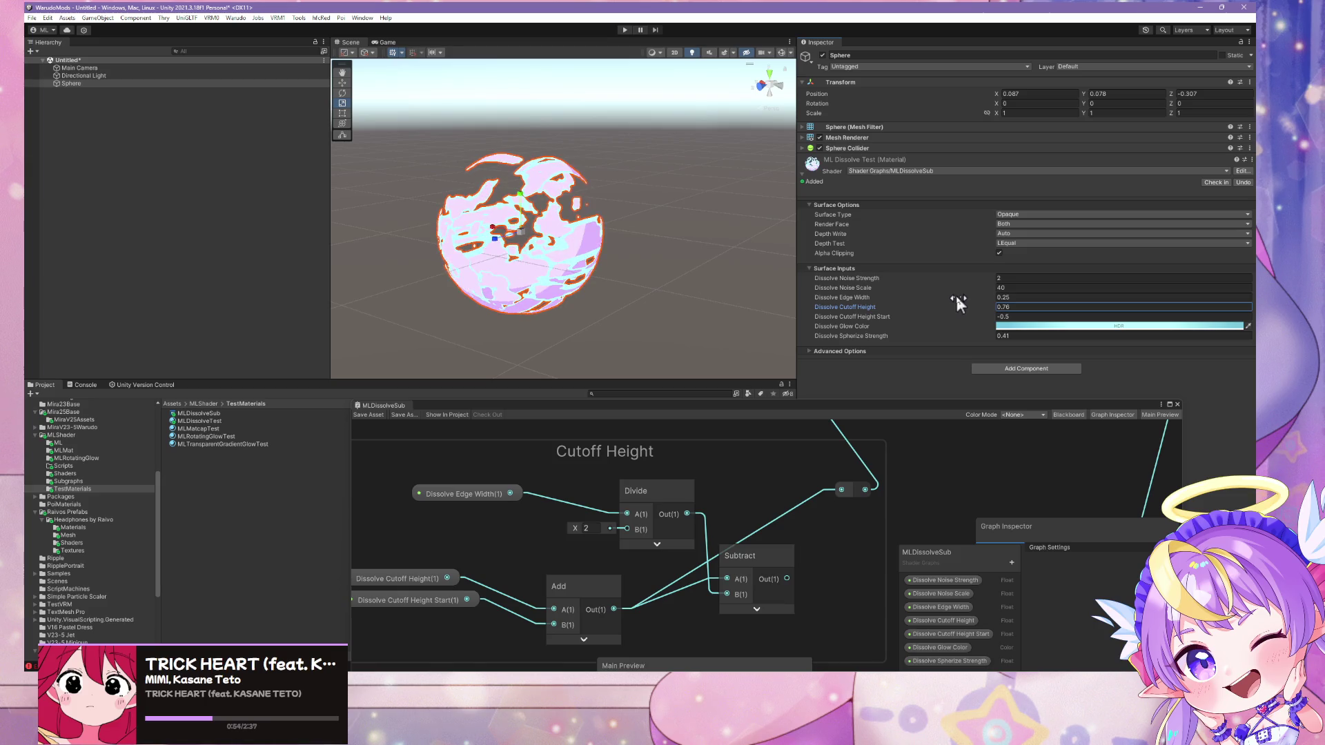
left_click_drag(641, 248, 668, 250)
scroll(667, 249, "up", 10)
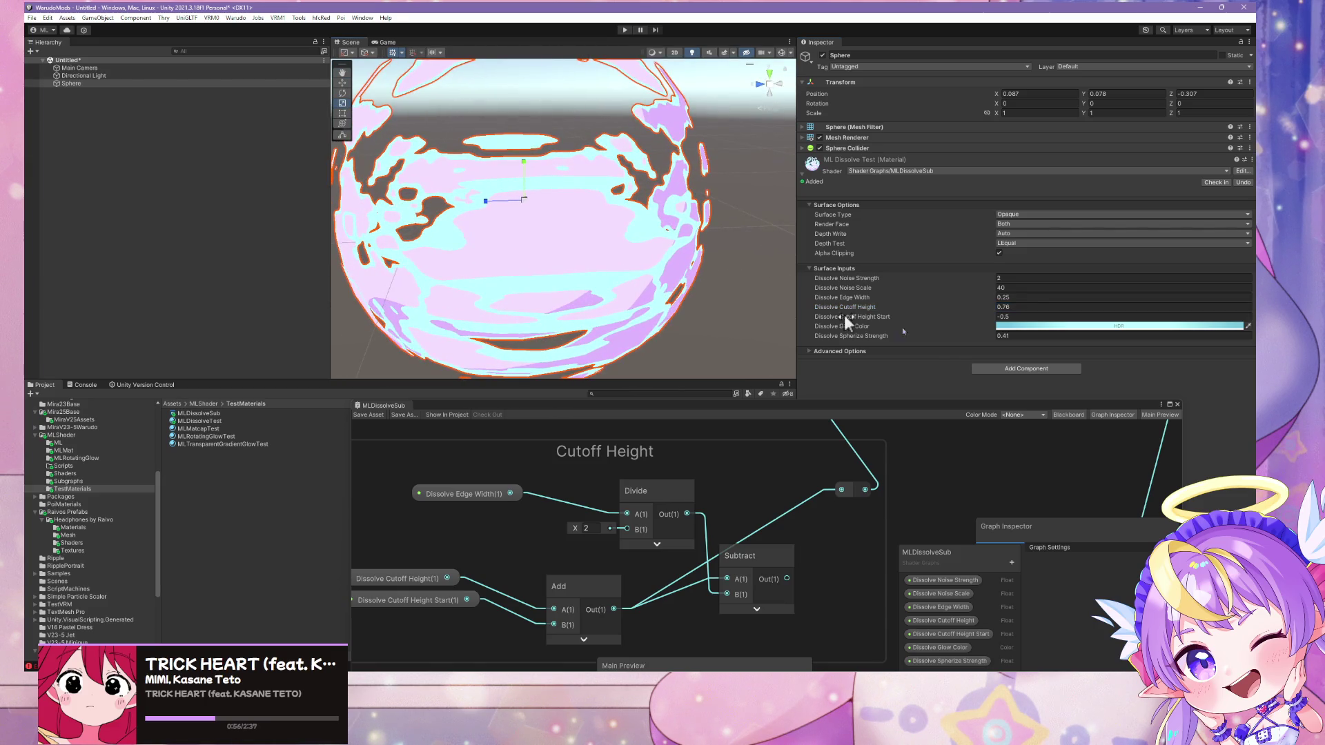
Test Dissolve Spherize Strength values, settle on 25, and frame the sphere in view
left_click(977, 337)
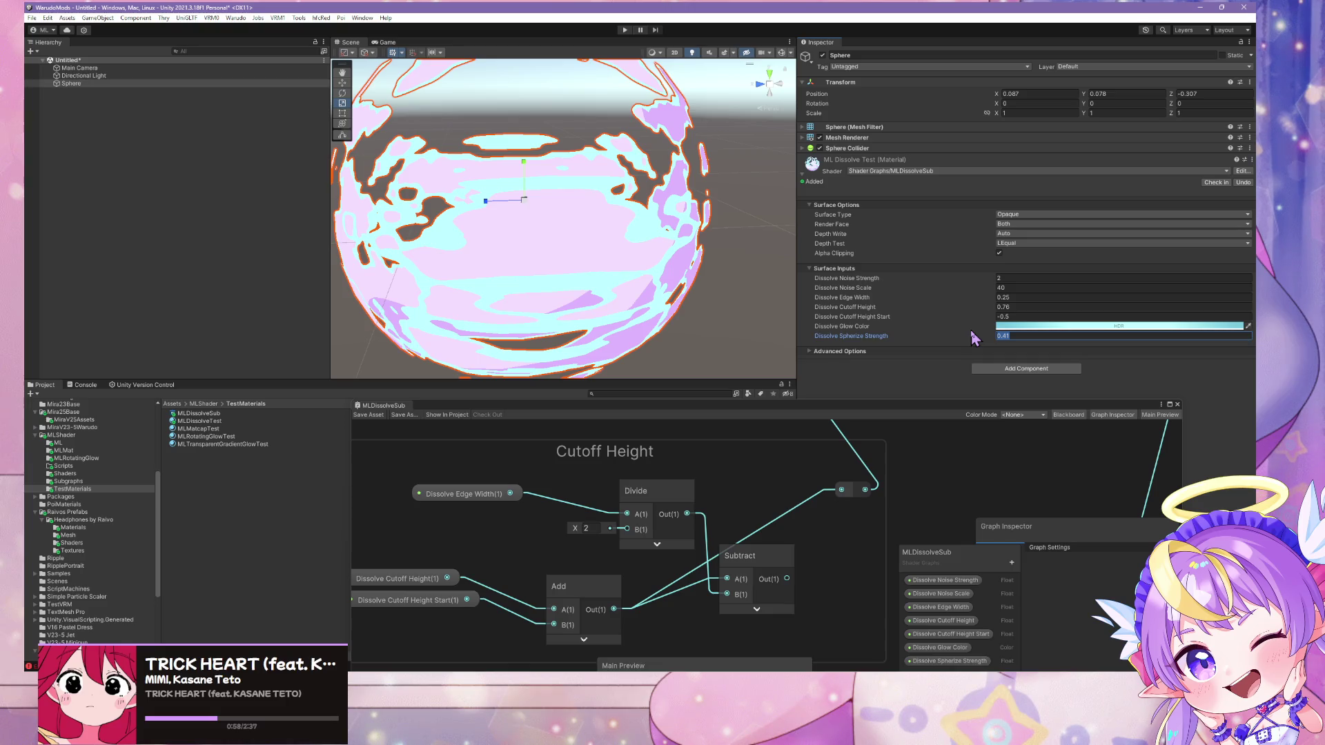
mouse_move(991, 338)
left_mouse_down()
mouse_move(884, 324)
mouse_move(1068, 330)
left_mouse_up()
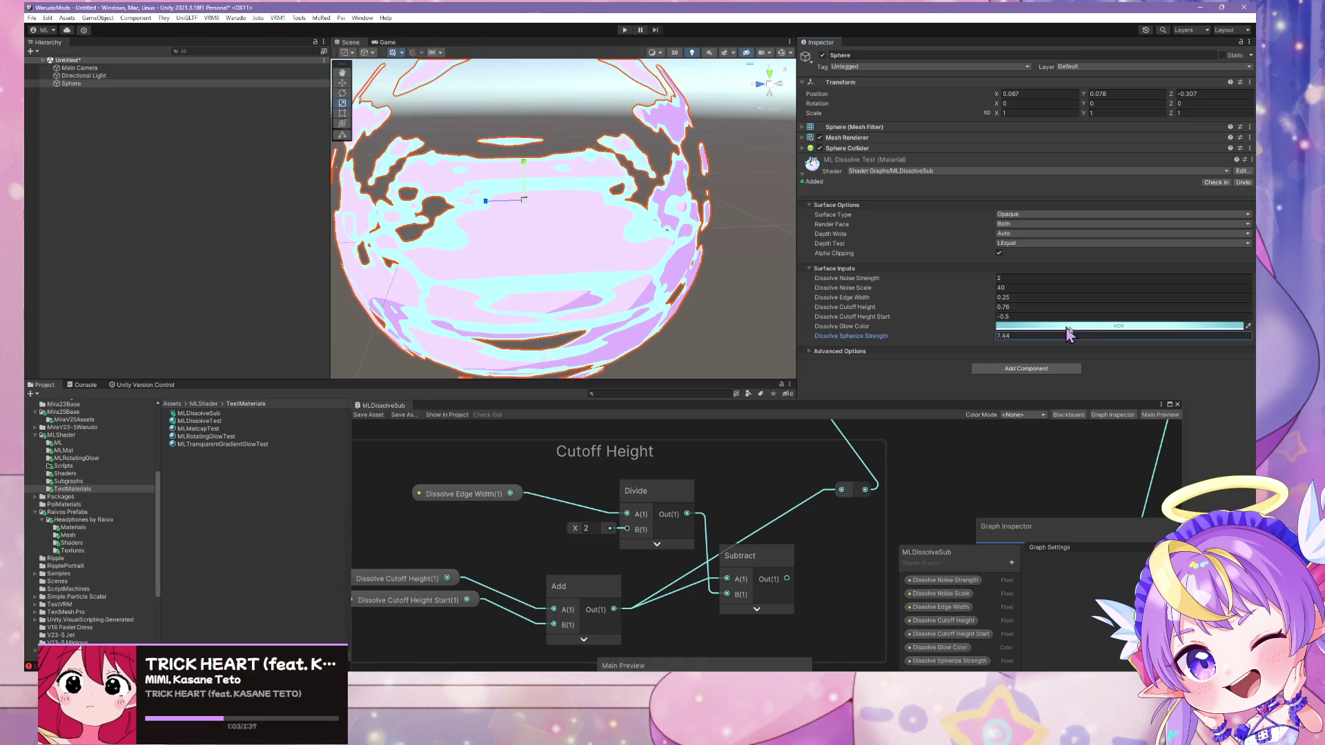
type("-2")
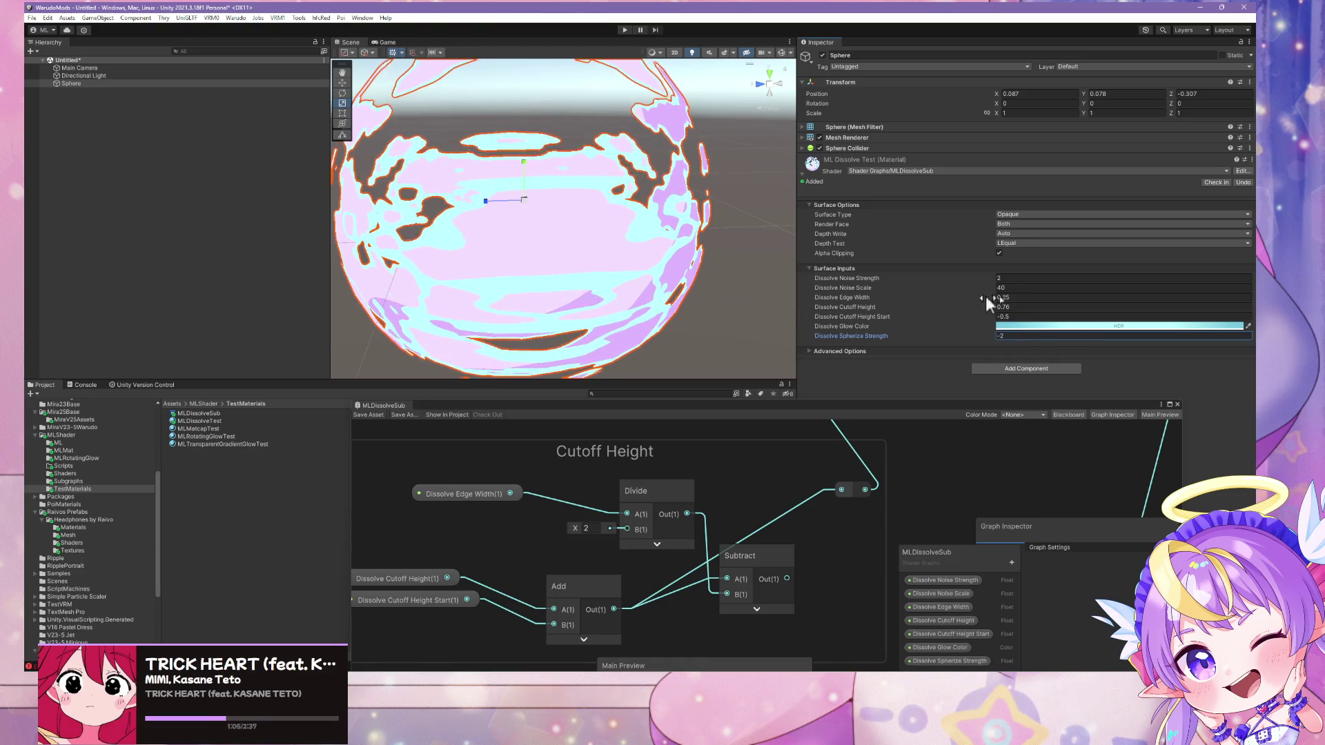
mouse_move(991, 302)
left_mouse_down()
mouse_move(1249, 312)
mouse_move(178, 296)
mouse_move(495, 311)
mouse_move(994, 293)
mouse_move(981, 287)
left_mouse_up()
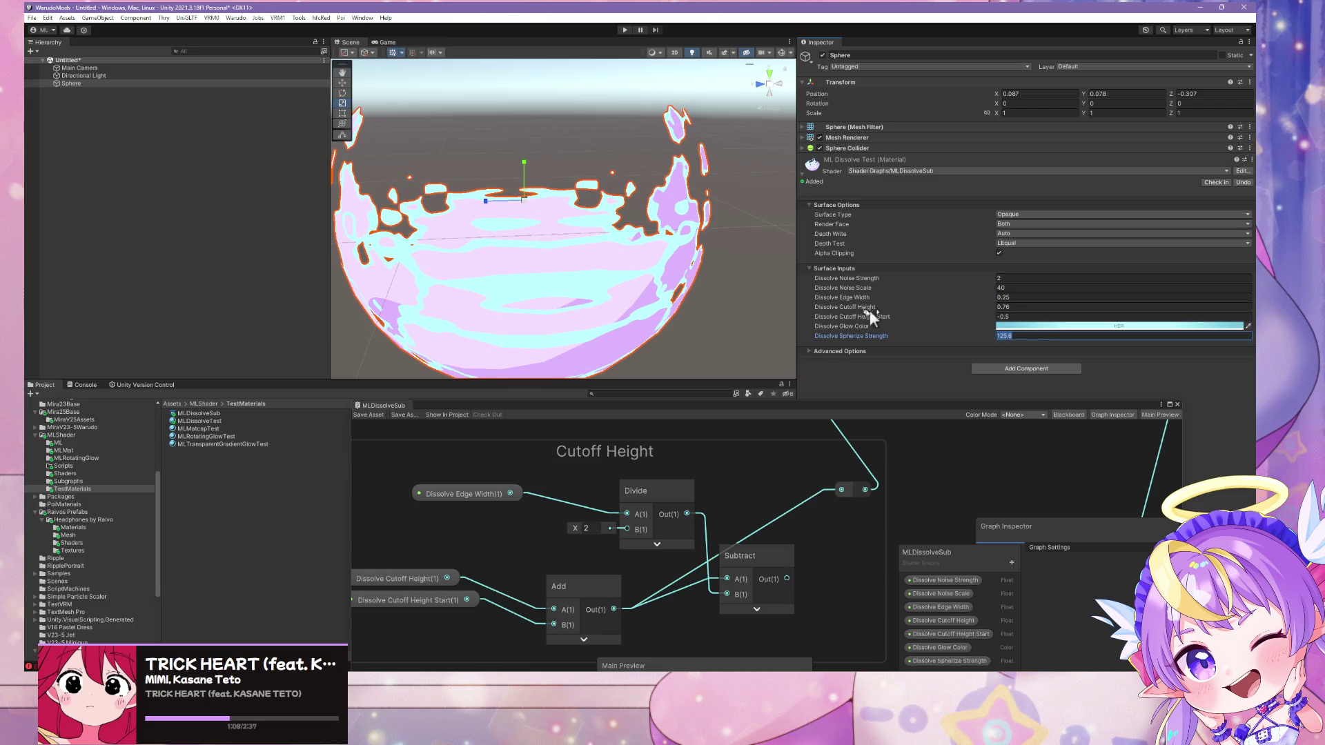
key("BackSpace")
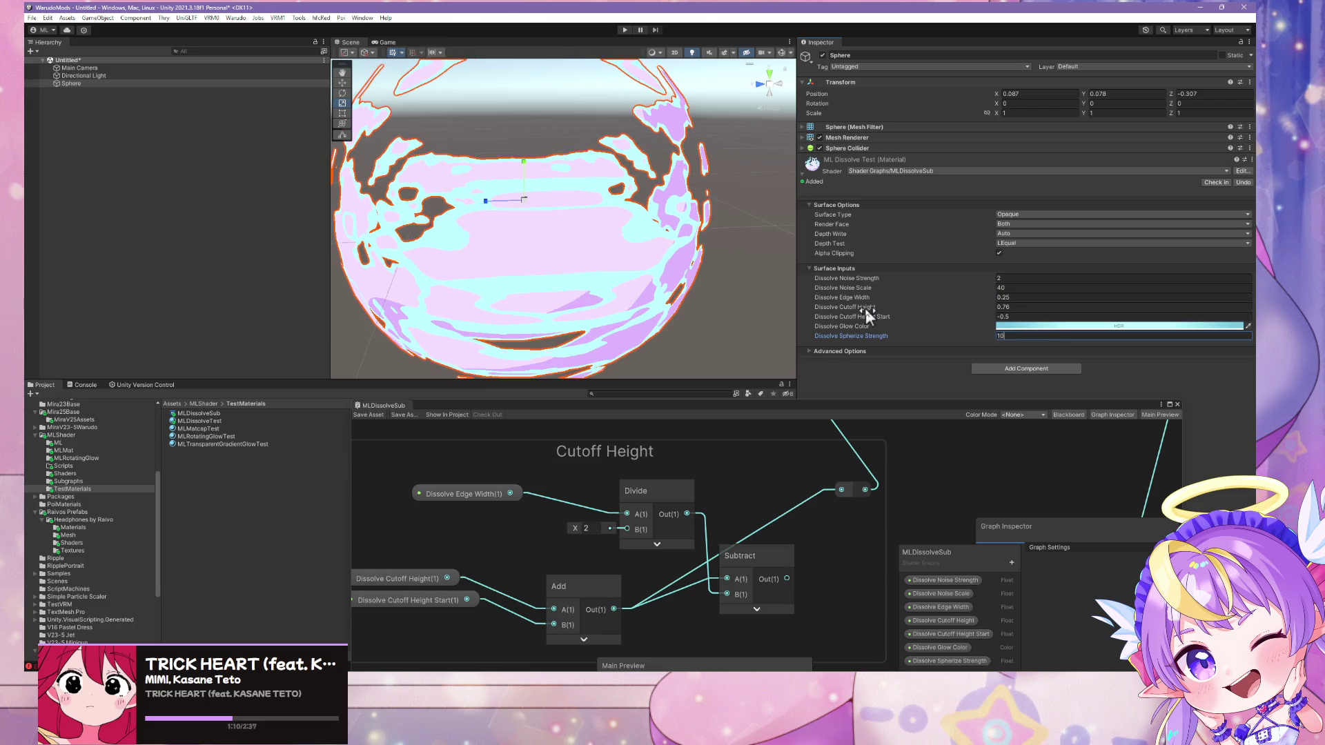
type("25")
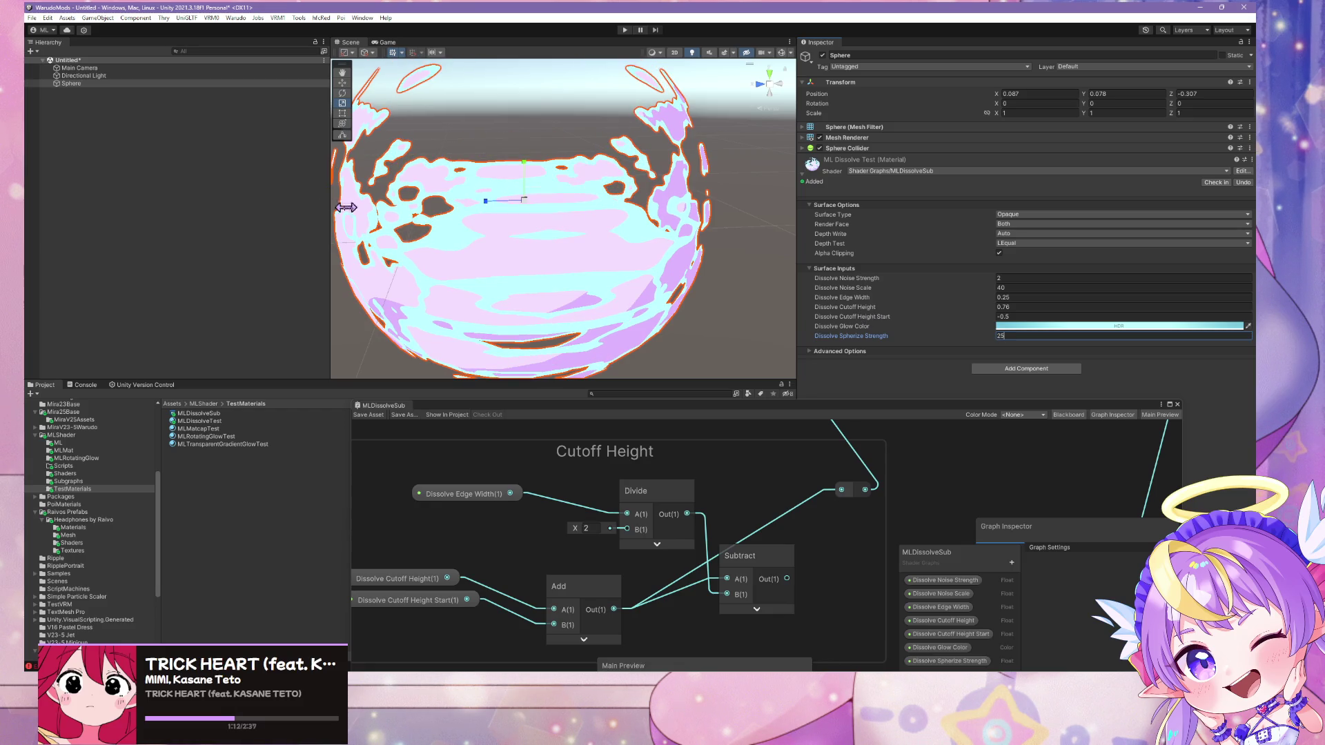
mouse_move(607, 221)
left_mouse_down()
mouse_move(623, 231)
mouse_move(631, 216)
mouse_move(621, 154)
mouse_move(620, 215)
left_mouse_up()
key("f")
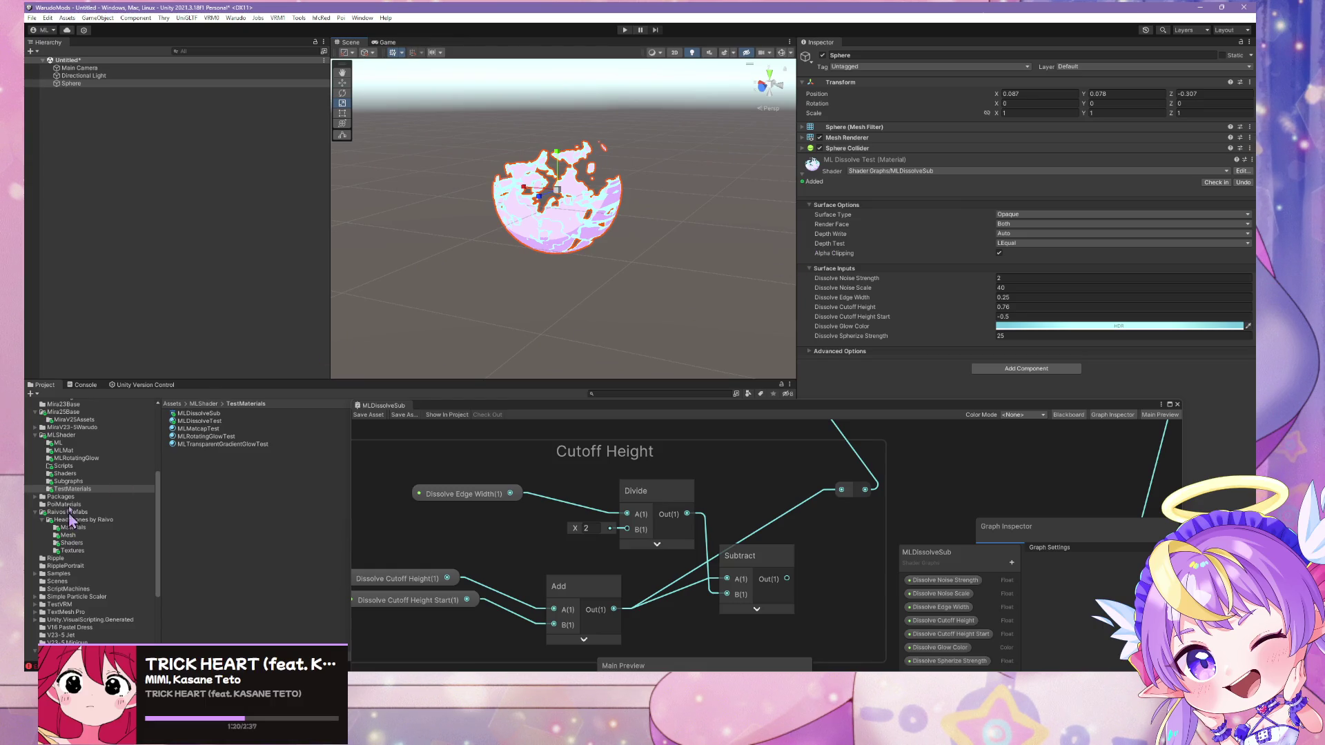
left_click(73, 436)
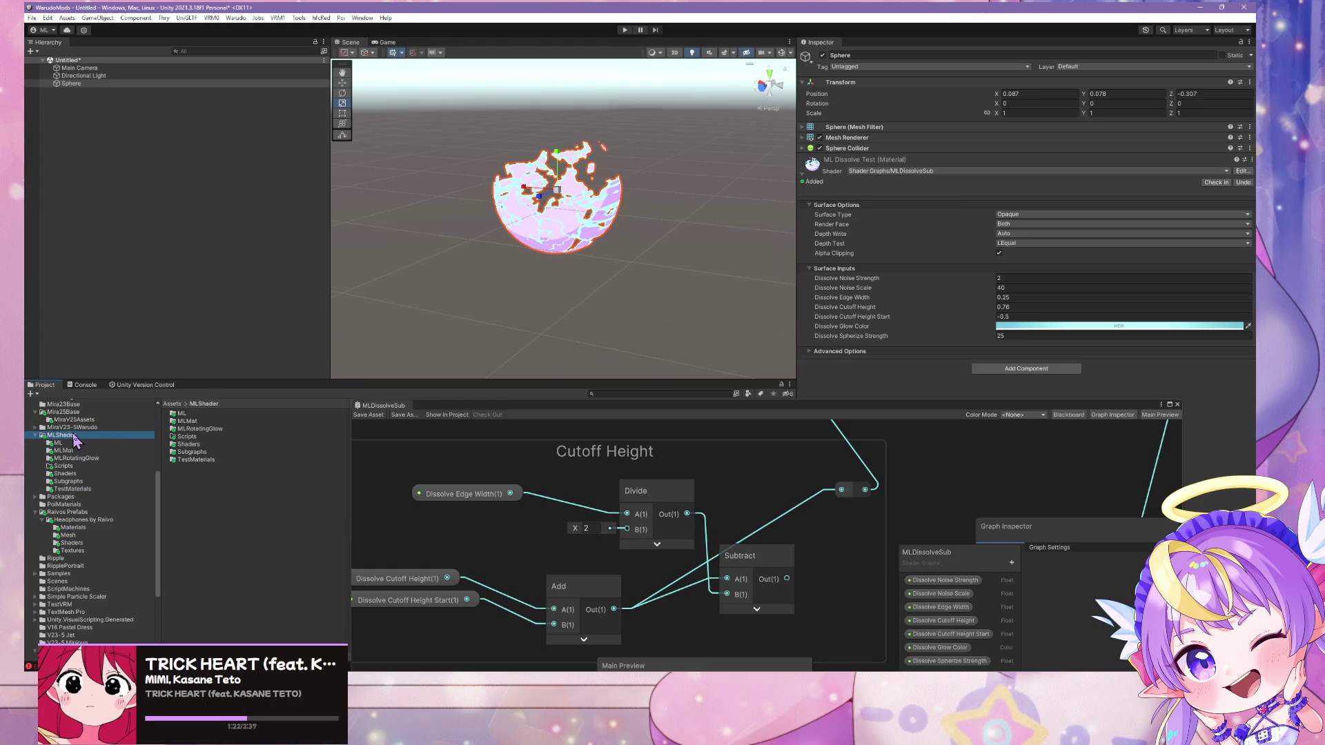
Save the scene Sphere as a prefab in the DissolveMaterialTest folder
left_click(181, 414)
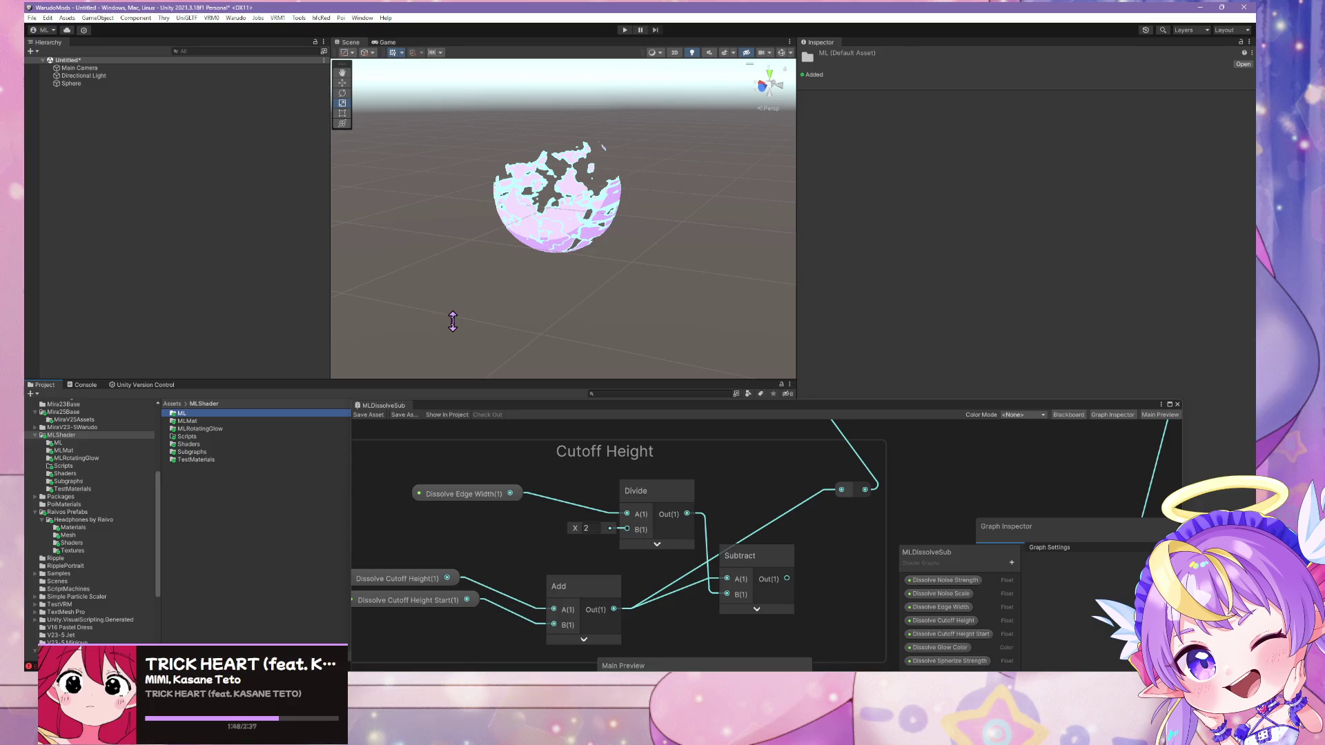
scroll(81, 453, "up", 5)
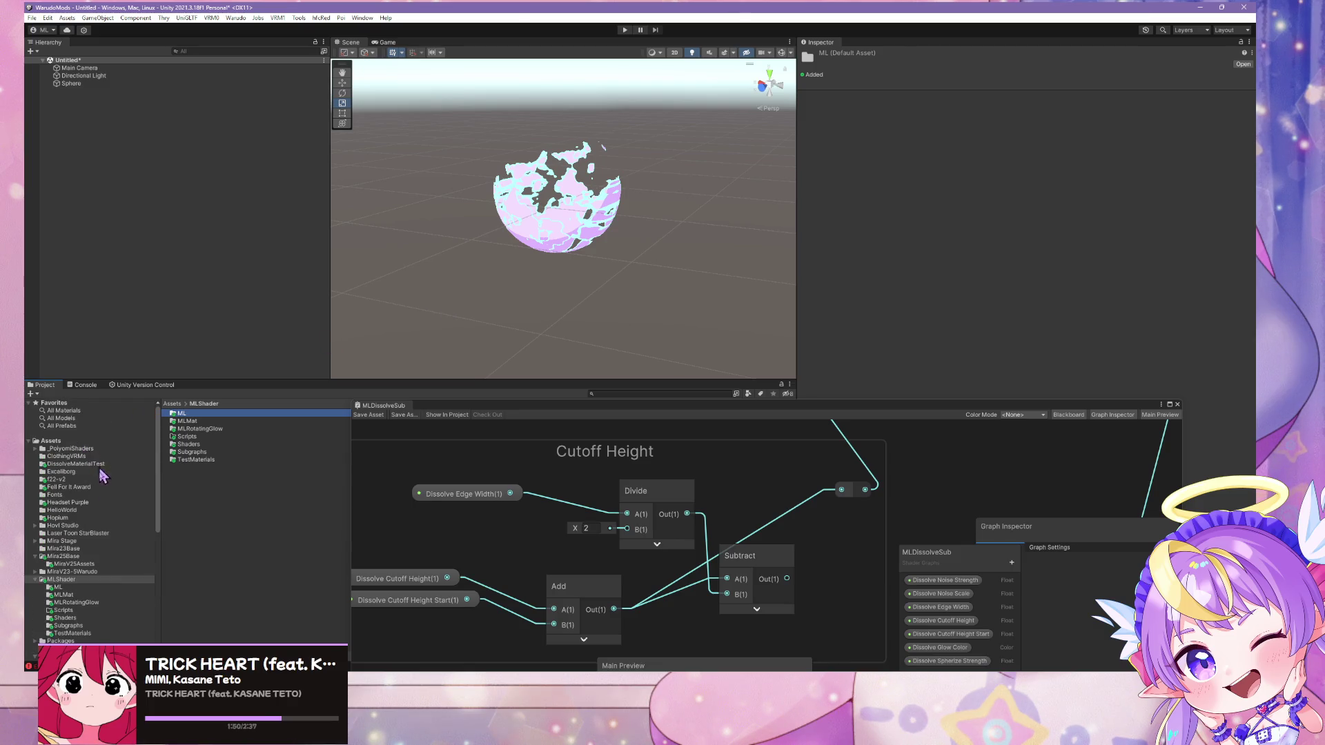
left_click(81, 464)
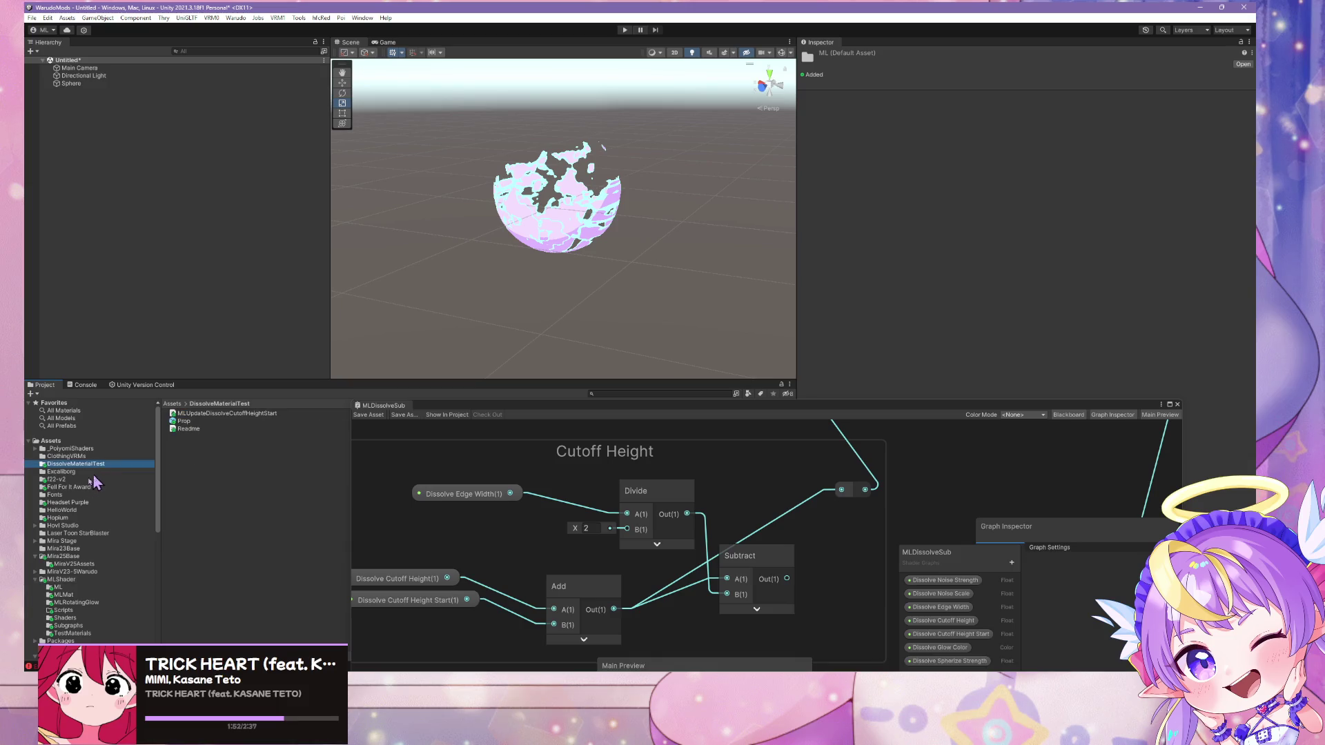
left_click_drag(67, 88, 234, 460)
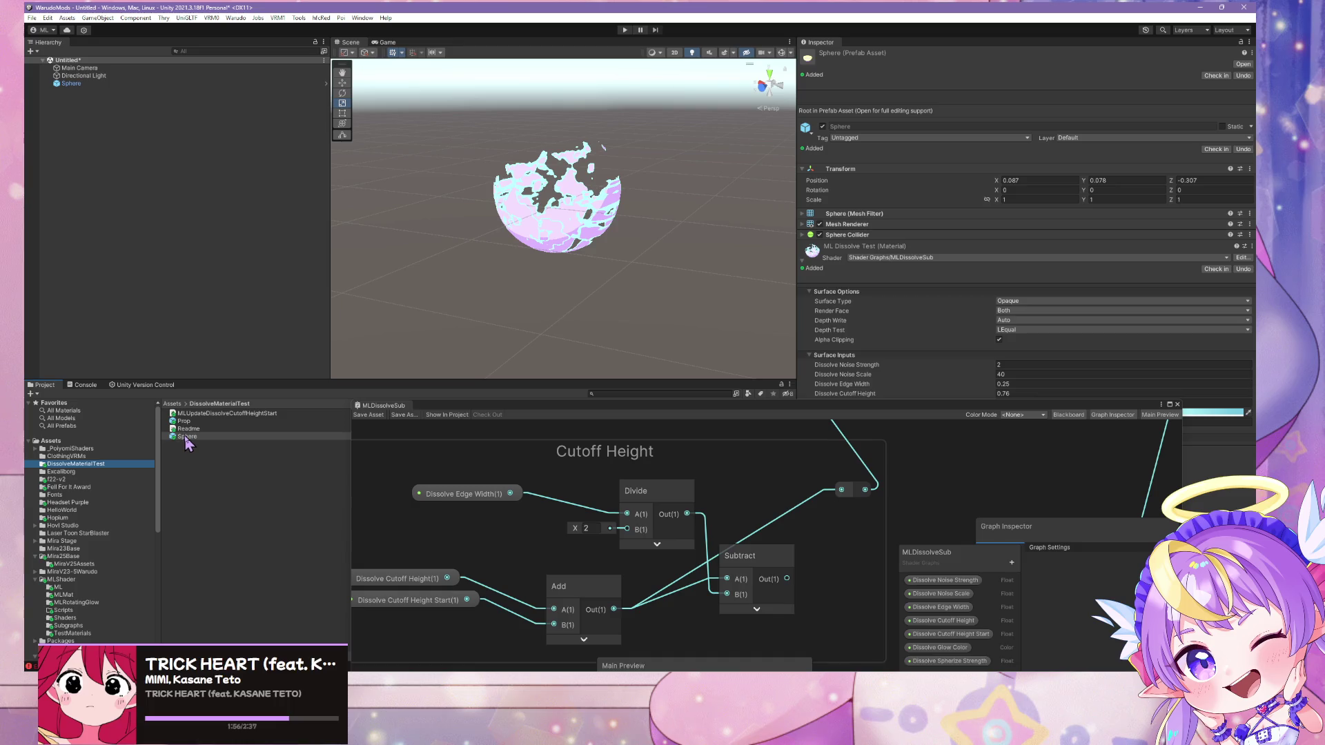
Rename the old prefab to Prop_, name the new one Prop, and run Warudo > Build Mod
left_click(202, 422)
left_click(202, 422)
type("_")
key("Return")
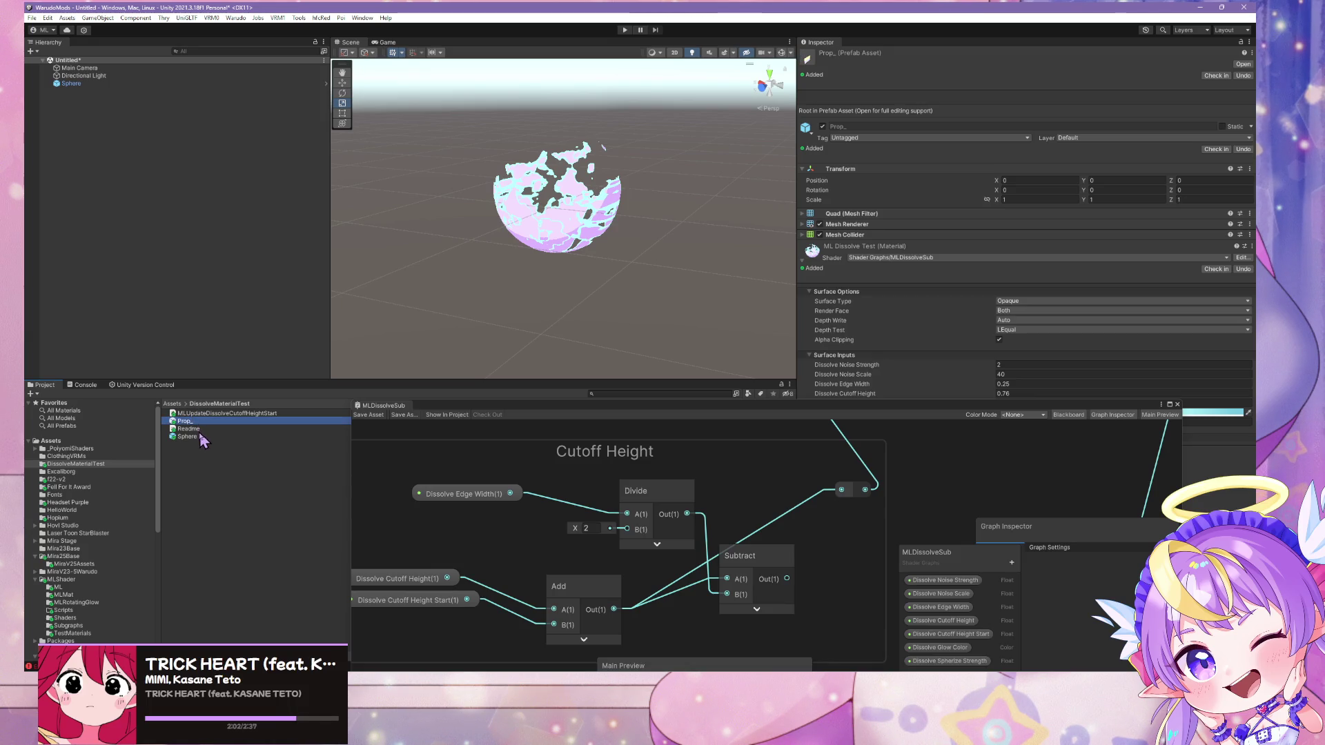
left_click(207, 436)
left_click(207, 436)
type("Prop")
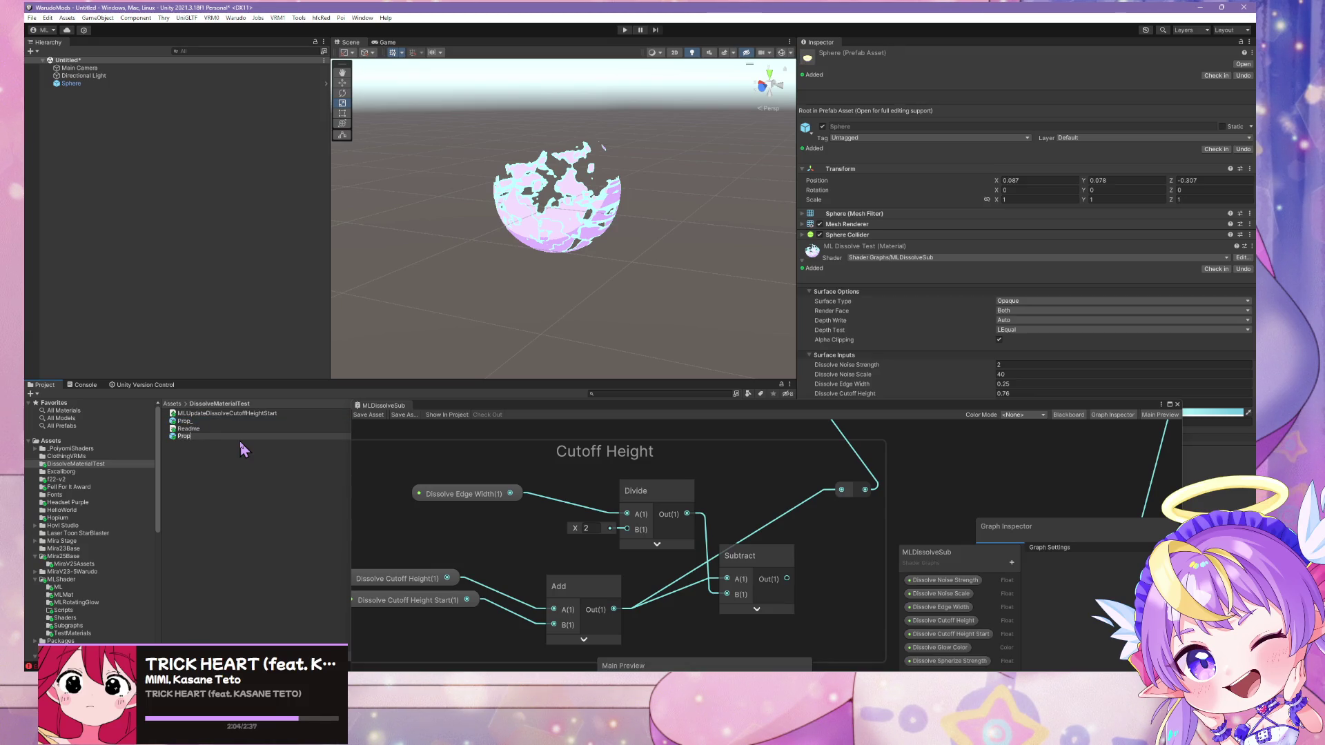
key("Return")
left_click(235, 18)
left_click(261, 81)
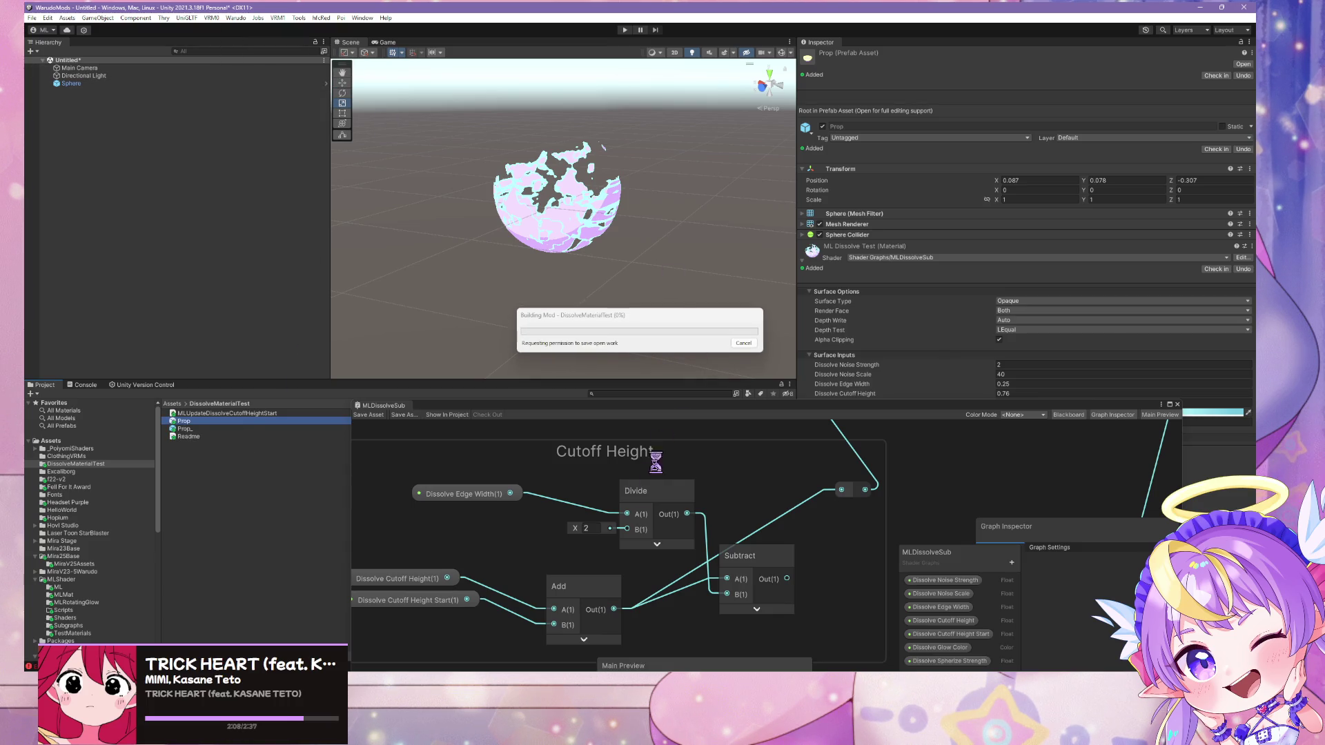
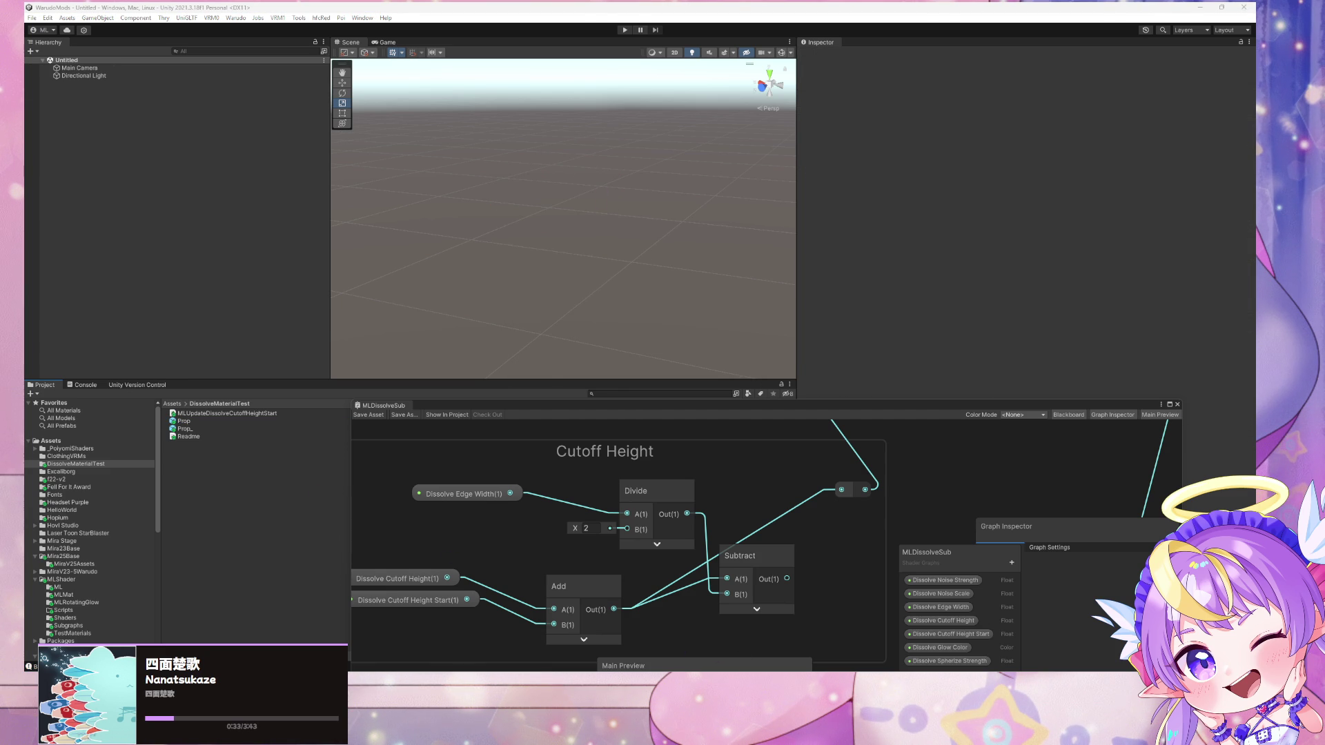
Reposition the pink plane prop and orbit the Warudo view to see the character from behind
key("alt+Tab")
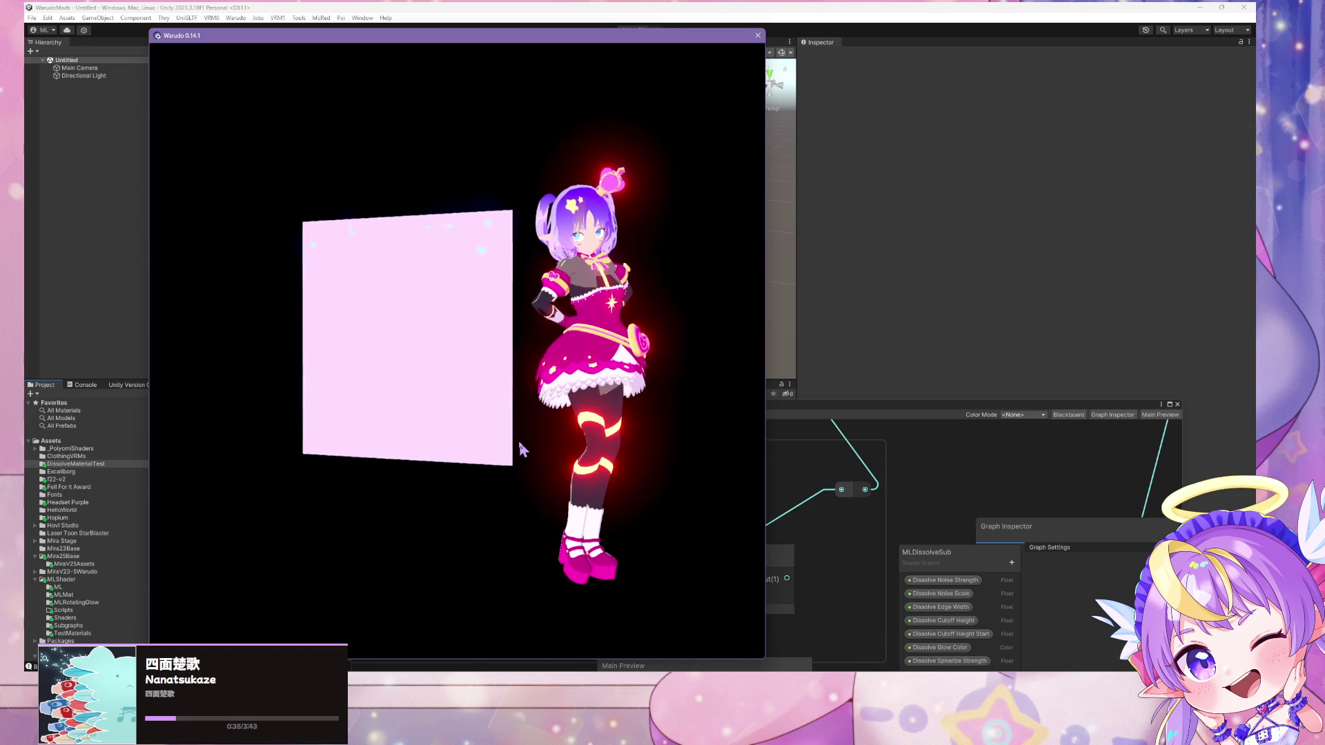
mouse_move(351, 357)
left_mouse_down()
mouse_move(405, 405)
mouse_move(421, 249)
mouse_move(601, 528)
left_mouse_up()
mouse_move(502, 410)
left_mouse_down()
mouse_move(604, 487)
mouse_move(561, 454)
mouse_move(580, 484)
left_mouse_up()
Remove the Dissolve_Noise_Strength, Dissolve_Cutoff_Height and Dissolve_Noise_Scale material entries
key("alt+Tab")
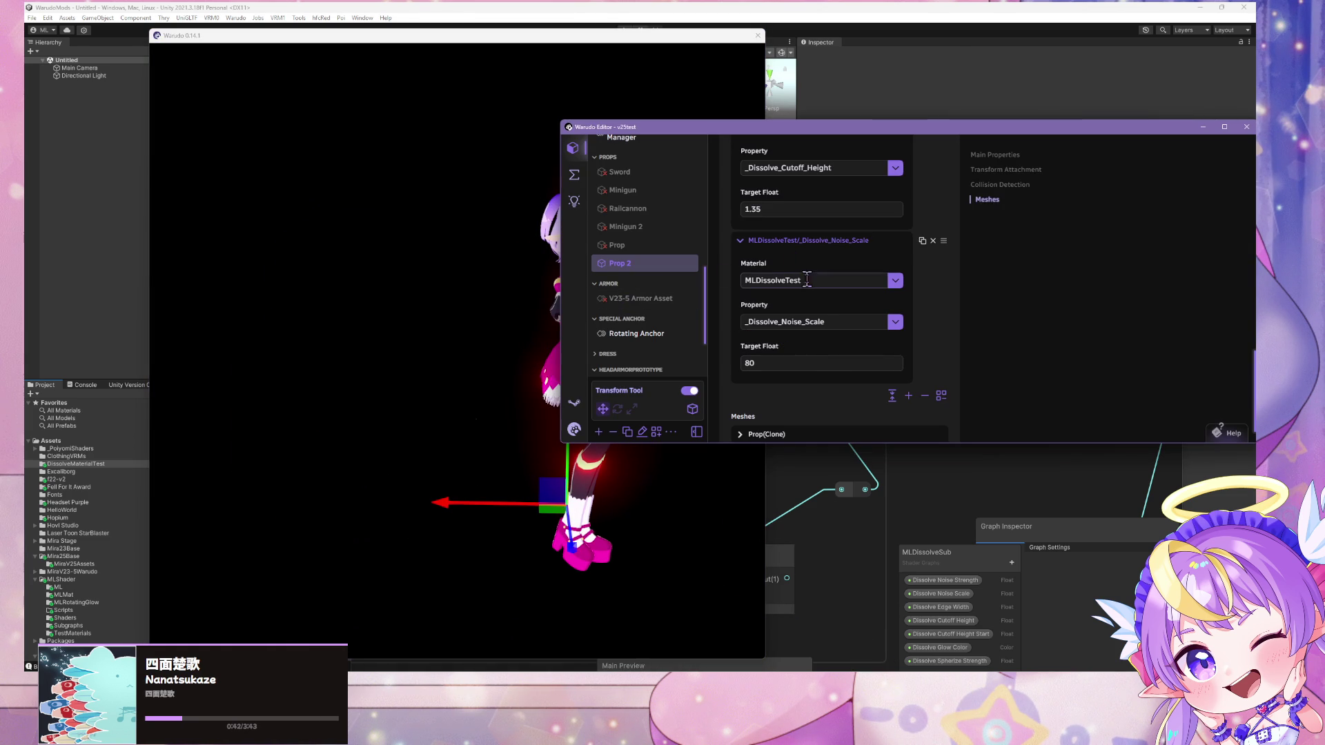
scroll(806, 293, "up", 3)
scroll(807, 291, "down", 3)
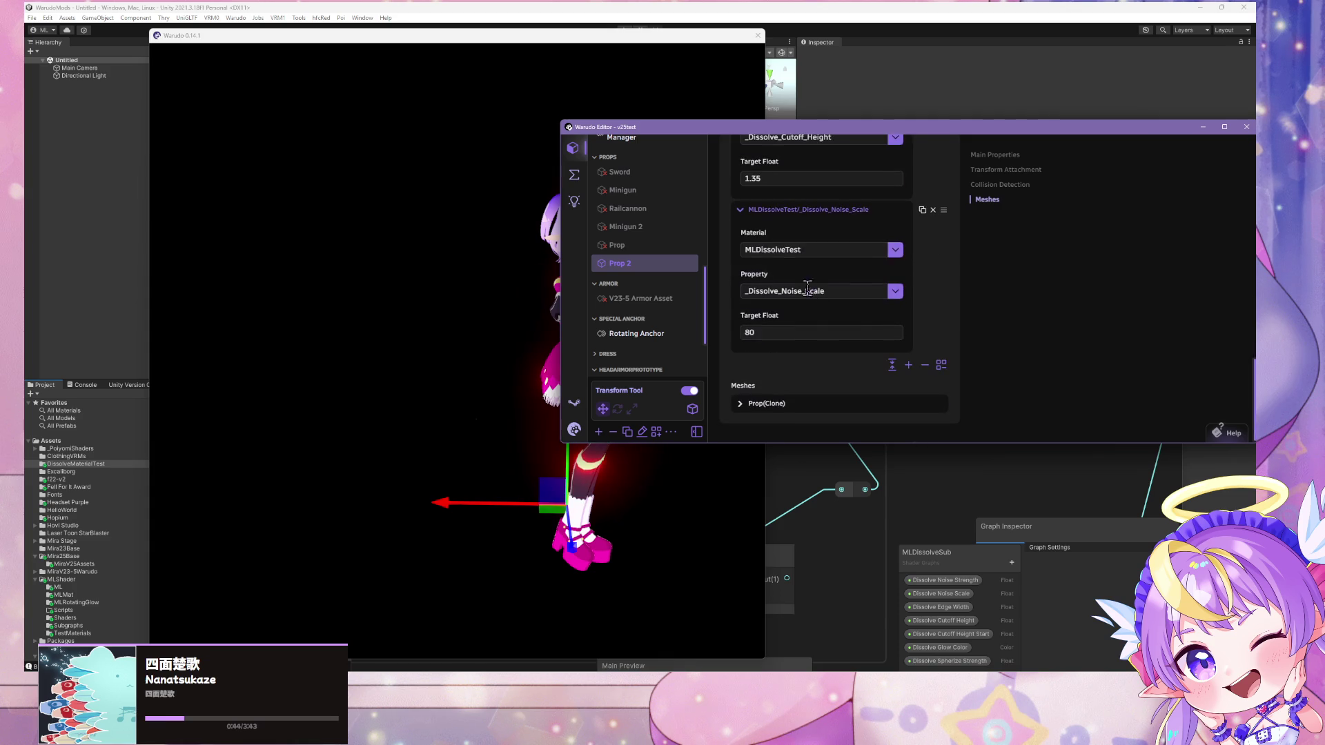
scroll(859, 328, "up", 2)
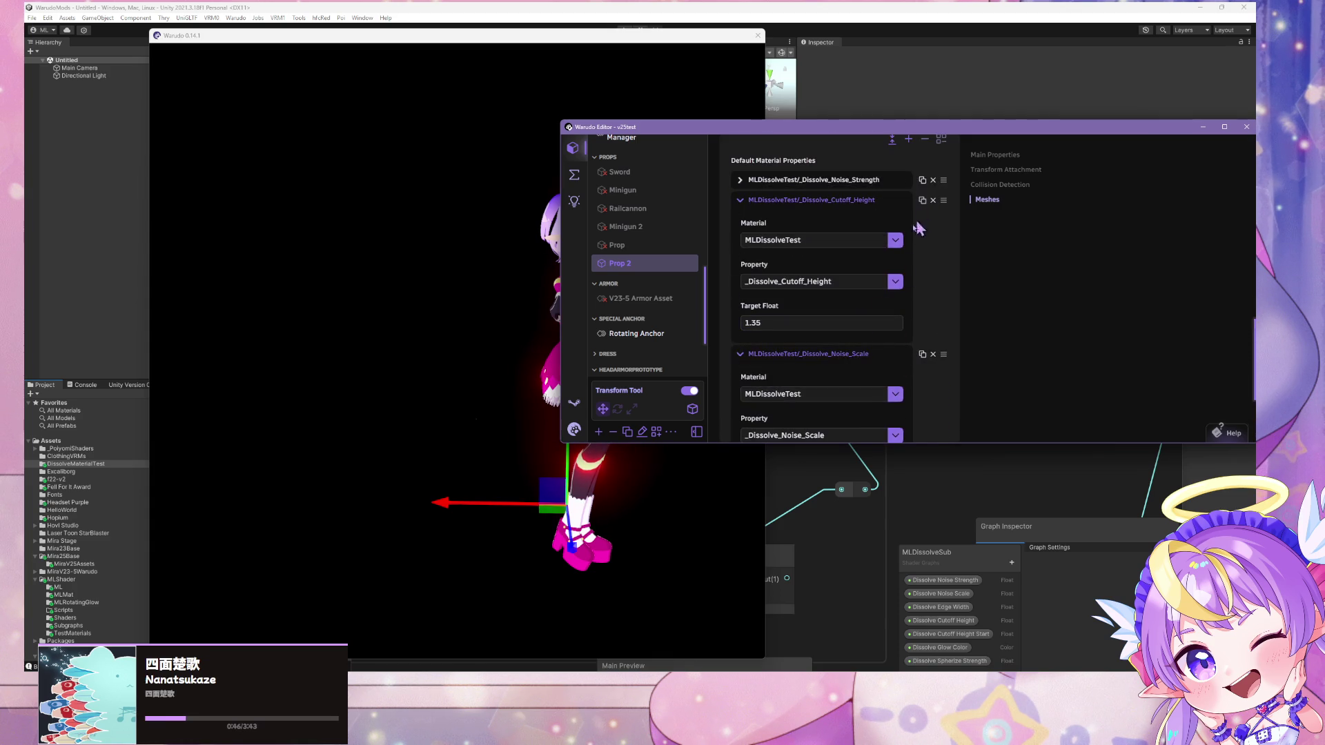
left_click(934, 180)
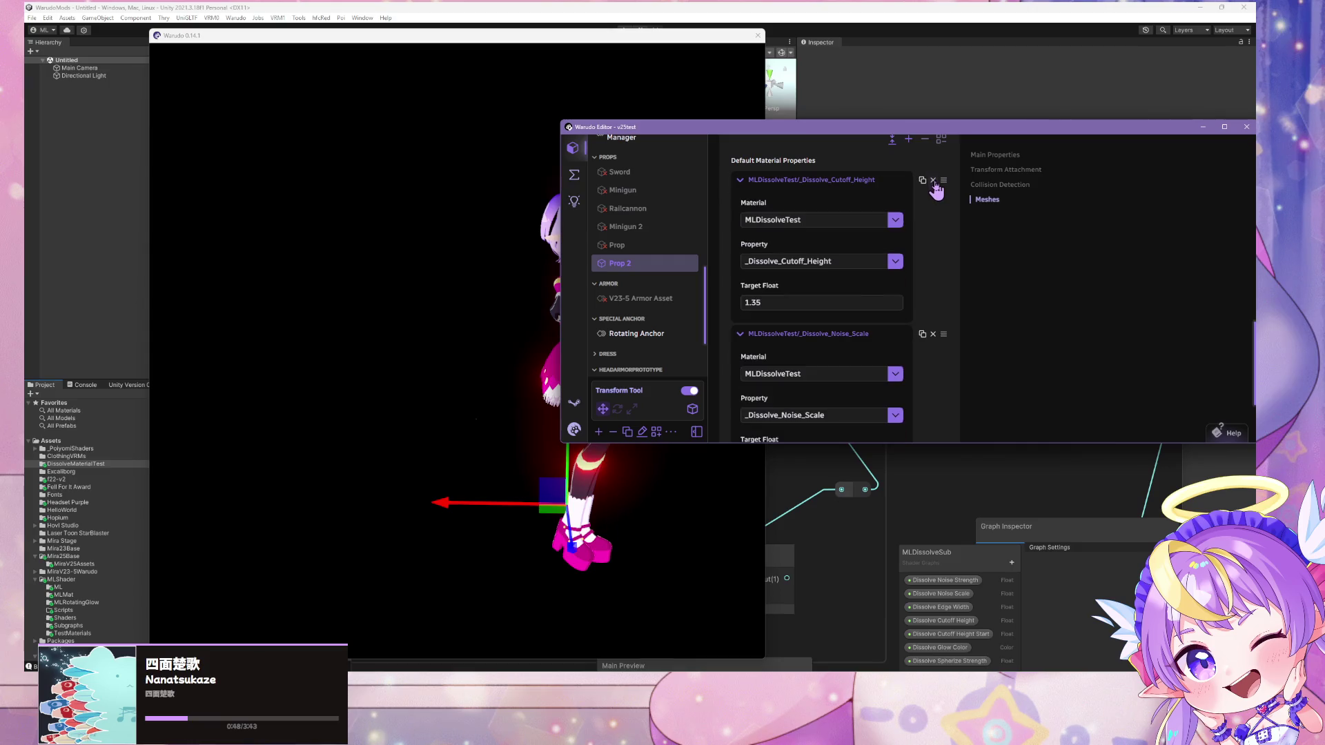
left_click(934, 180)
scroll(935, 200, "up", 3)
left_click(585, 322)
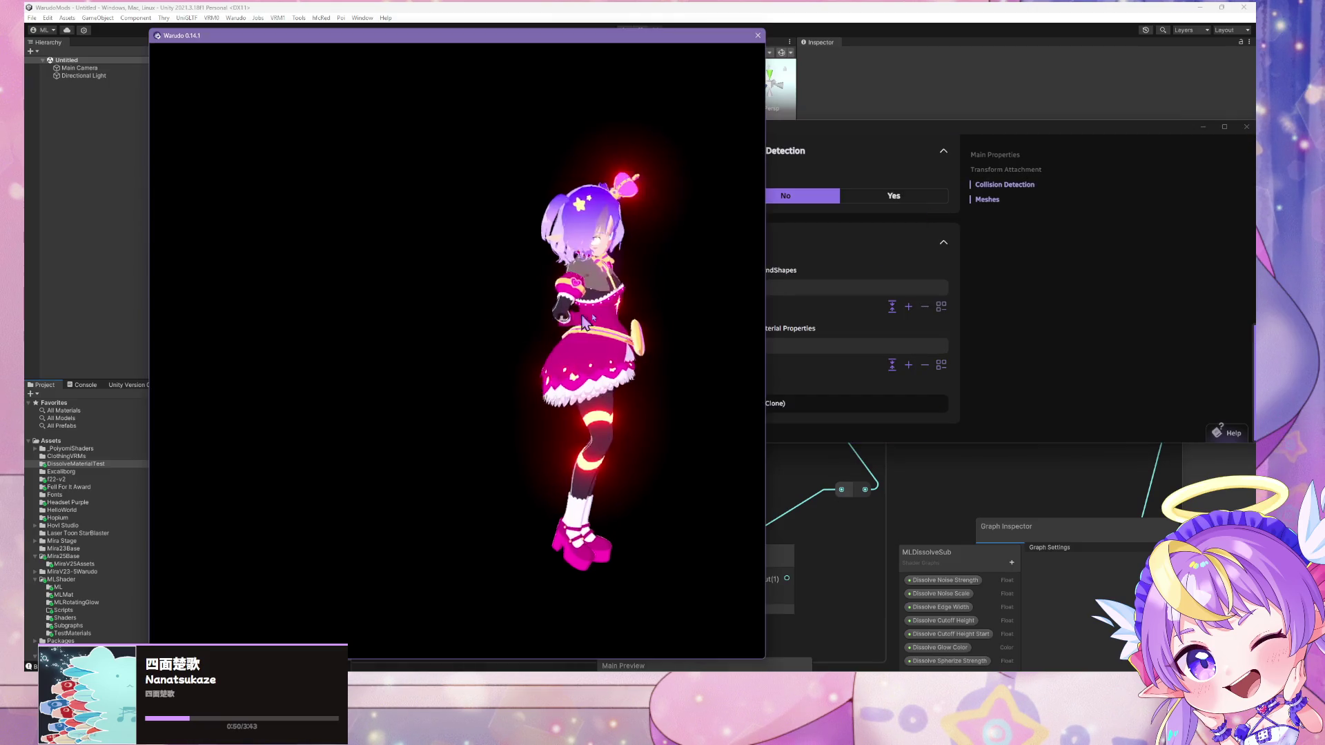
Back in Unity, drag the Prop prefab into the scene
left_click(1083, 349)
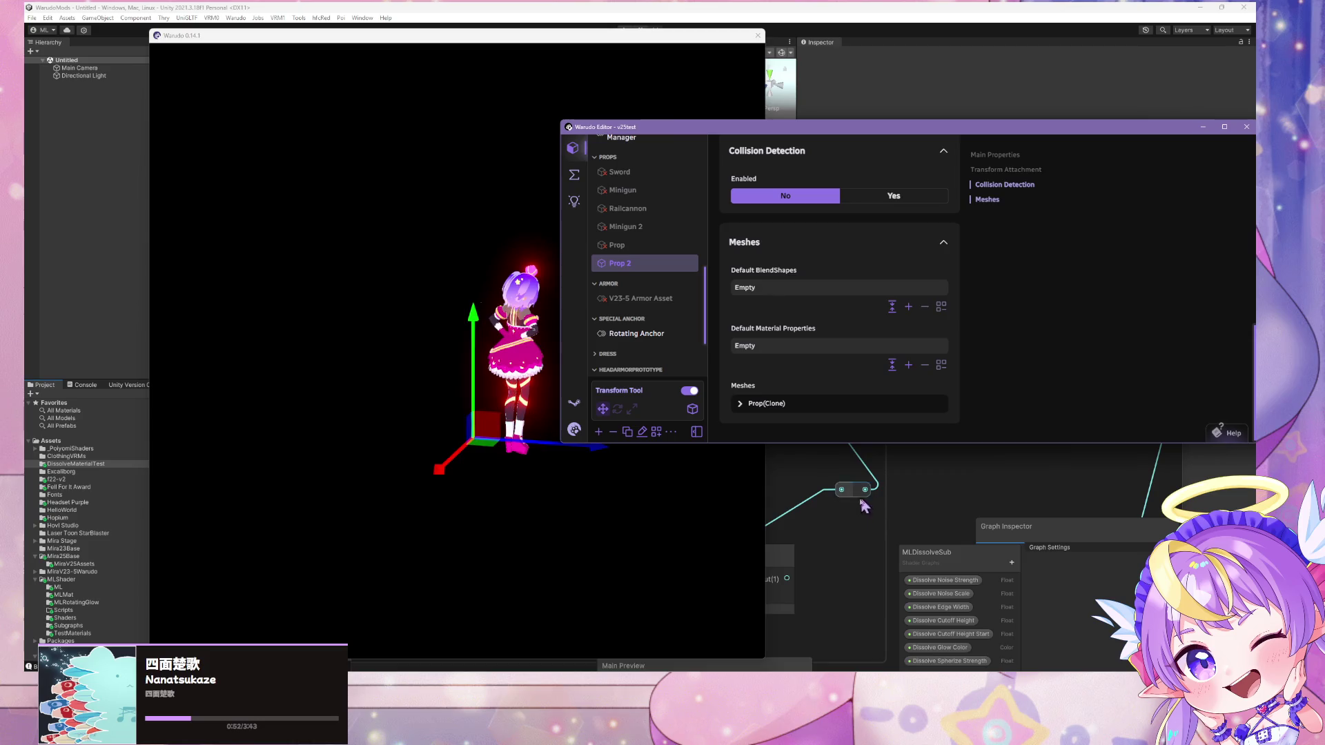
left_click(864, 508)
mouse_move(183, 421)
left_mouse_down()
mouse_move(169, 266)
mouse_move(160, 285)
left_mouse_up()
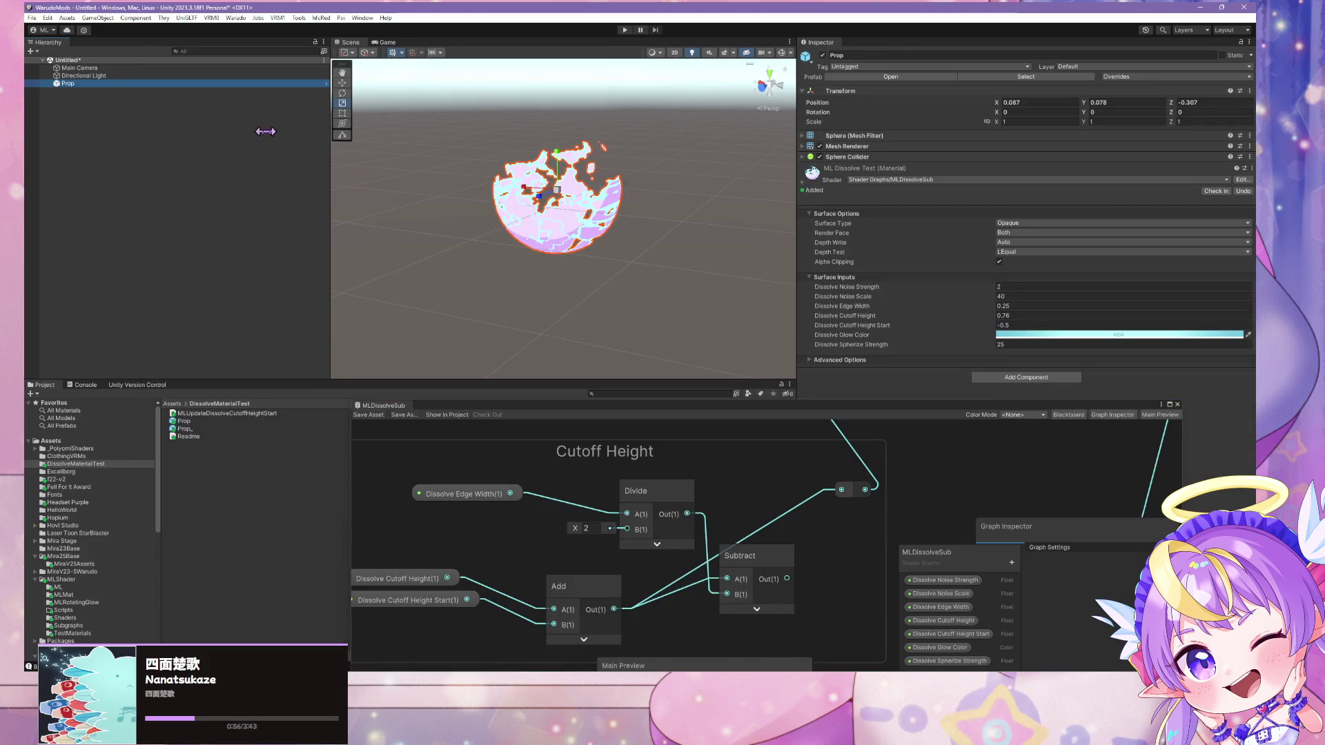
Set the Prop material's Dissolve Cutoff Height Start to 0
left_click(888, 317)
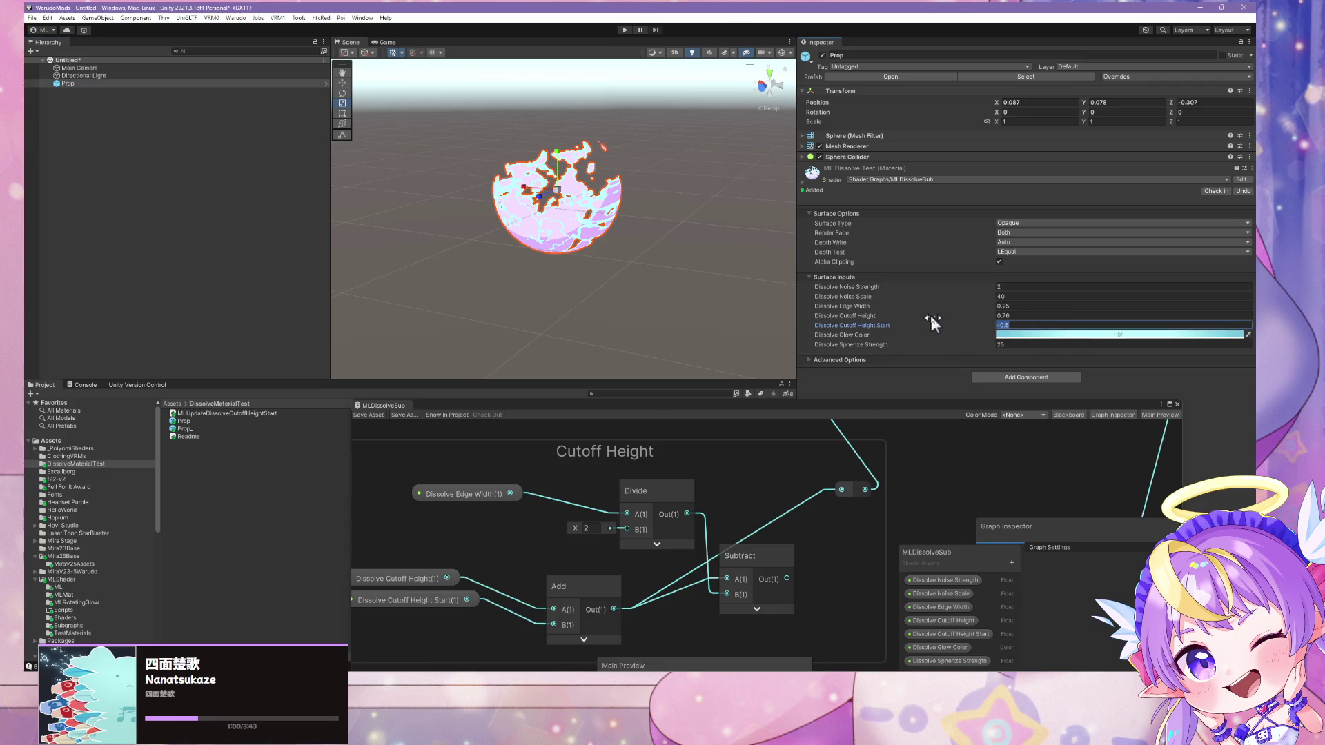
type("0")
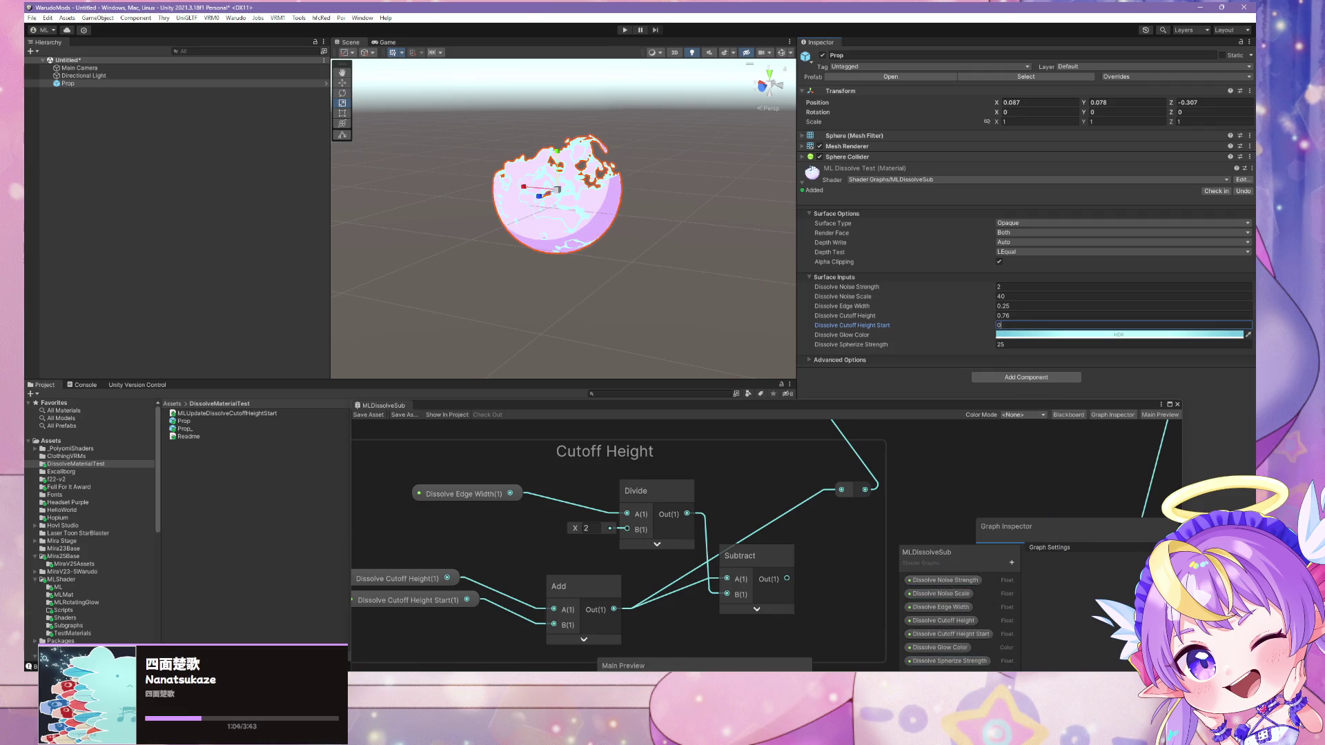
key("alt+Tab")
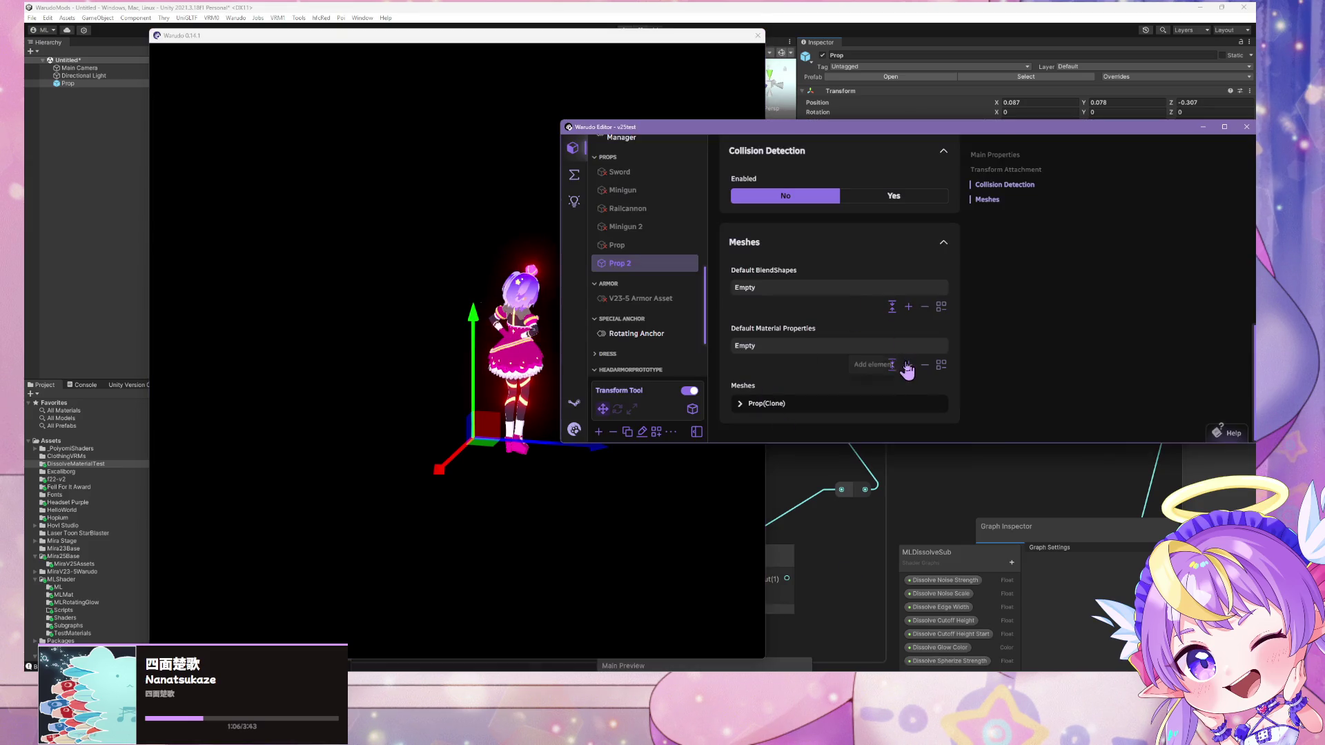
Add a material property entry using MLDissolveTest and _Dissolve_Cutoff_Height_Start
left_click(909, 365)
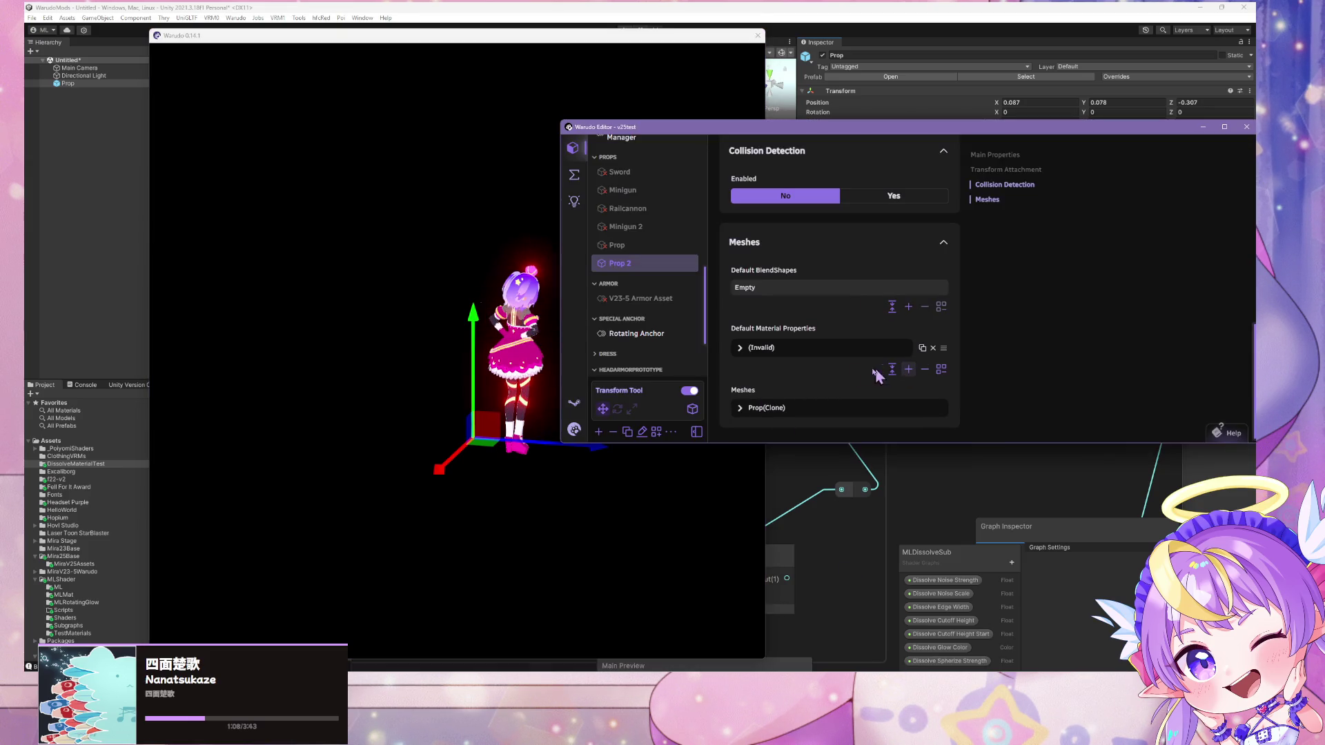
left_click(793, 354)
left_click(895, 387)
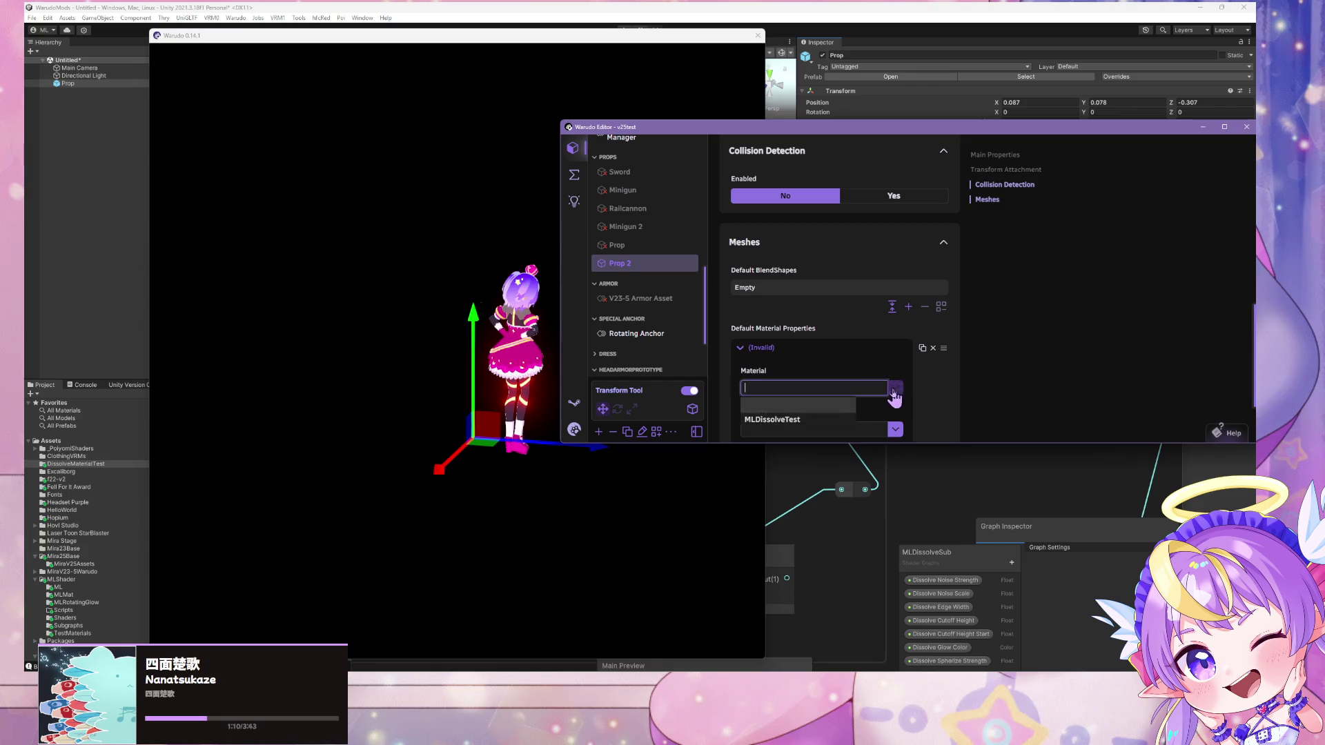
left_click(813, 422)
scroll(896, 375, "down", 3)
left_click(895, 334)
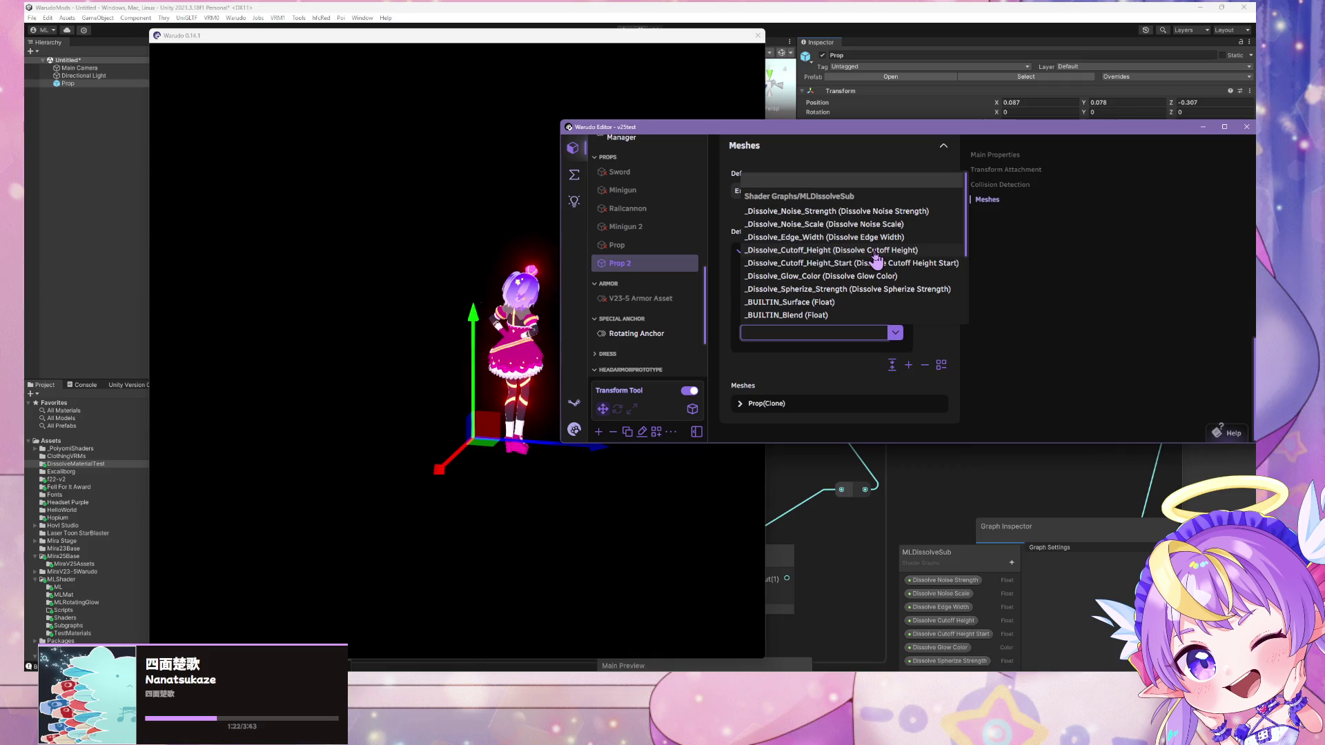
left_click(885, 265)
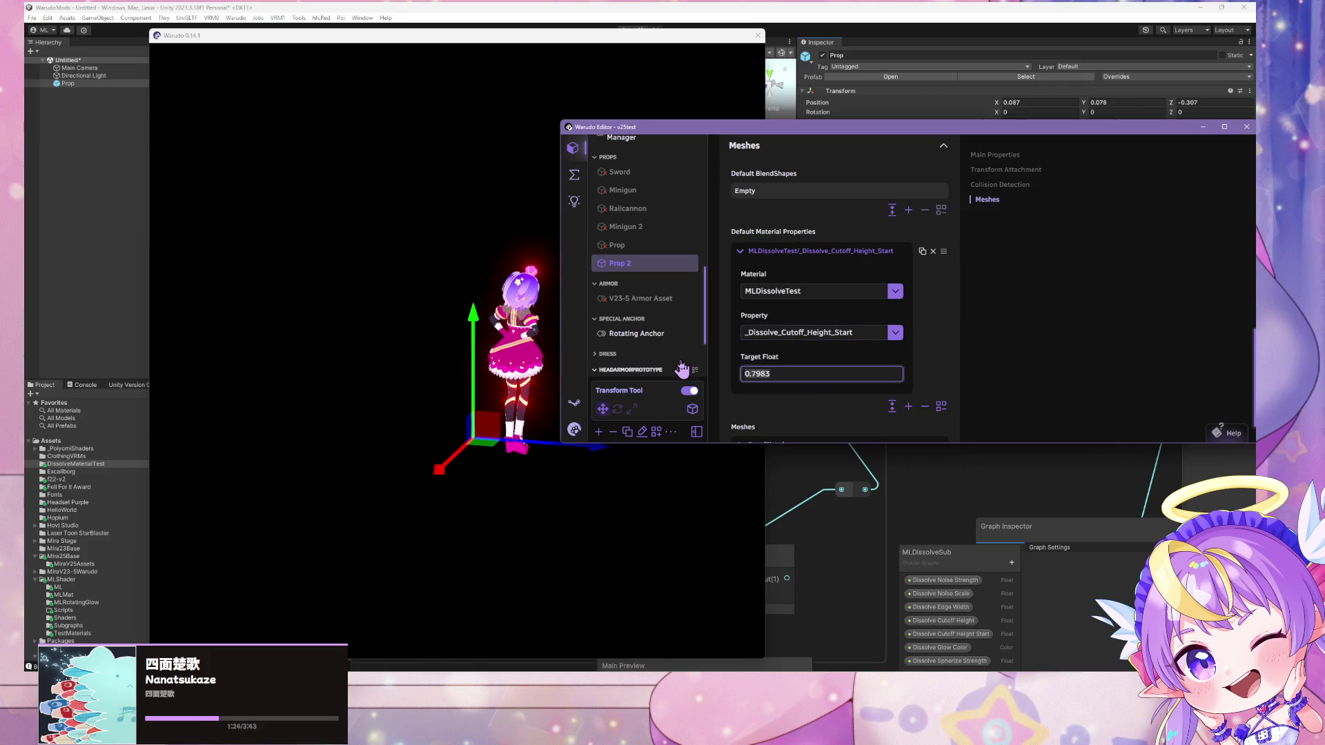
Lower the sphere below the avatar and switch the entry to _Dissolve_Edge_Width
left_click(483, 314)
left_click_drag(483, 315, 511, 472)
left_click(951, 335)
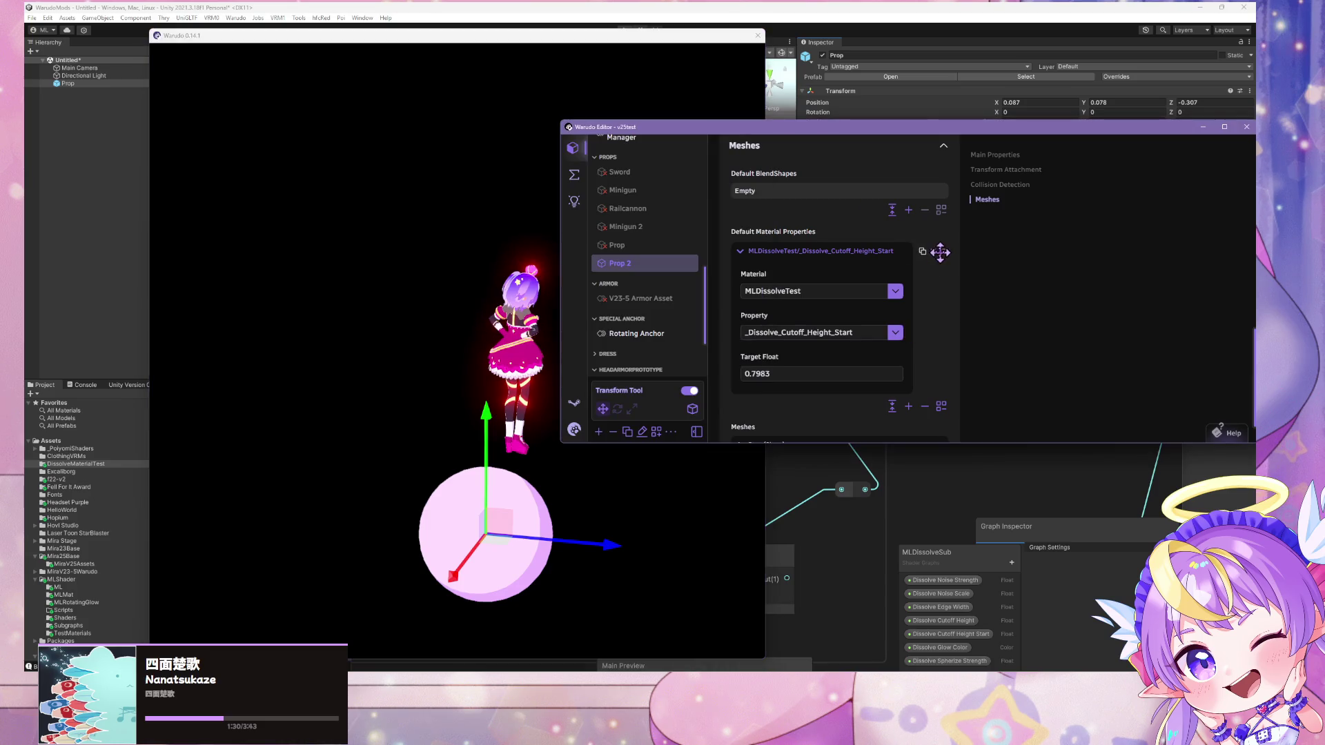
mouse_move(487, 421)
left_mouse_down()
mouse_move(490, 407)
mouse_move(491, 445)
left_mouse_up()
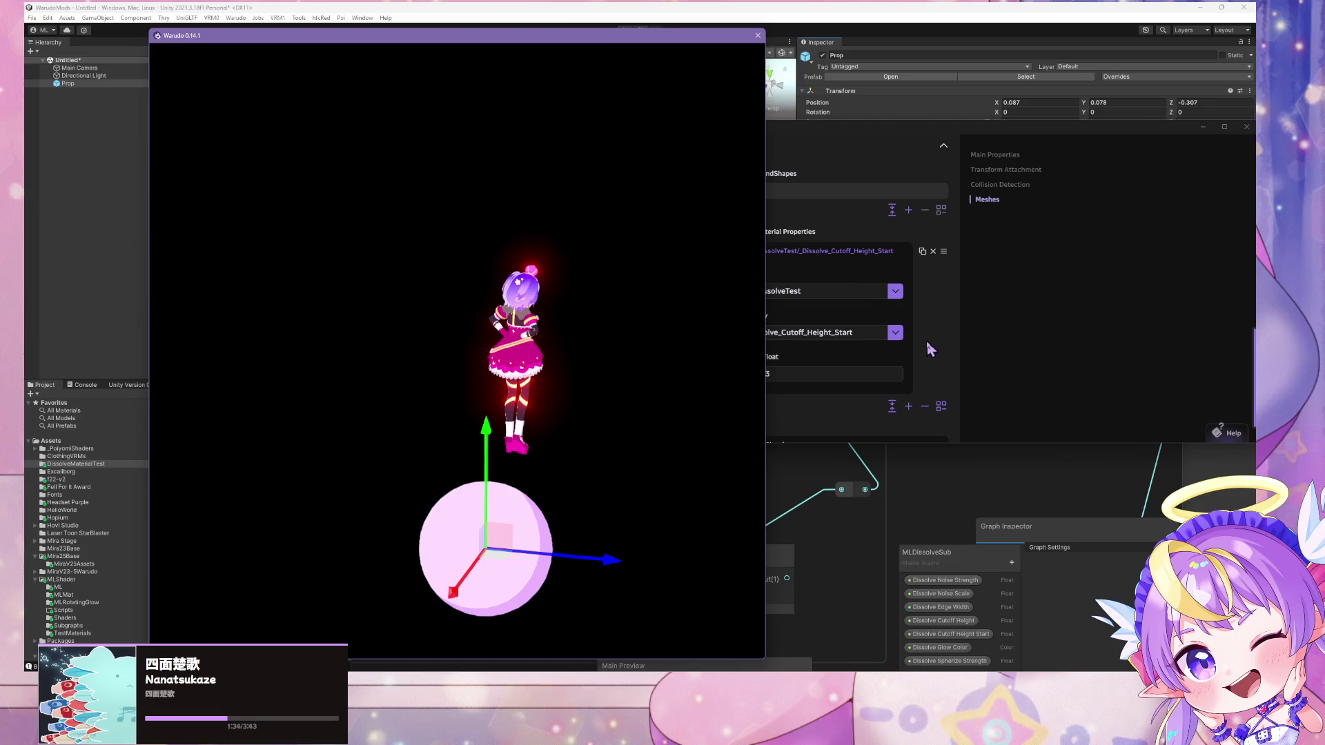
left_click(895, 332)
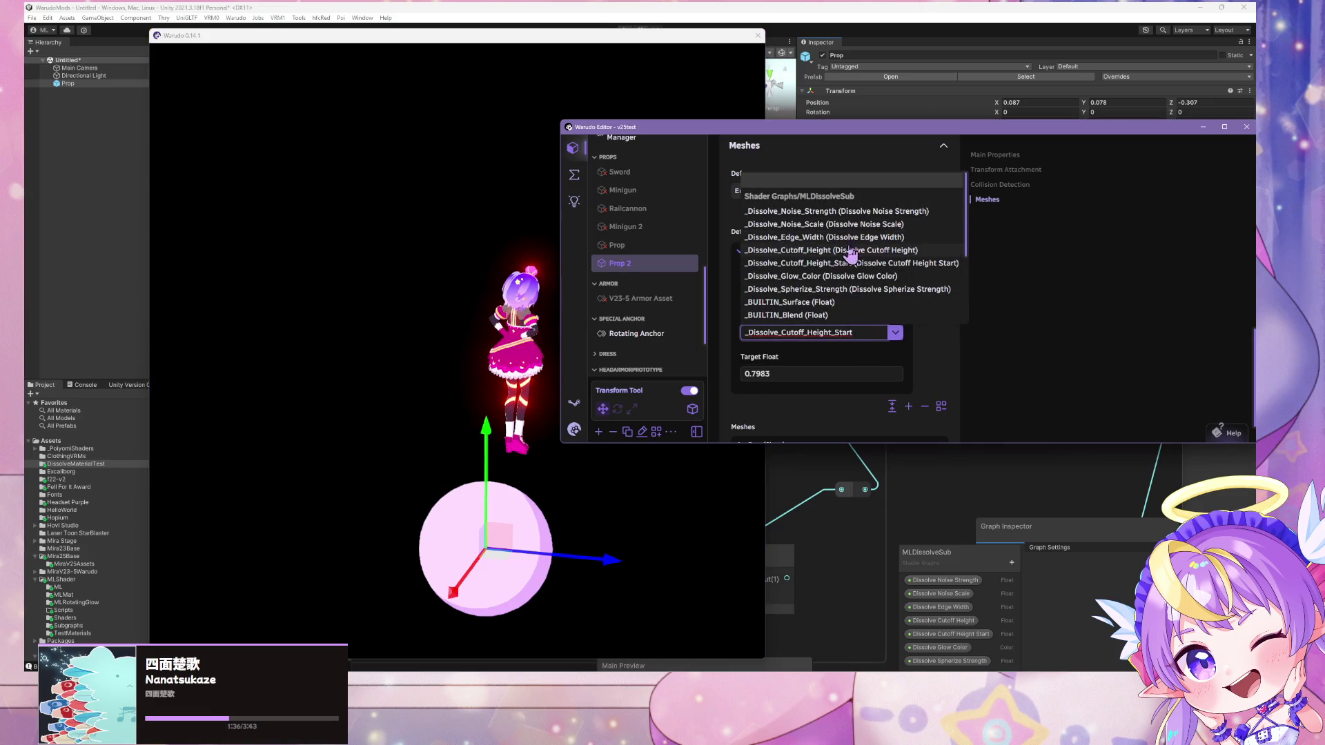
left_click(828, 237)
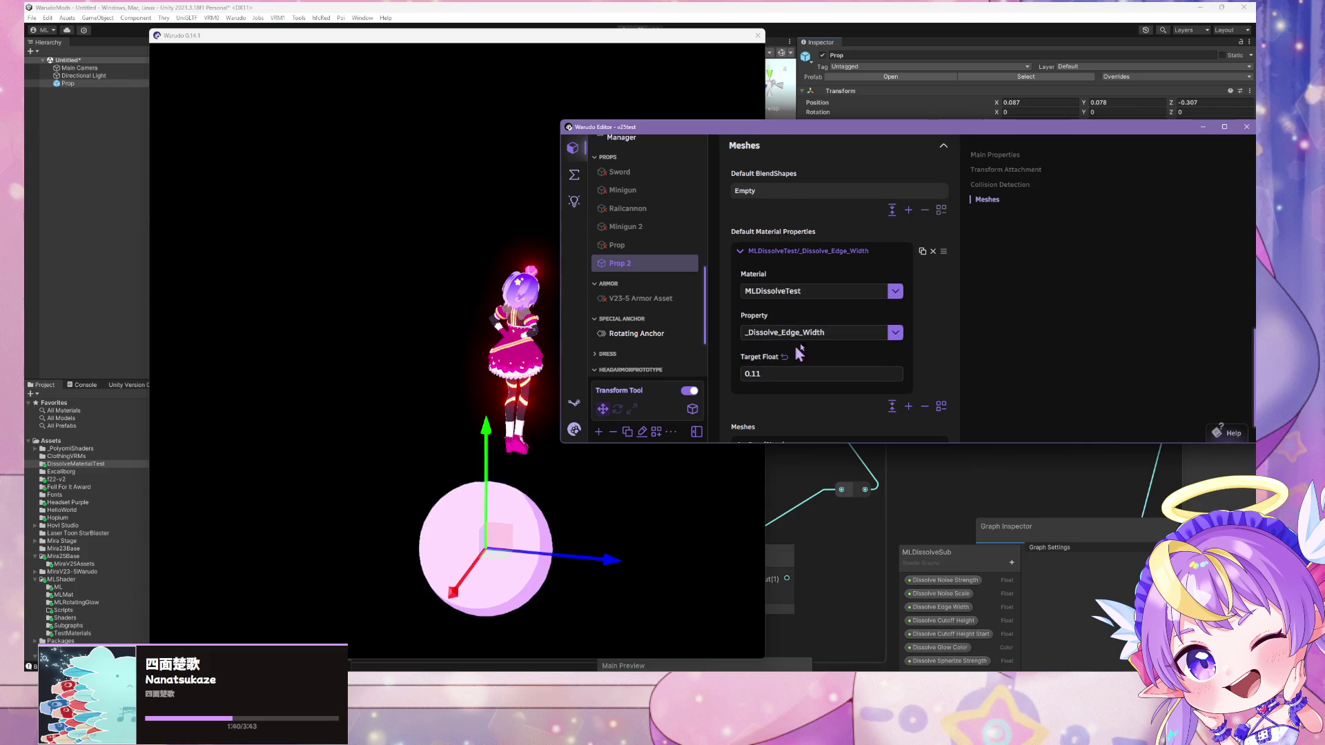
Switch the entry to _Dissolve_Cutoff_Height and scrub its Target Float to -3.45
left_click(895, 332)
mouse_move(498, 552)
left_mouse_down()
mouse_move(477, 483)
mouse_move(514, 369)
mouse_move(491, 473)
mouse_move(445, 511)
mouse_move(387, 514)
mouse_move(362, 497)
mouse_move(485, 489)
mouse_move(521, 452)
mouse_move(528, 518)
mouse_move(449, 431)
mouse_move(538, 507)
mouse_move(483, 511)
mouse_move(517, 538)
mouse_move(522, 464)
mouse_move(538, 431)
mouse_move(544, 451)
mouse_move(542, 425)
mouse_move(473, 521)
mouse_move(518, 549)
left_mouse_up()
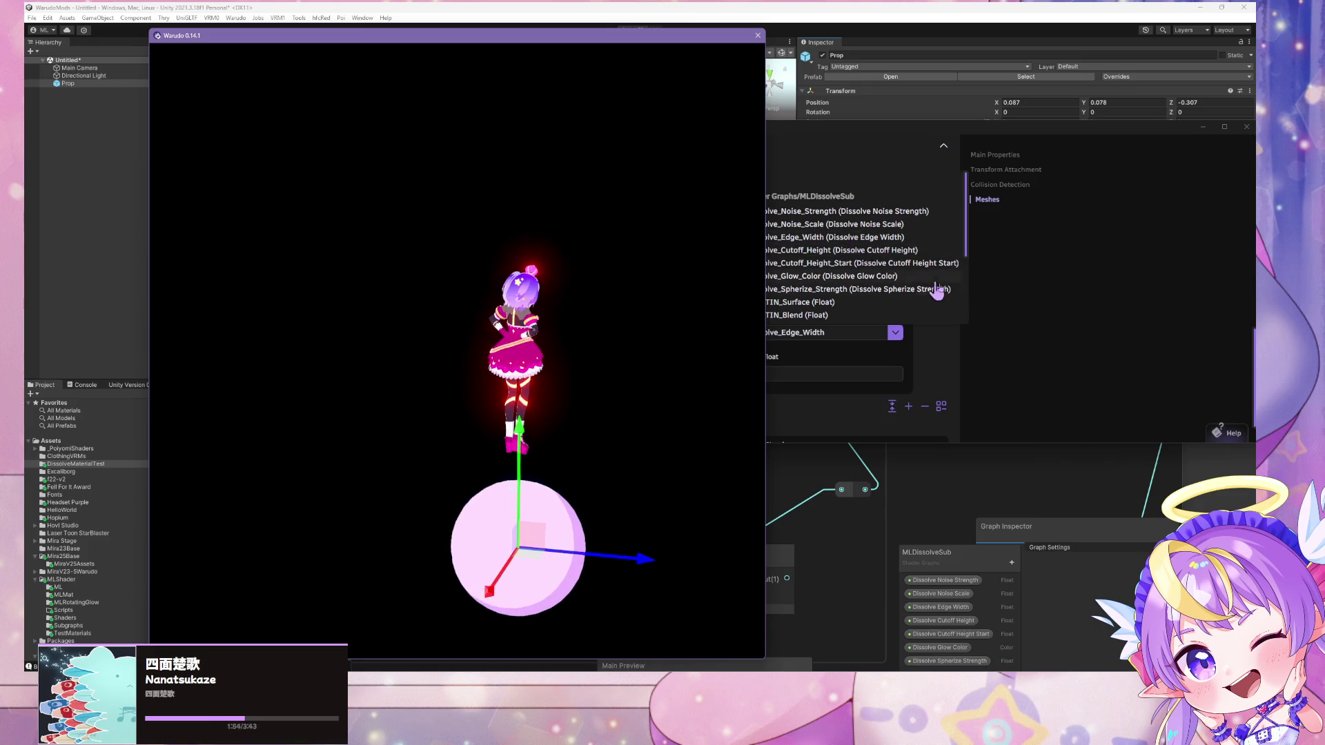
left_click(898, 251)
mouse_move(763, 357)
left_mouse_down()
mouse_move(776, 357)
mouse_move(753, 356)
left_mouse_up()
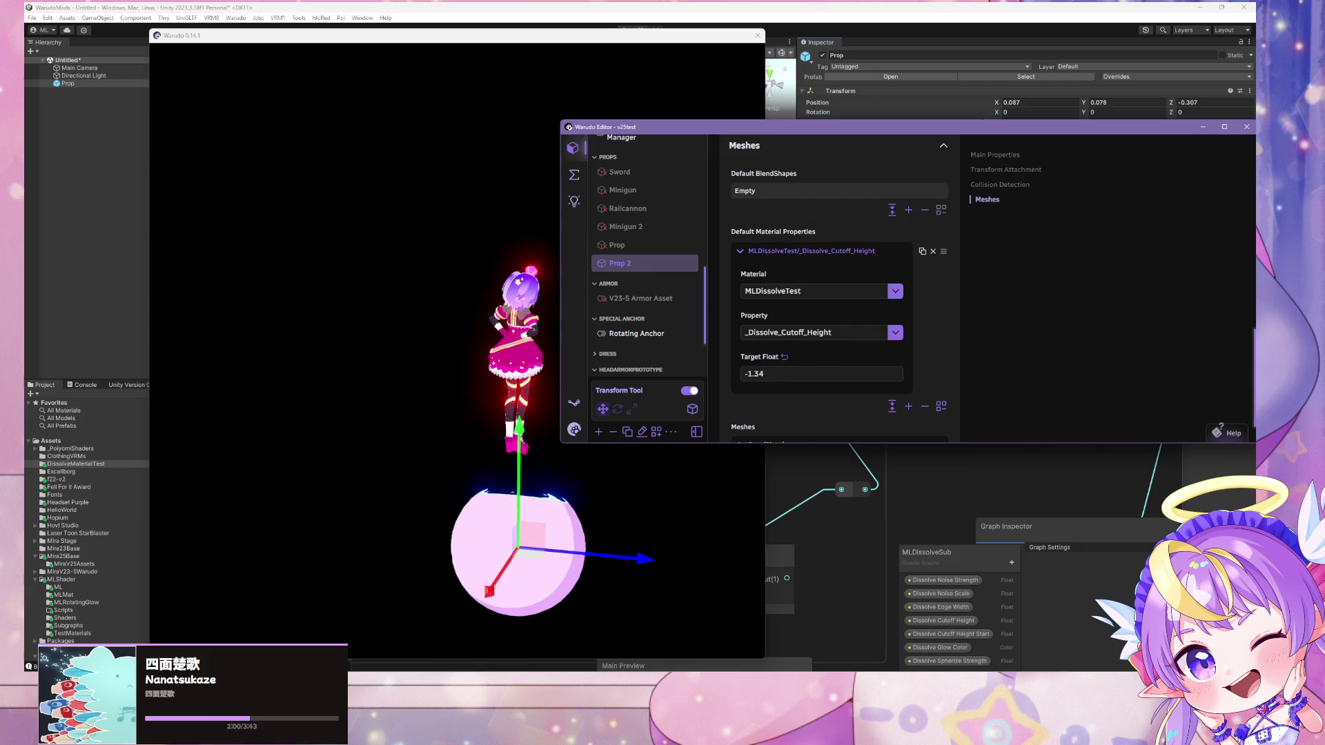
left_click(477, 531)
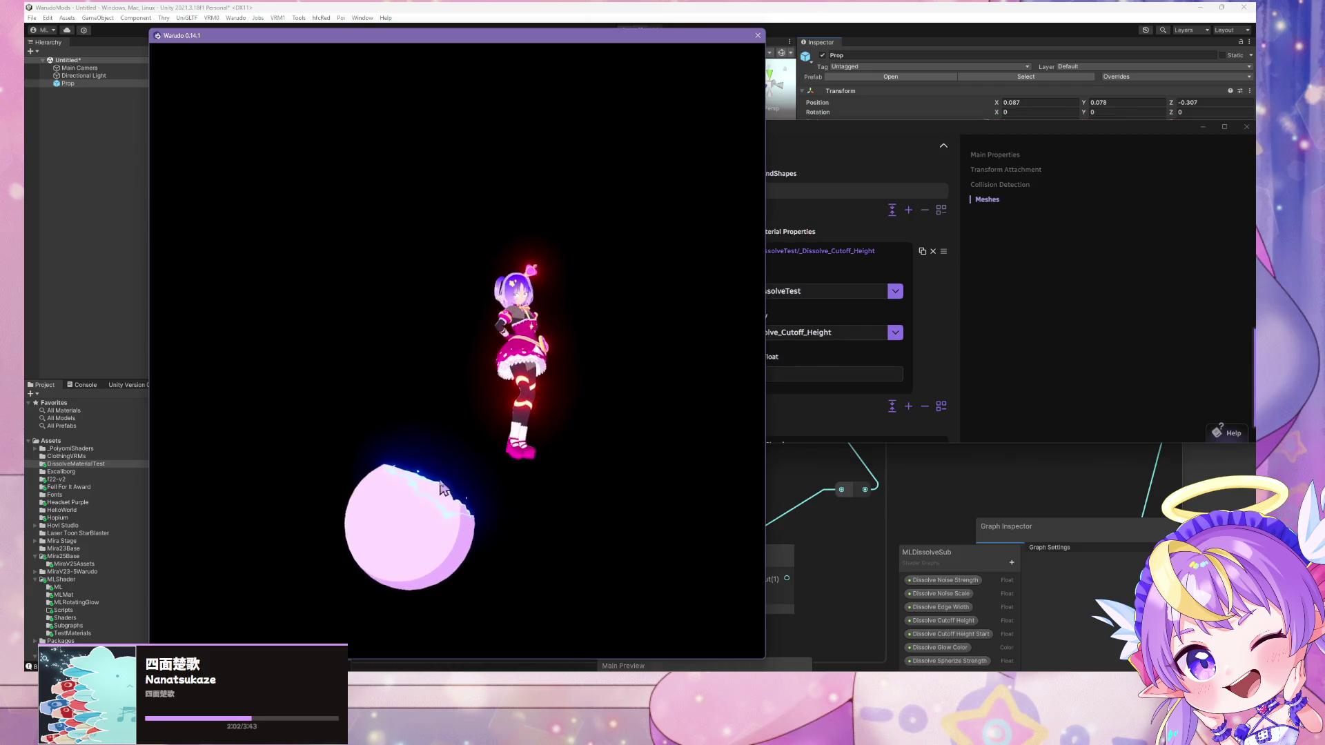
left_click(925, 354)
mouse_move(771, 357)
left_mouse_down()
mouse_move(800, 357)
mouse_move(749, 357)
left_mouse_up()
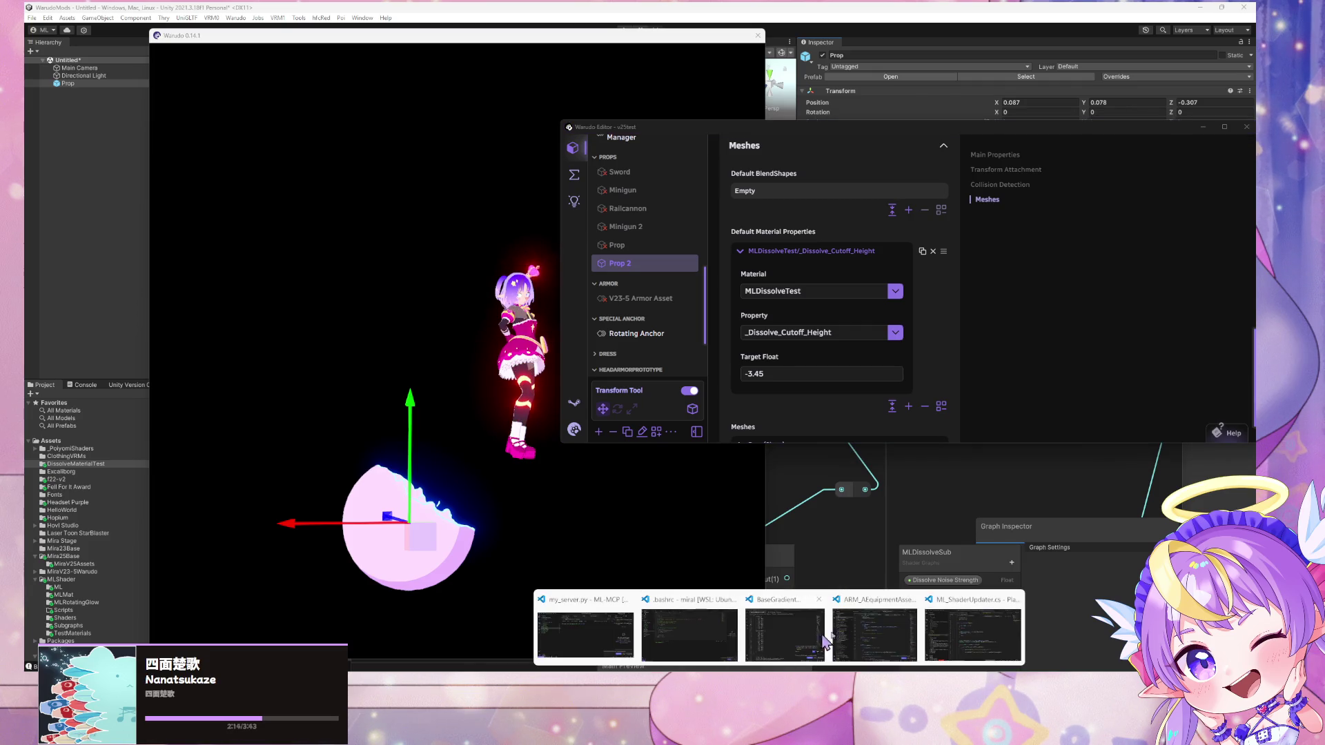
mouse_move(940, 642)
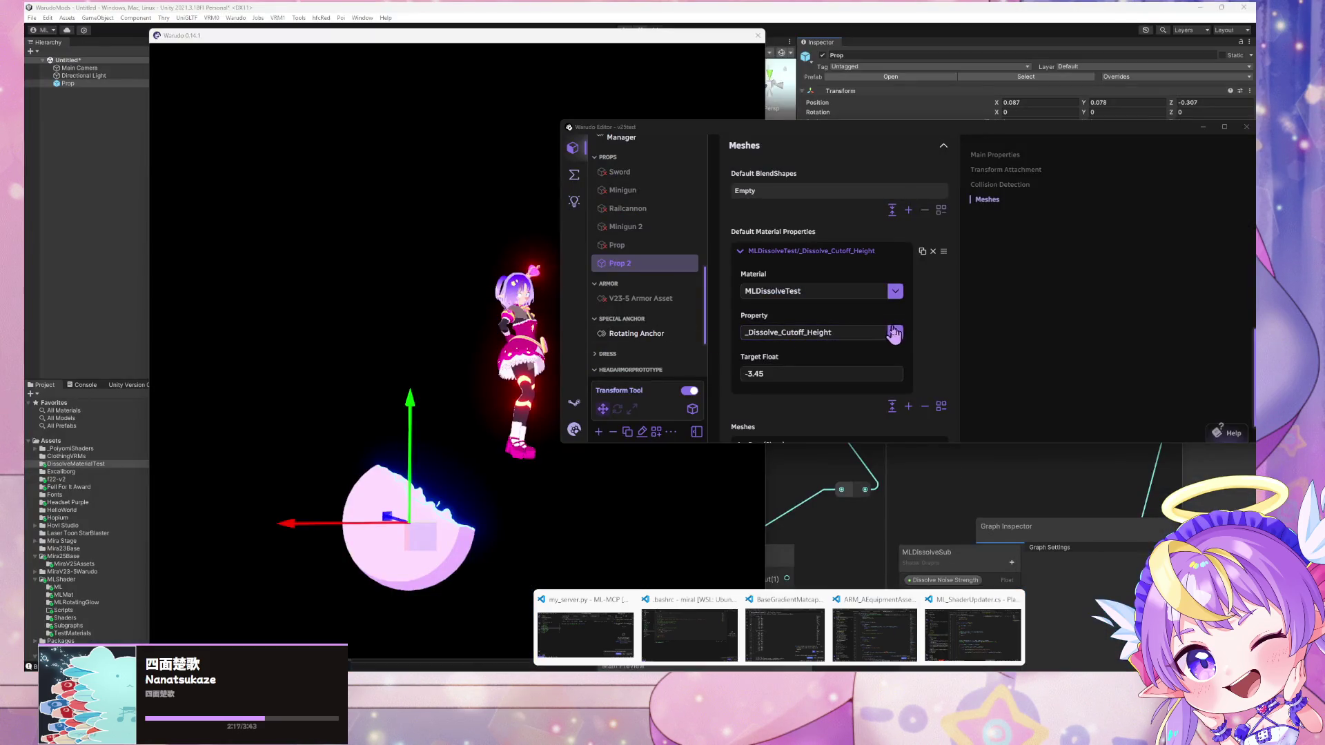
left_click(891, 334)
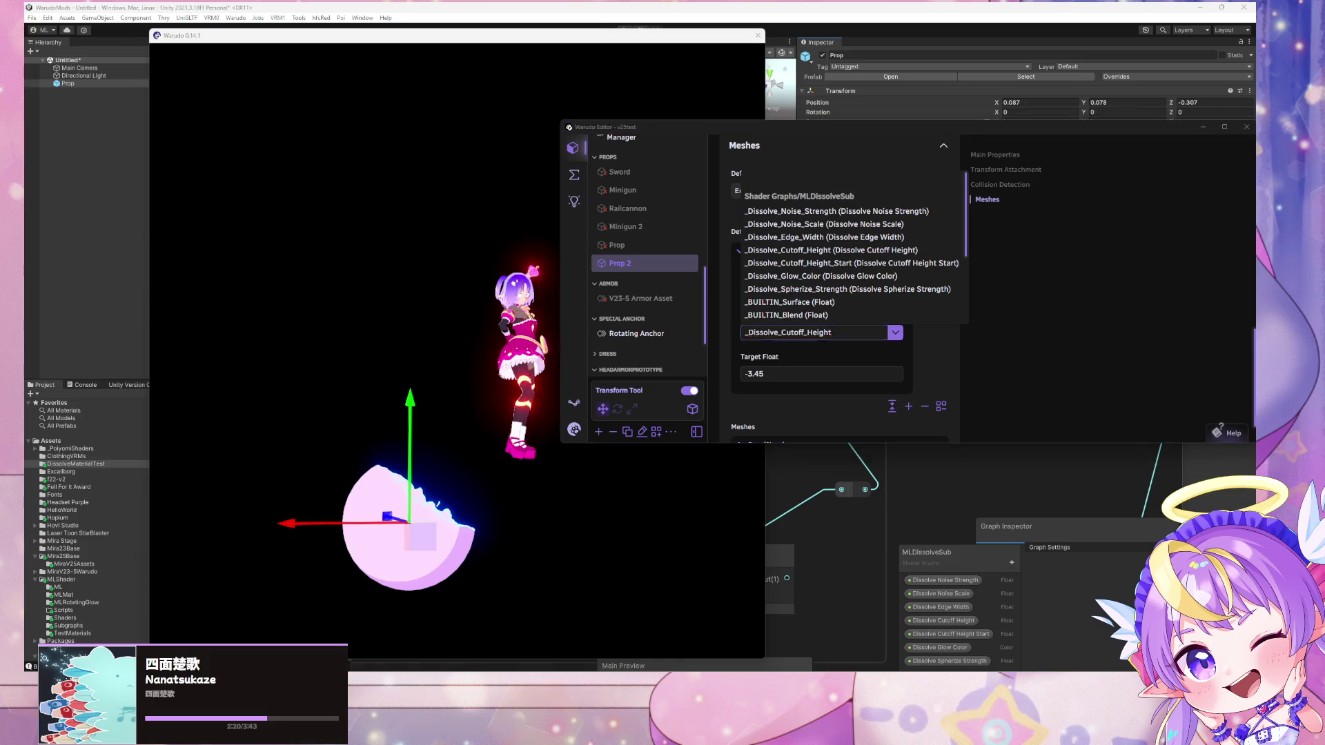
Enlarge the MLDissolveSub shader graph preview in Unity, then lower Warudo's cutoff target
left_click(673, 635)
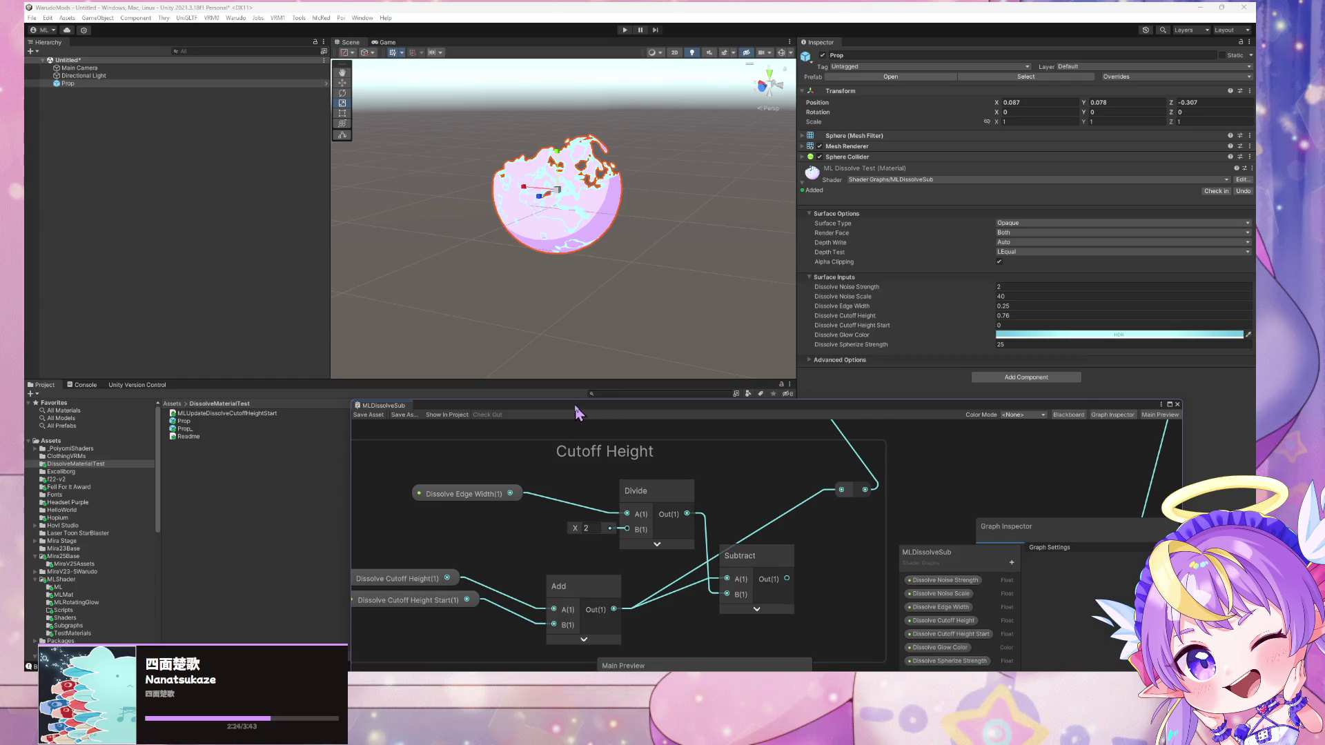
left_click_drag(578, 407, 579, 206)
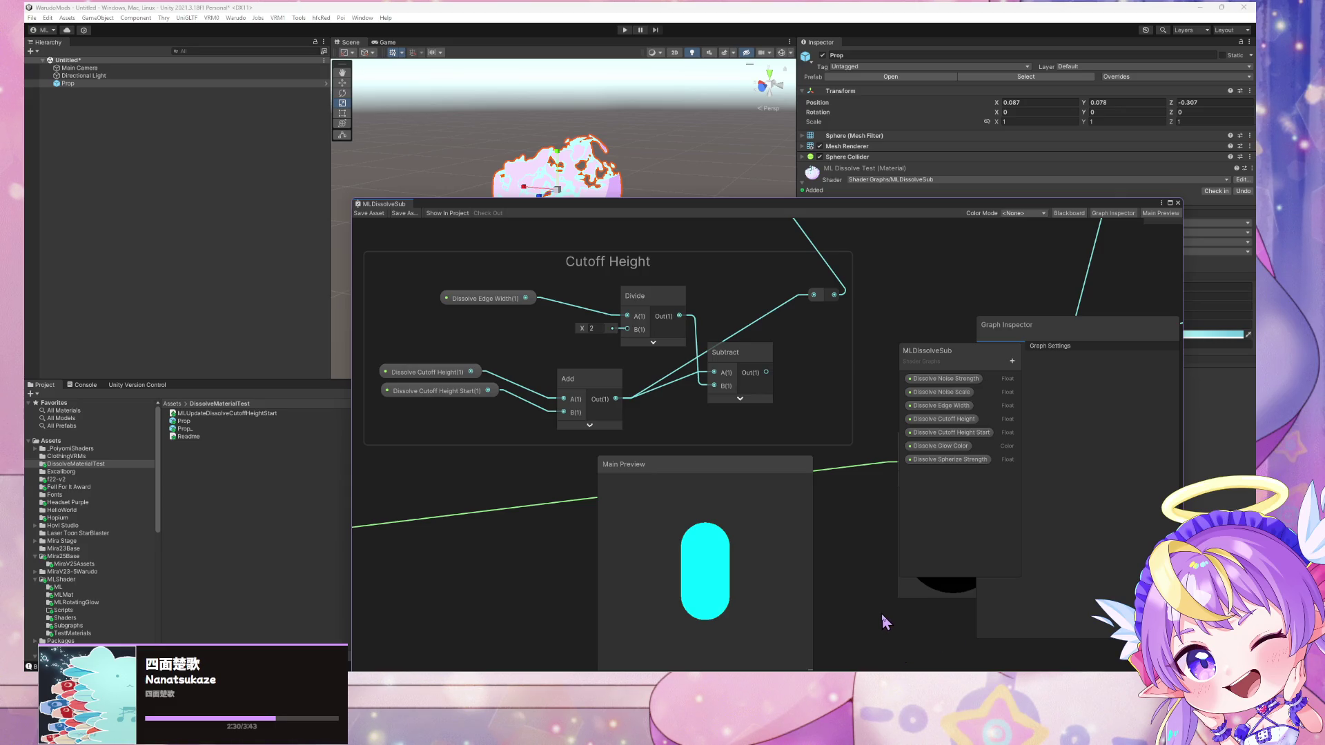
key("alt+Tab")
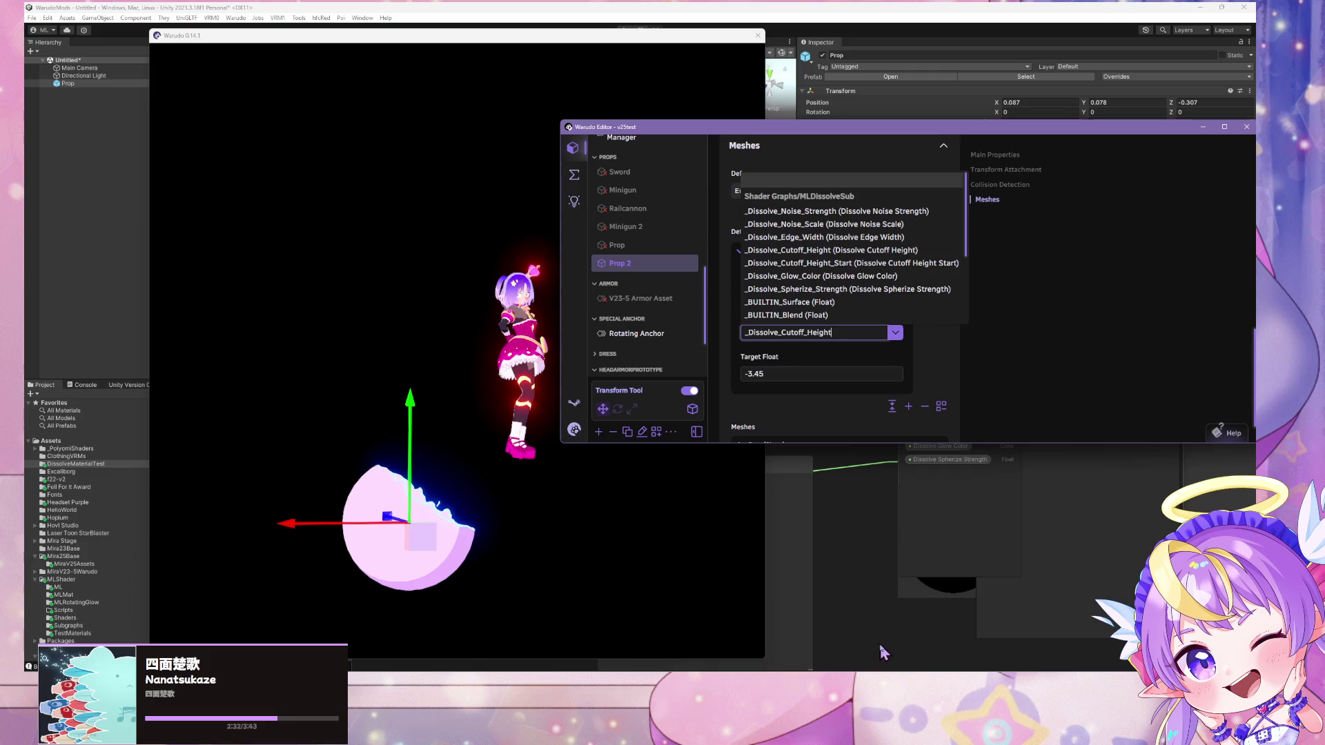
left_click(895, 334)
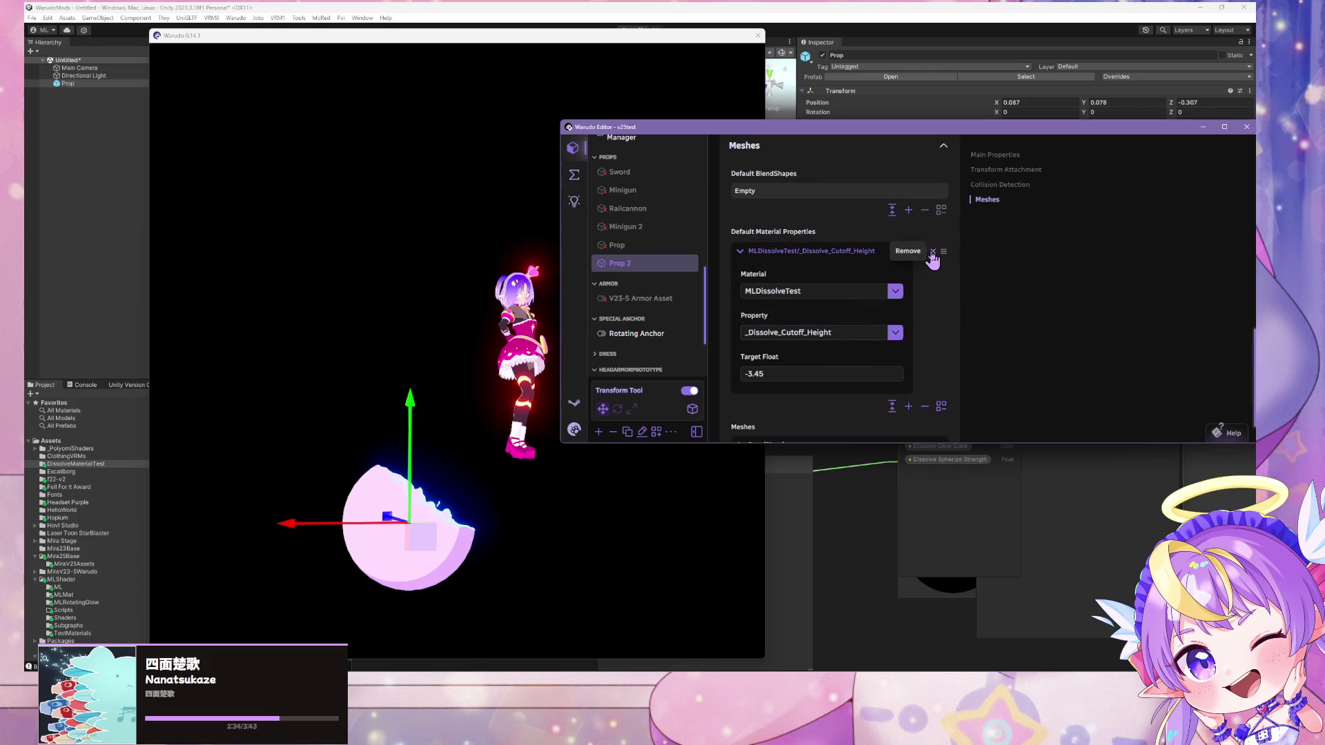
mouse_move(780, 369)
left_mouse_down()
mouse_move(676, 374)
mouse_move(764, 357)
mouse_move(793, 328)
left_mouse_up()
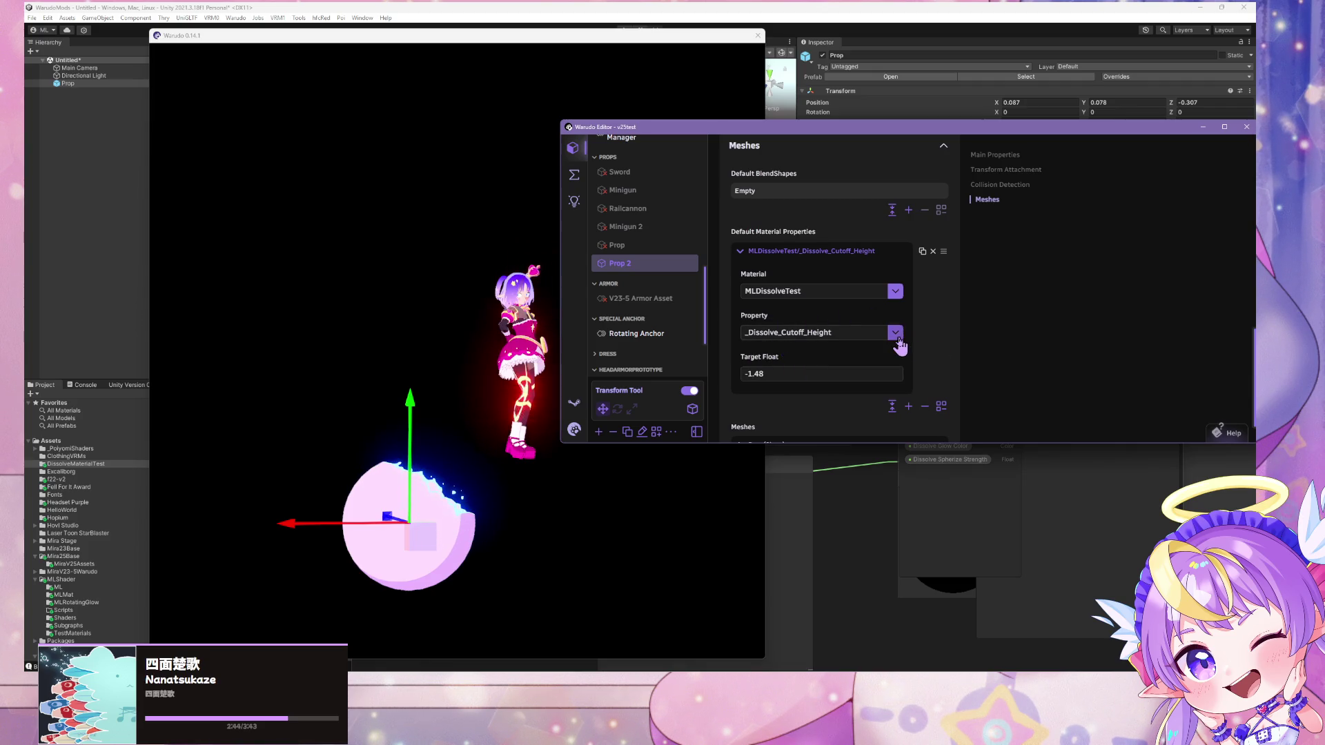
Retarget the material entry to _Dissolve_Noise_Scale and enter a new Target Float
left_click(895, 332)
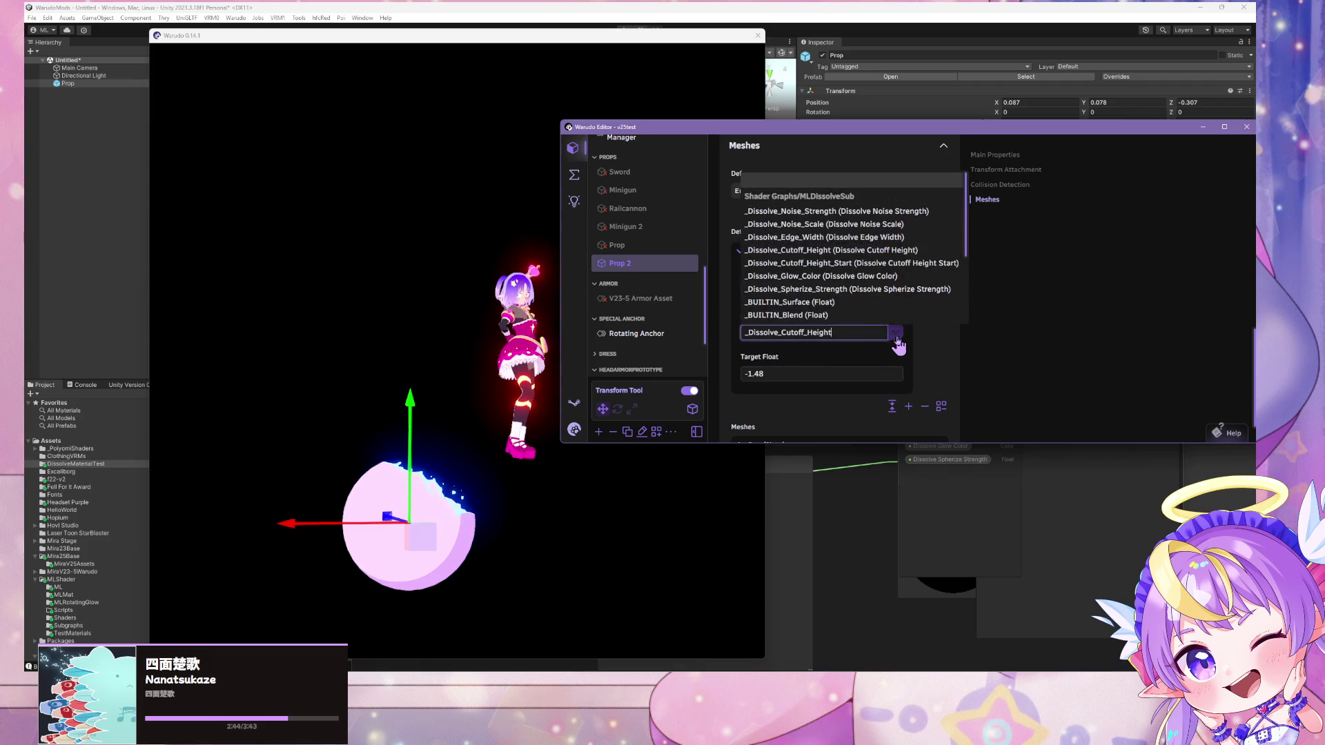
left_click(844, 224)
triple_click(752, 373)
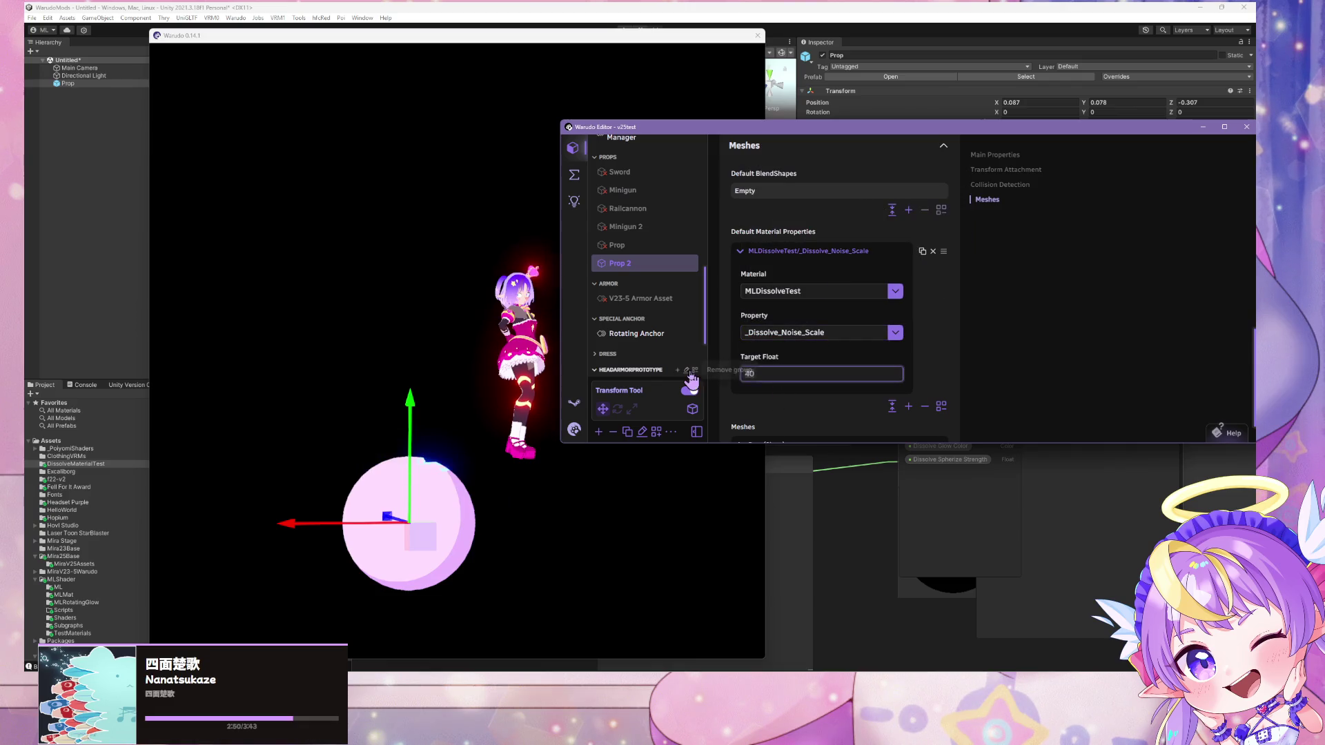
type("4")
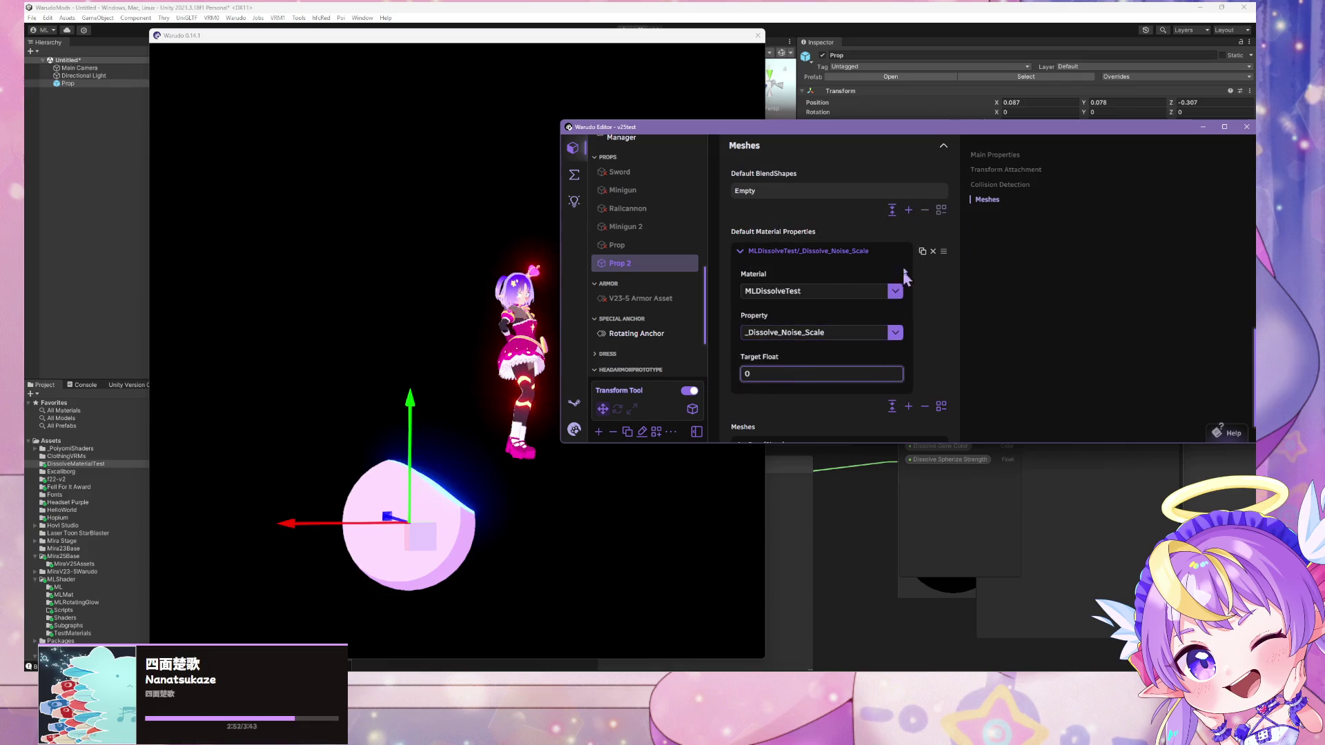
left_click(458, 405)
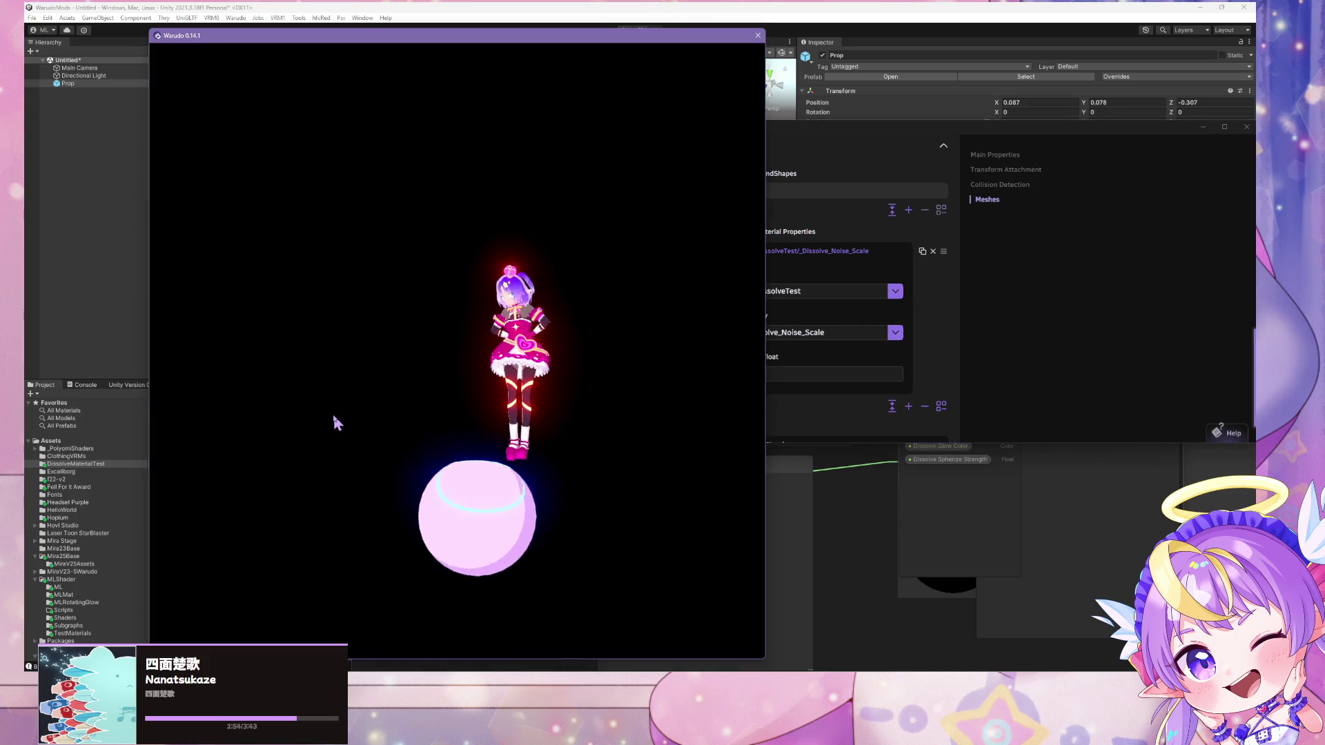
left_click(1002, 356)
scroll(984, 374, "up", 5)
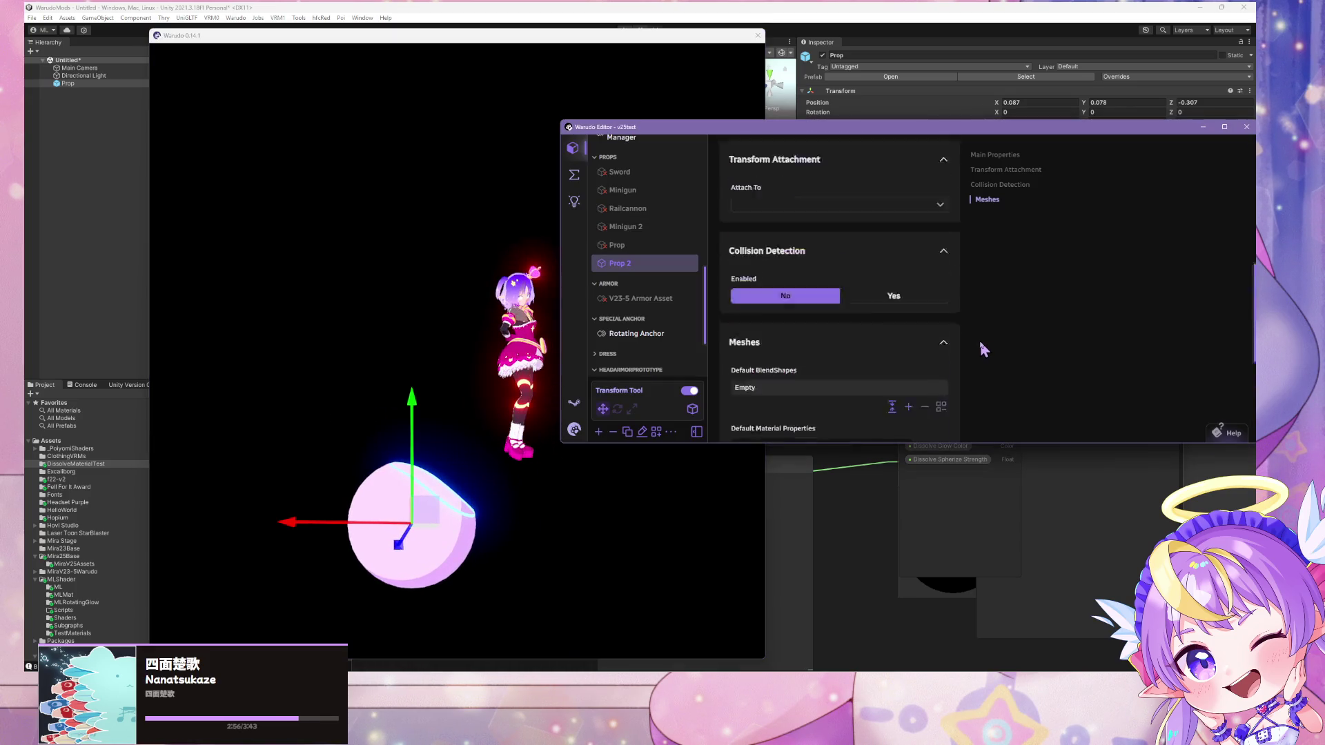
left_click(445, 10)
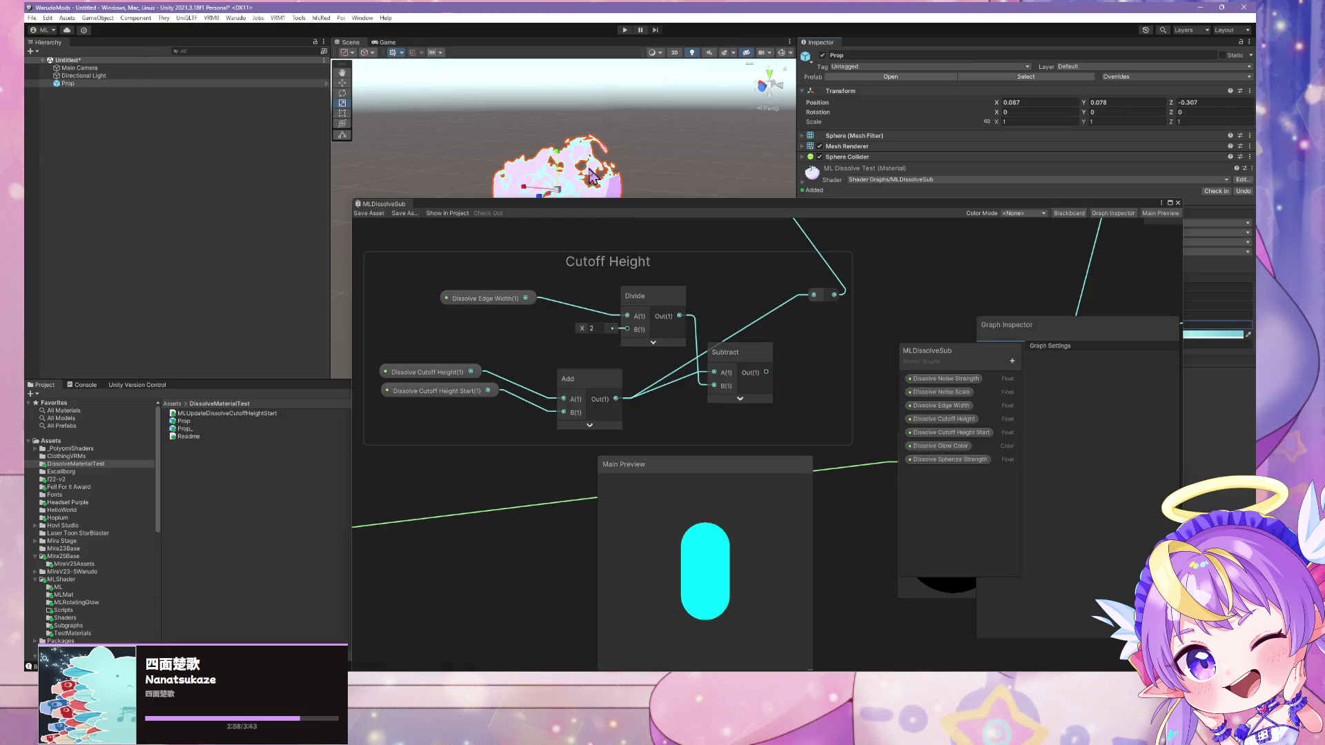
Select the Prop sphere and set Dissolve Noise Scale 0 and Cutoff Height 1.78
left_click(599, 207)
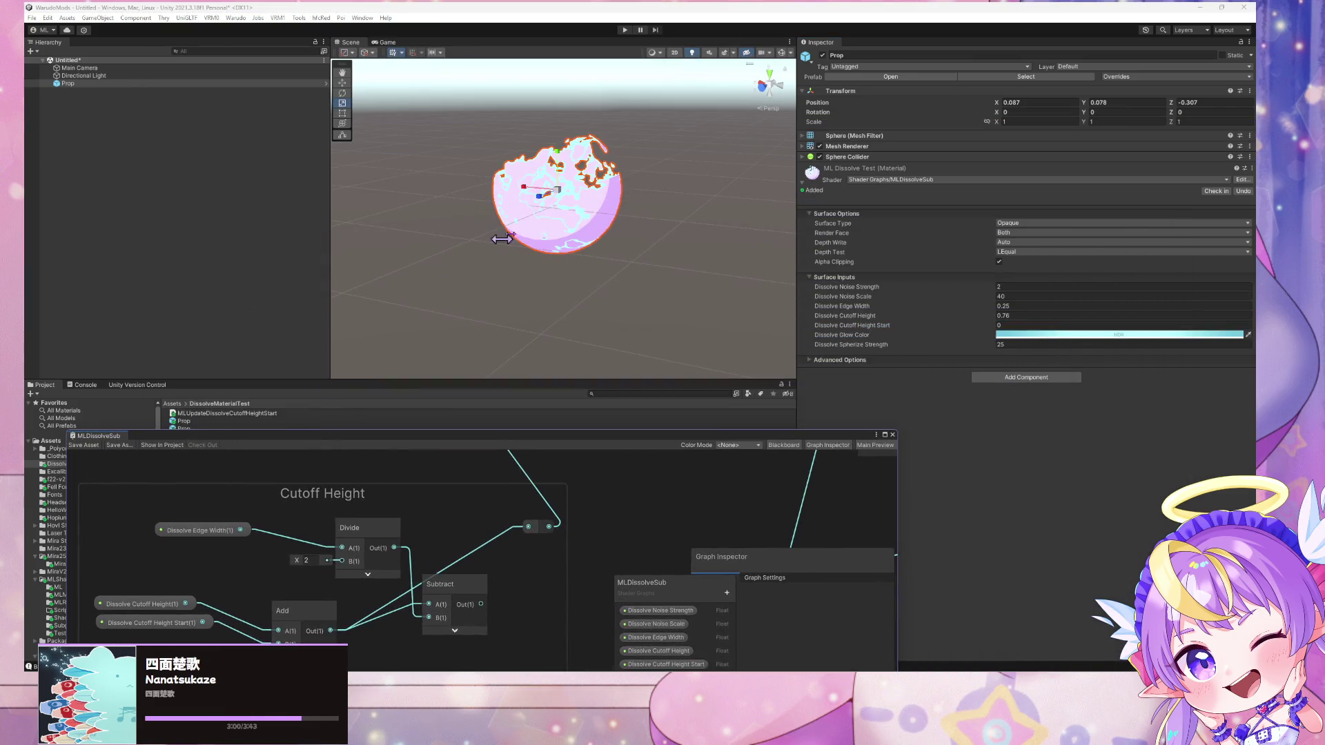
left_click(597, 213)
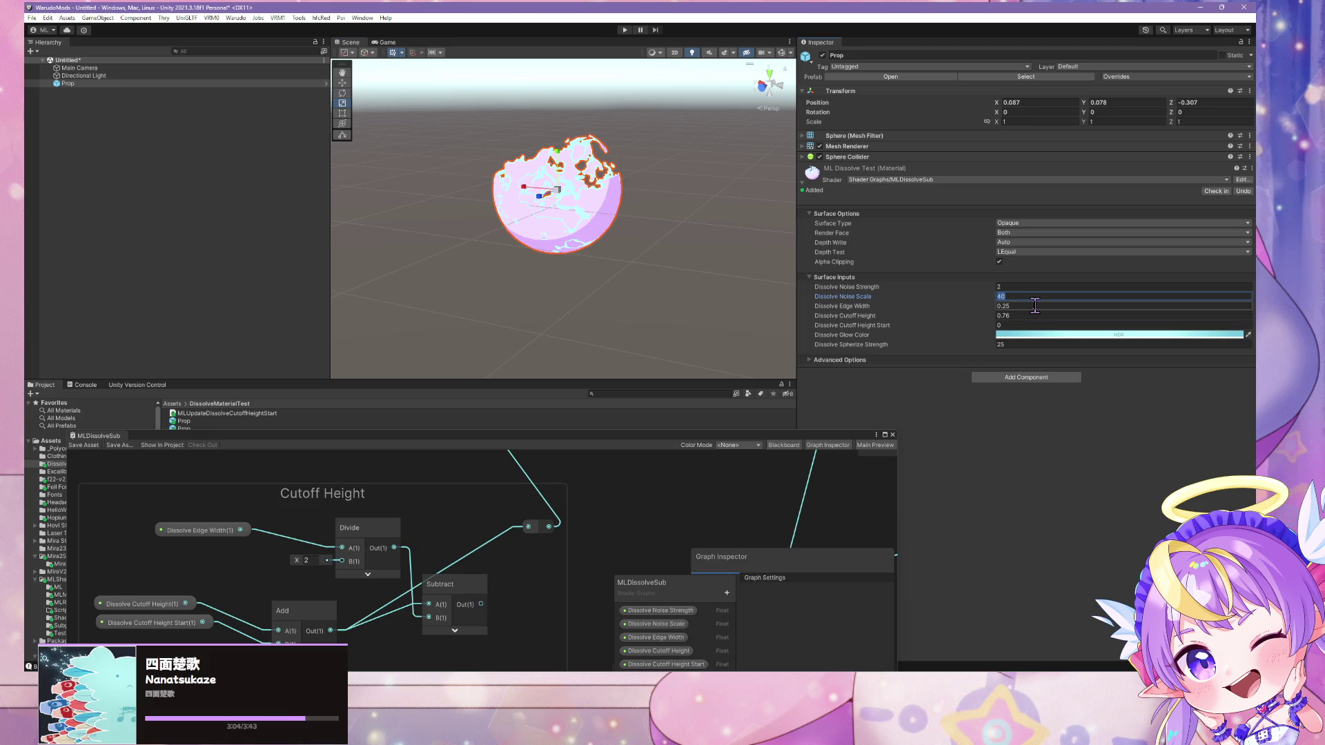
type("0")
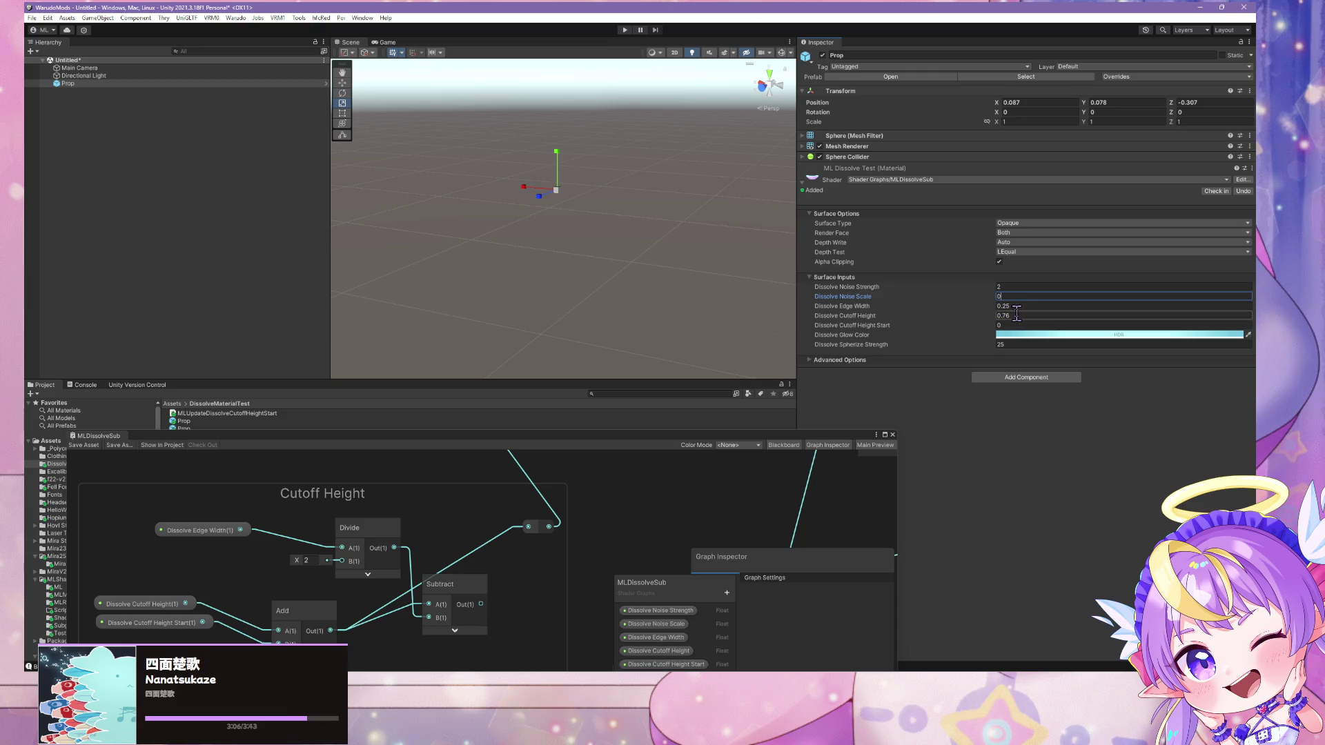
left_click(994, 315)
mouse_move(994, 315)
left_mouse_down()
mouse_move(1044, 323)
mouse_move(1023, 323)
left_mouse_up()
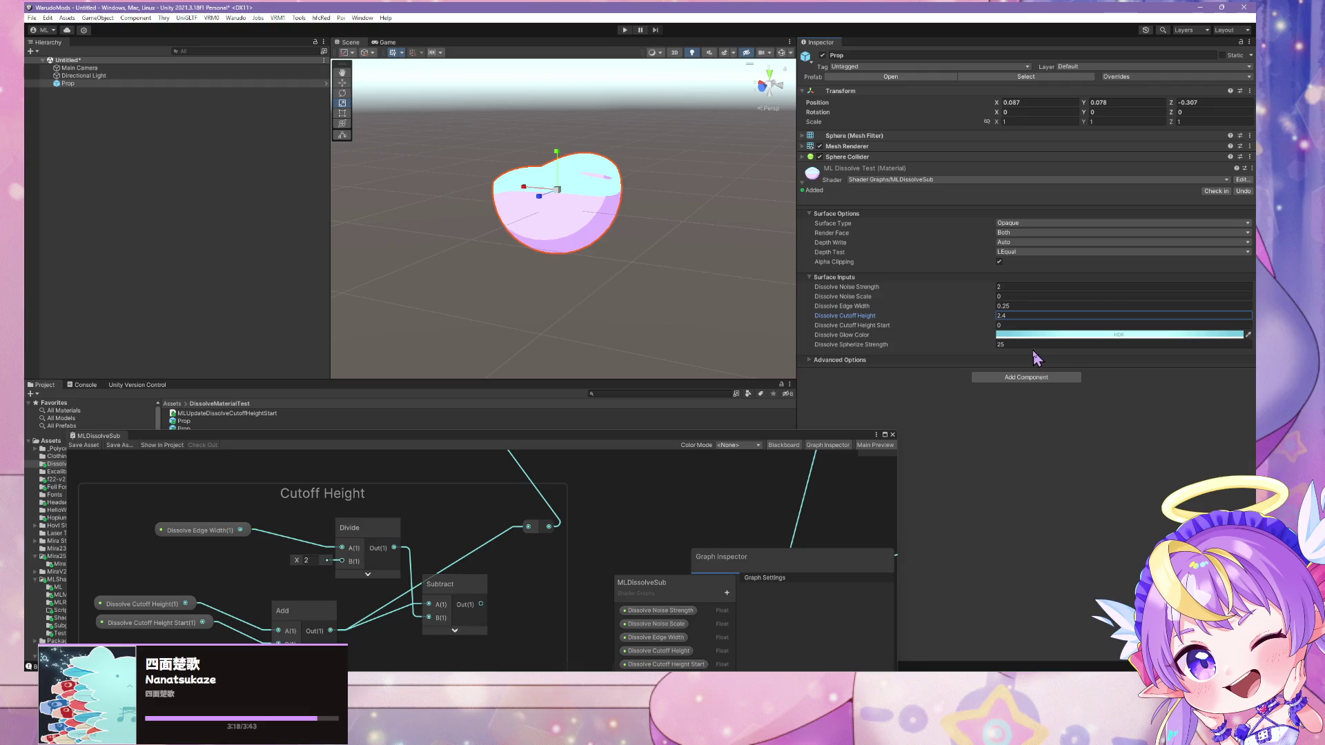
left_click(1033, 345)
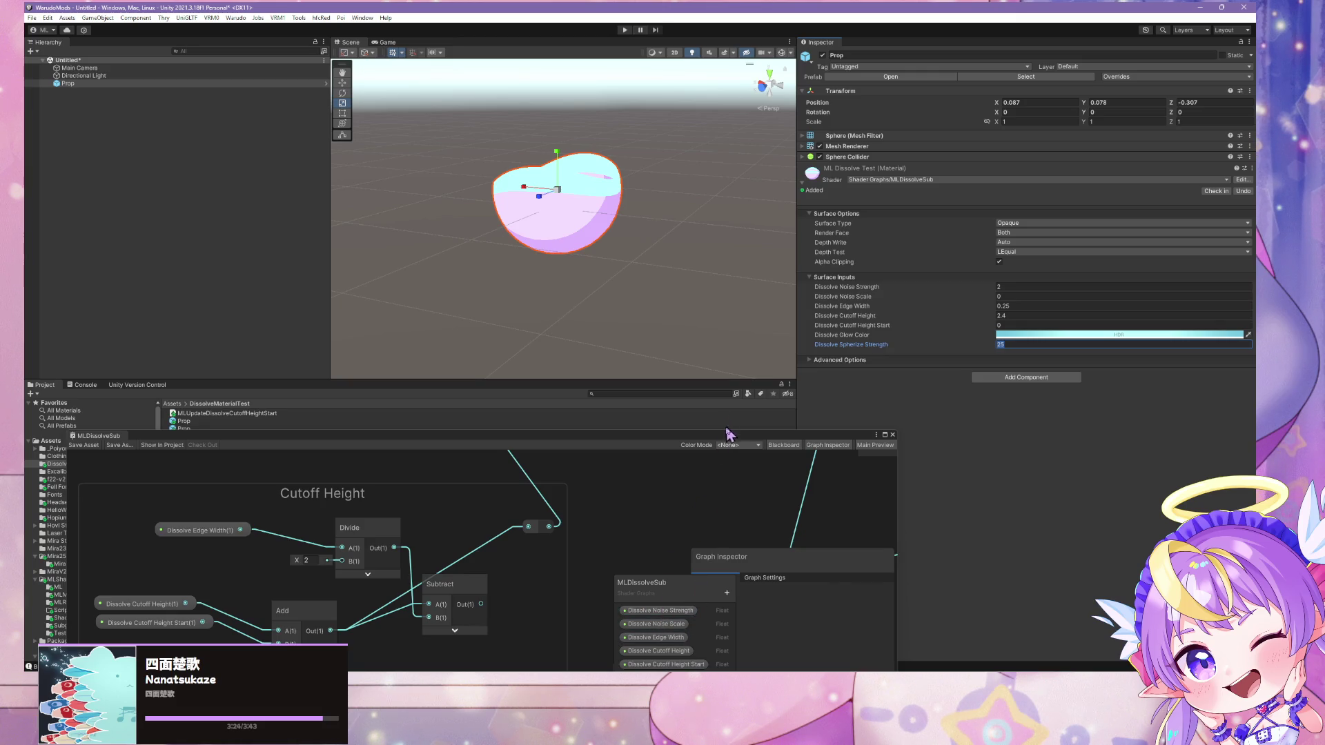
Set Dissolve Spherize Strength to 0.4
left_click_drag(727, 434, 686, 306)
left_click(625, 564)
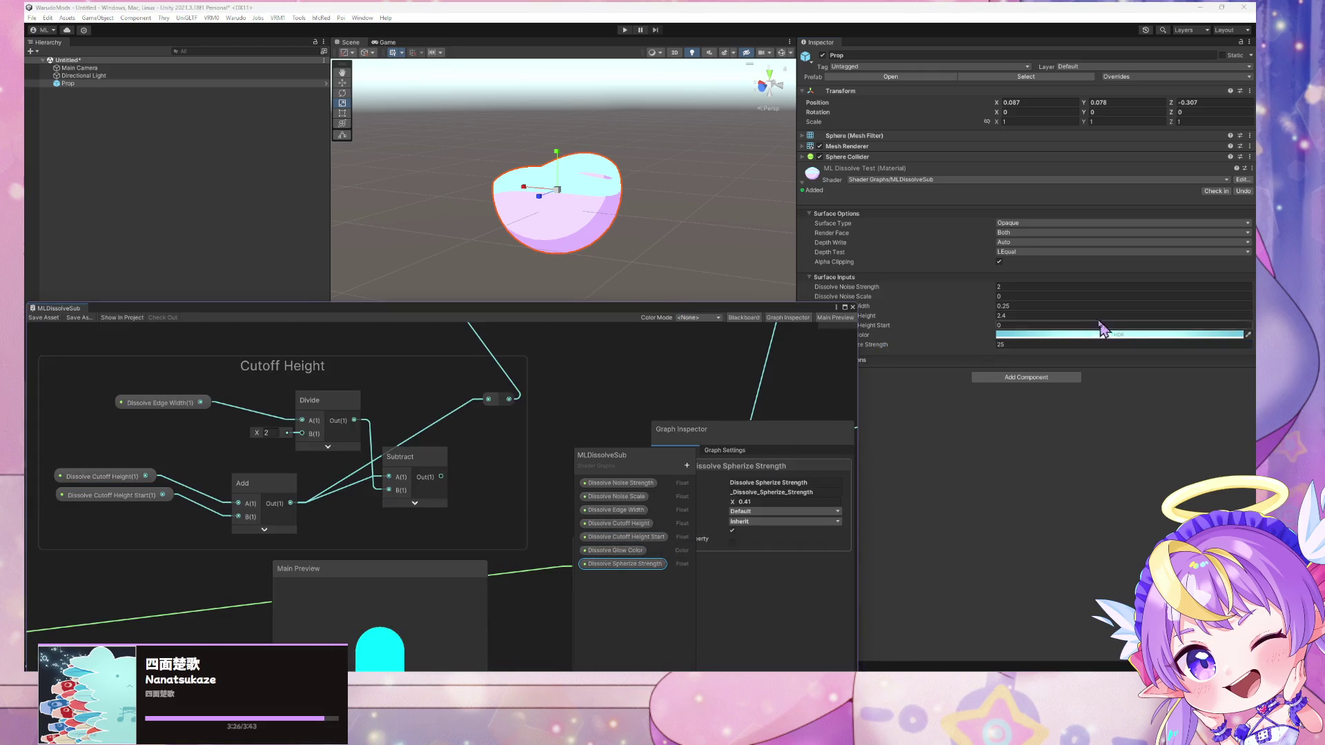
left_click(1037, 343)
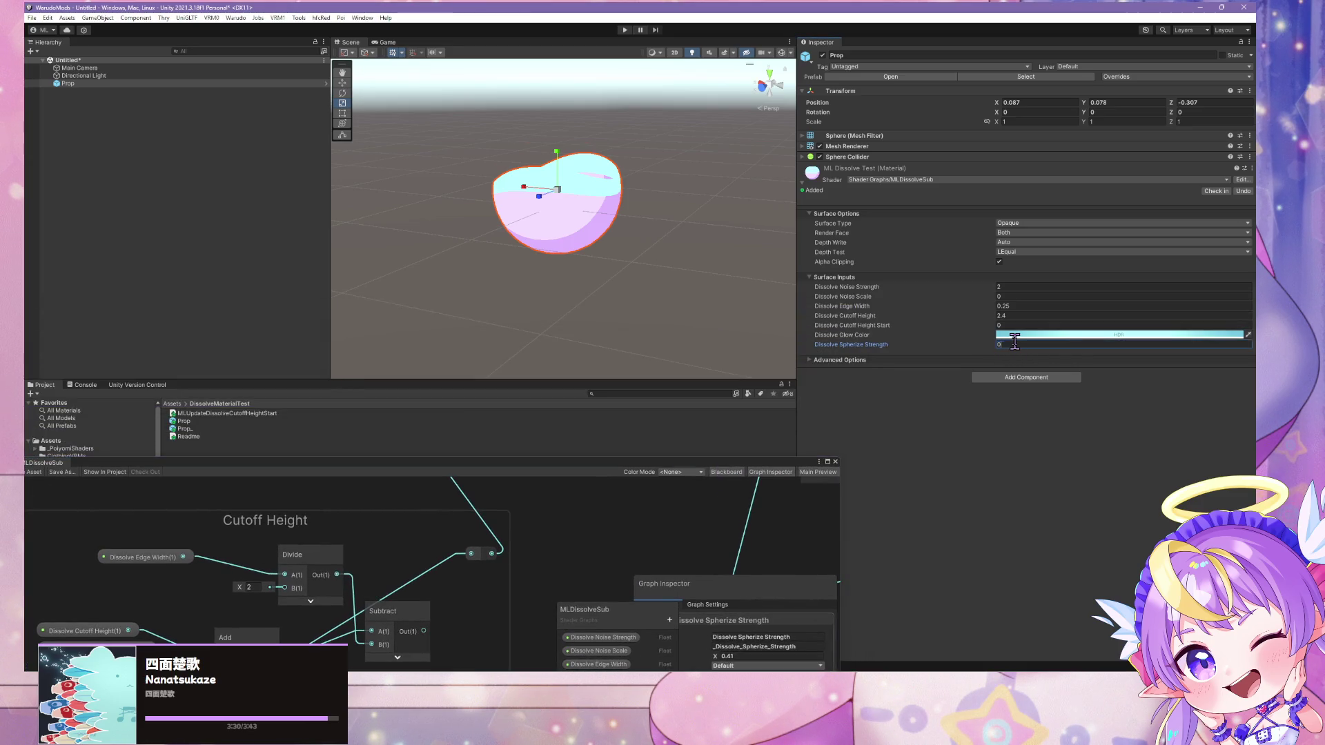
type(".41")
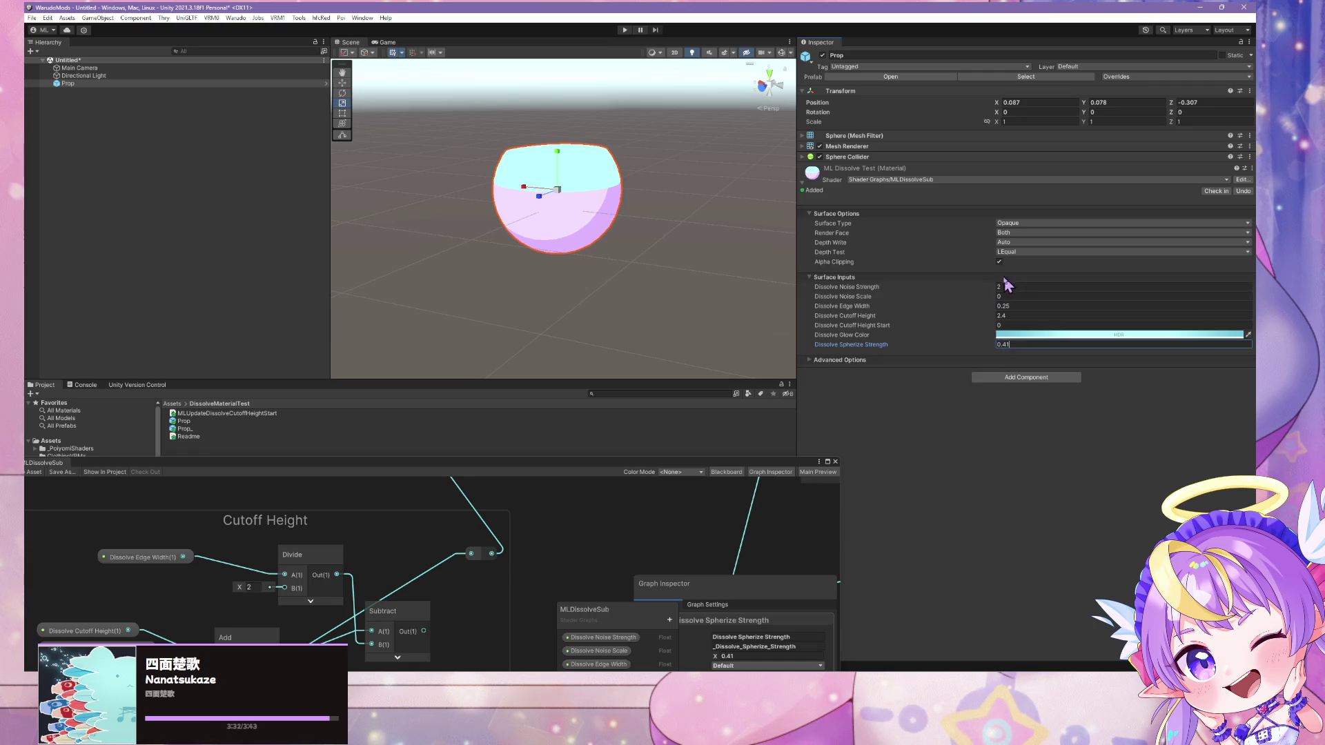
Keep Noise Scale at 0 and scrub Cutoff Height up to 2.81 until the sphere is whole
mouse_move(995, 315)
left_mouse_down()
mouse_move(979, 314)
mouse_move(994, 317)
left_mouse_up()
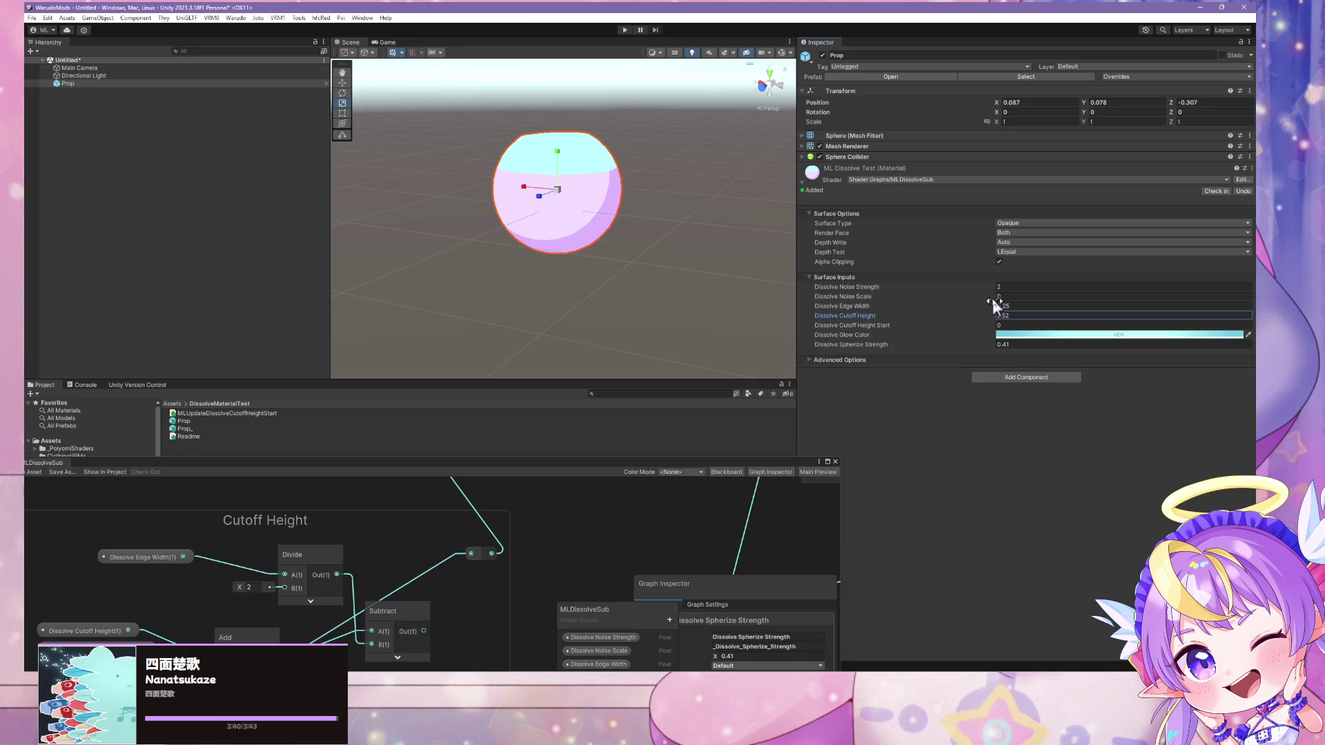
mouse_move(993, 295)
left_mouse_down()
mouse_move(1006, 298)
mouse_move(976, 299)
mouse_move(1024, 295)
left_mouse_up()
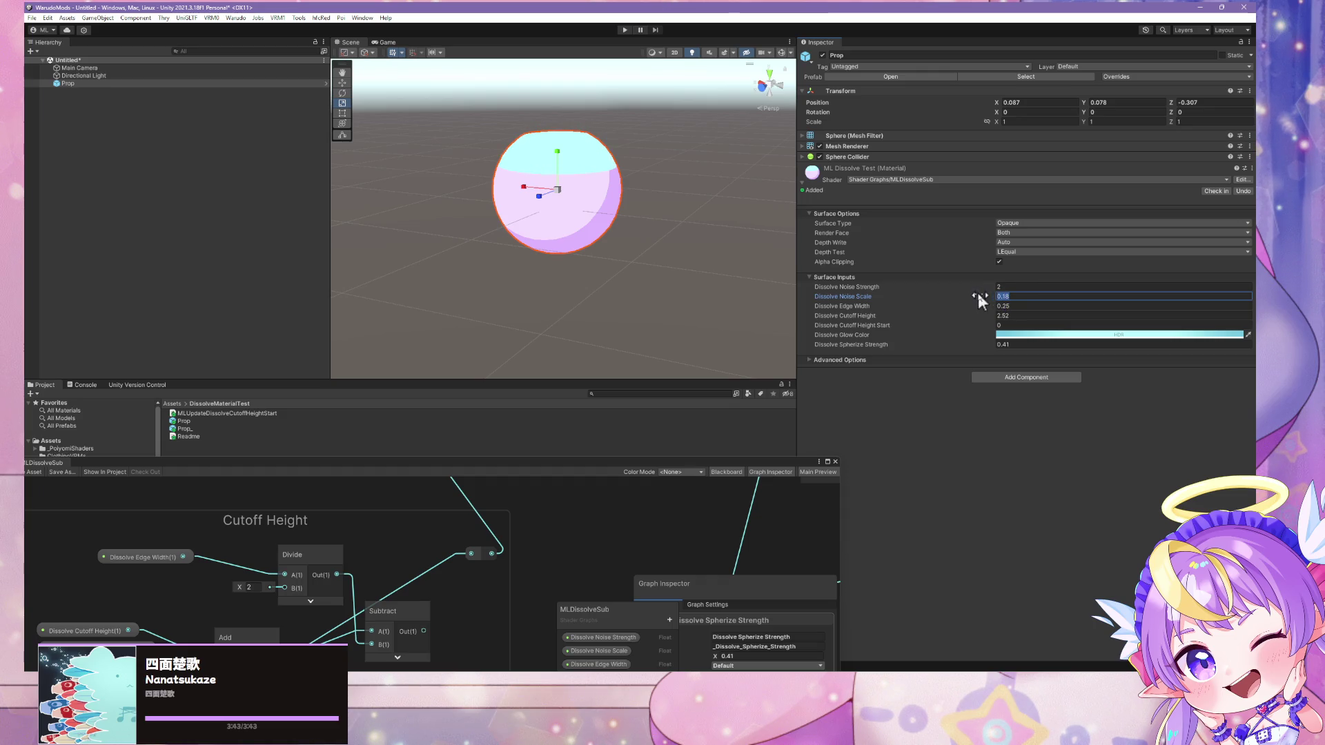
type("0")
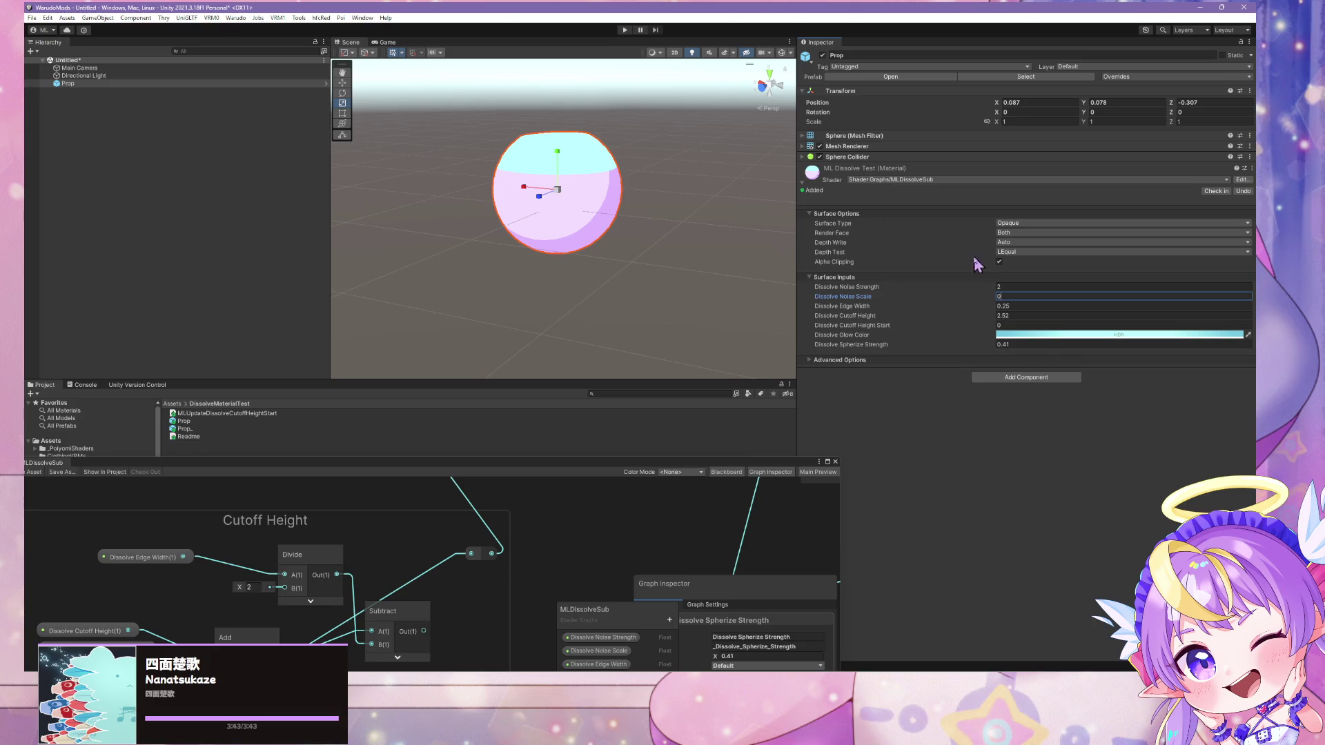
left_click(1020, 343)
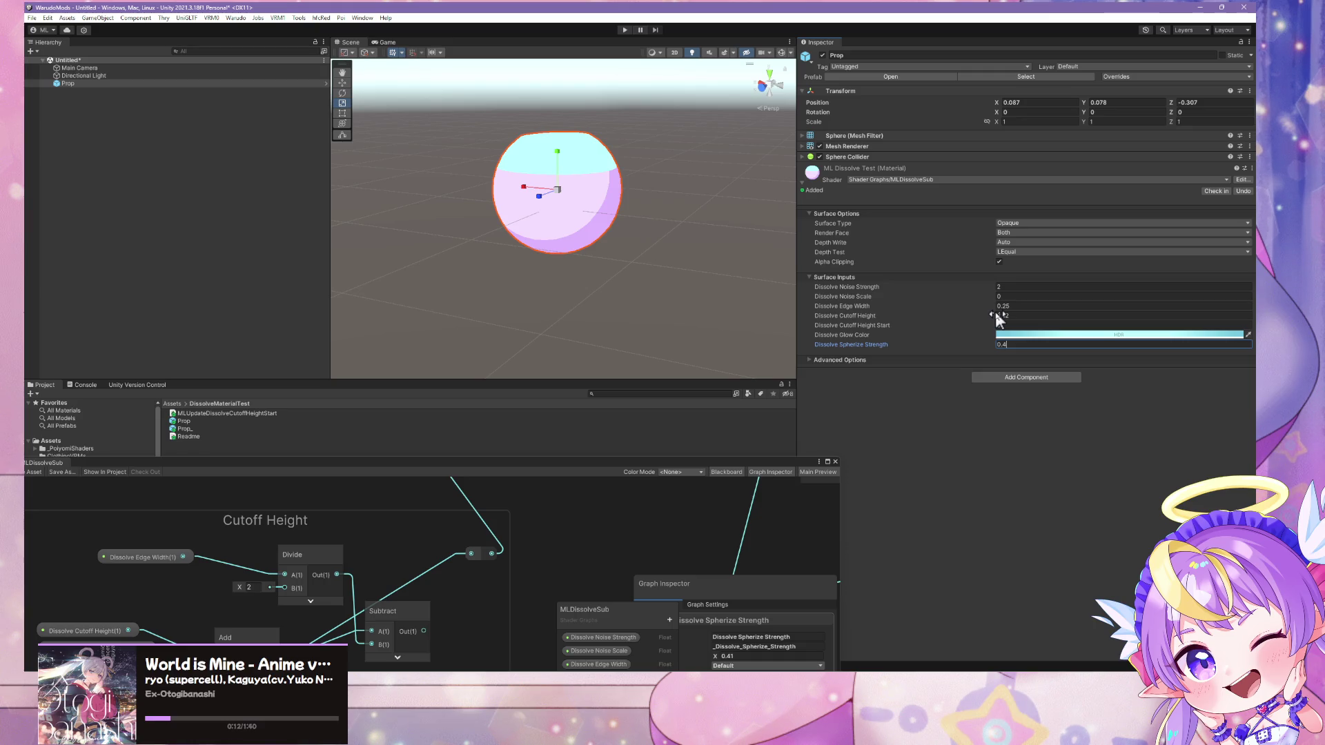
left_click_drag(996, 314, 987, 318)
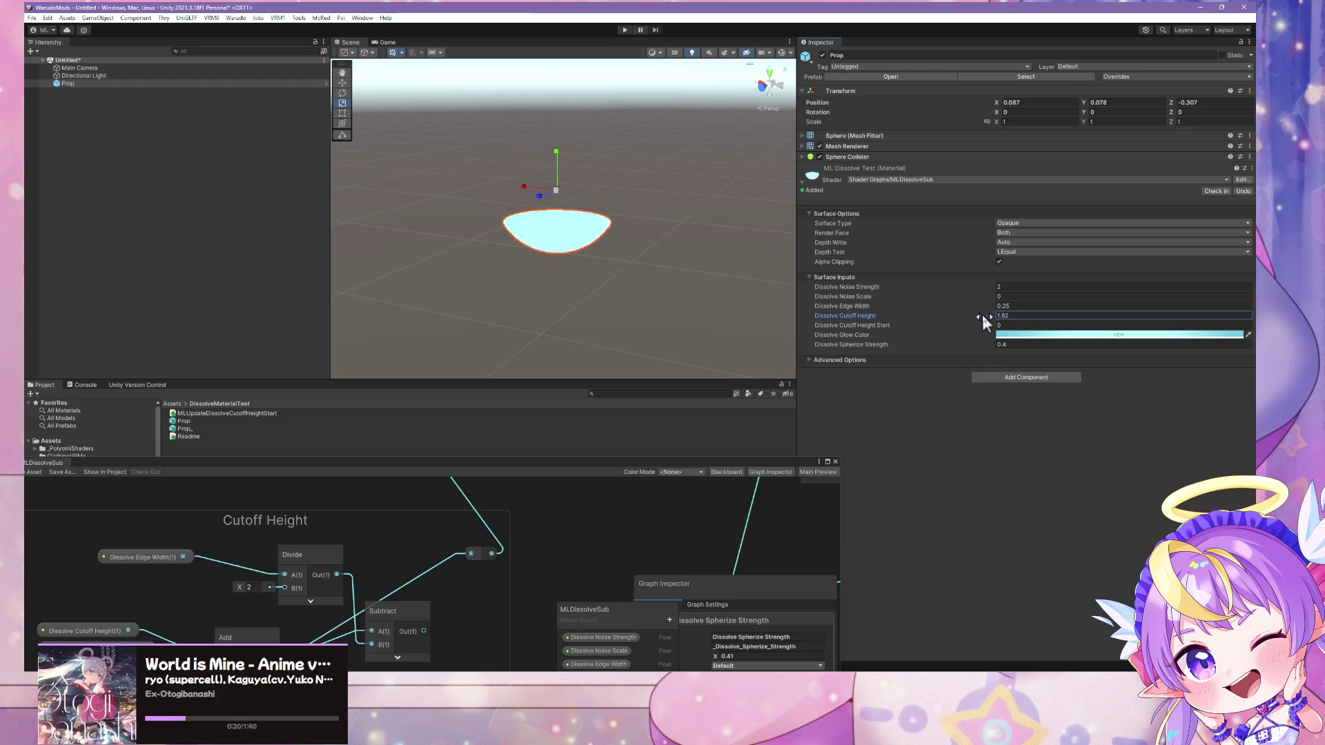
left_click_drag(983, 319, 1000, 323)
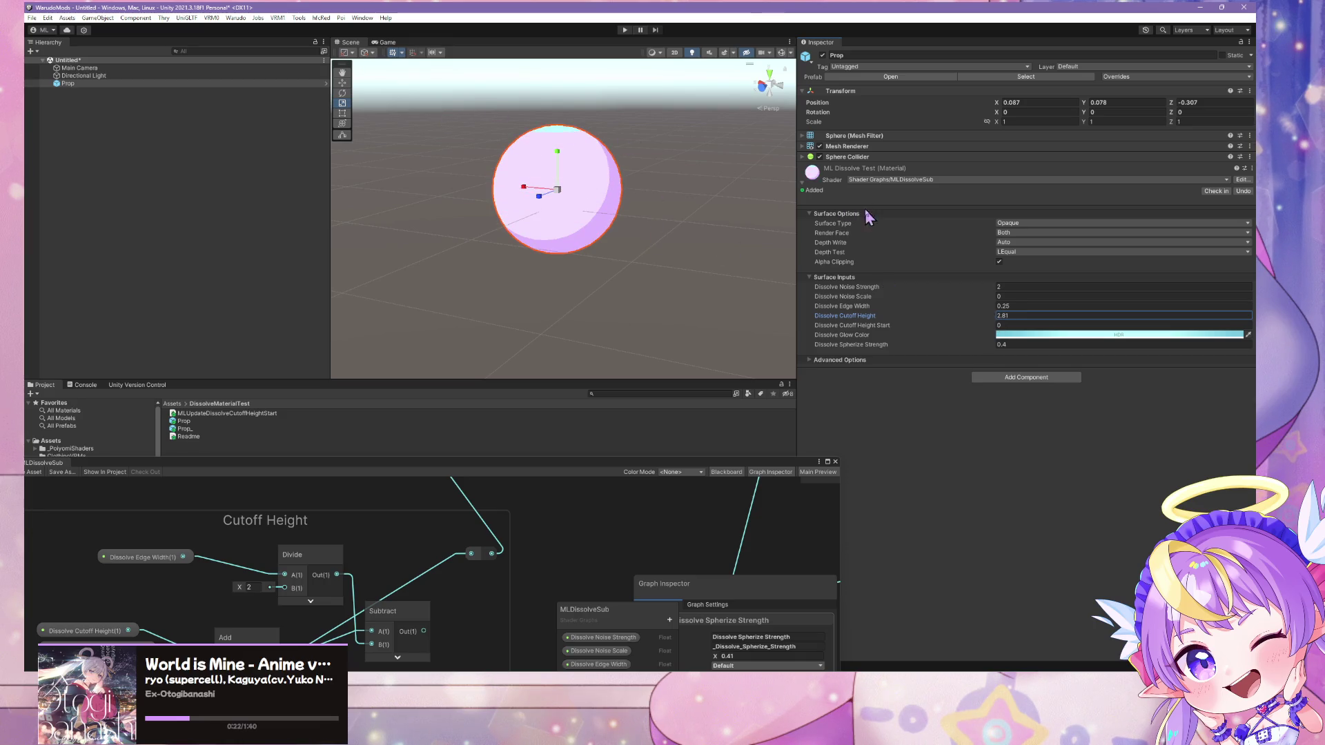
left_click(235, 18)
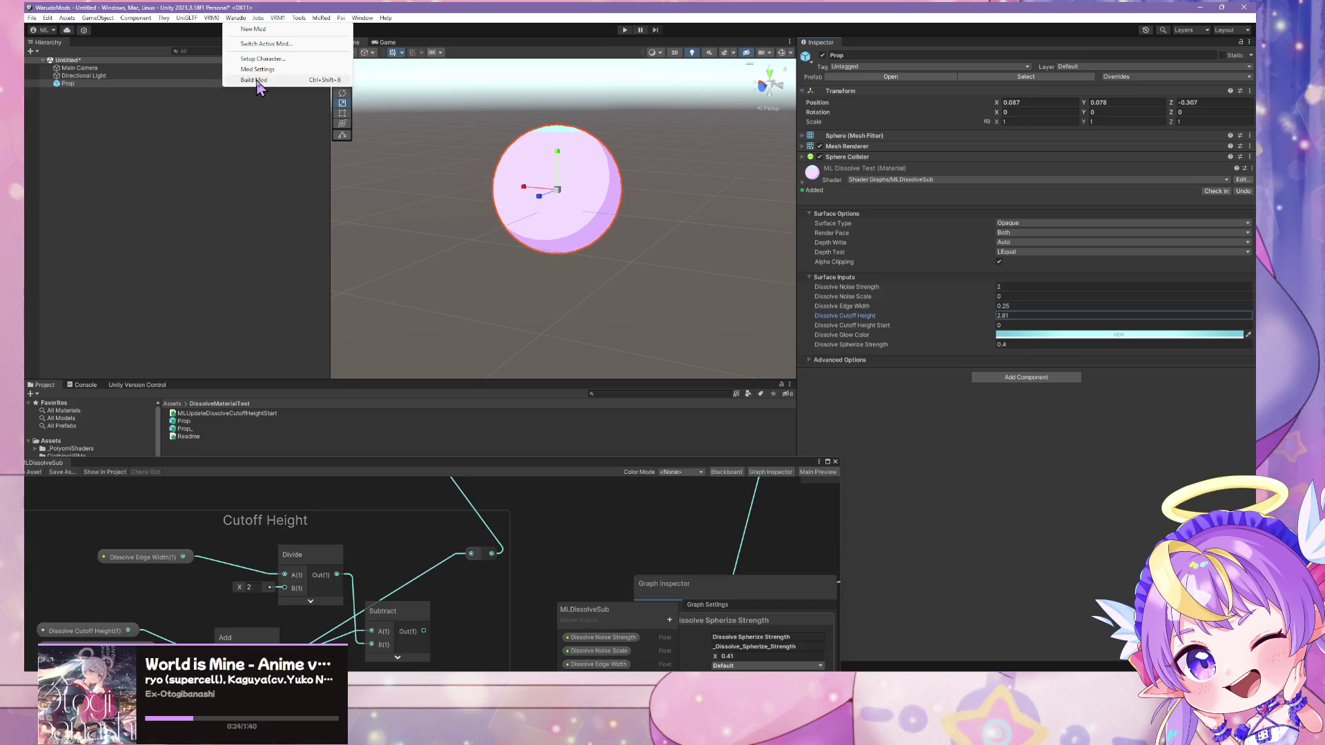
Run Warudo > Build Mod for DissolveMaterialTest and wait for the build to finish
left_click(261, 80)
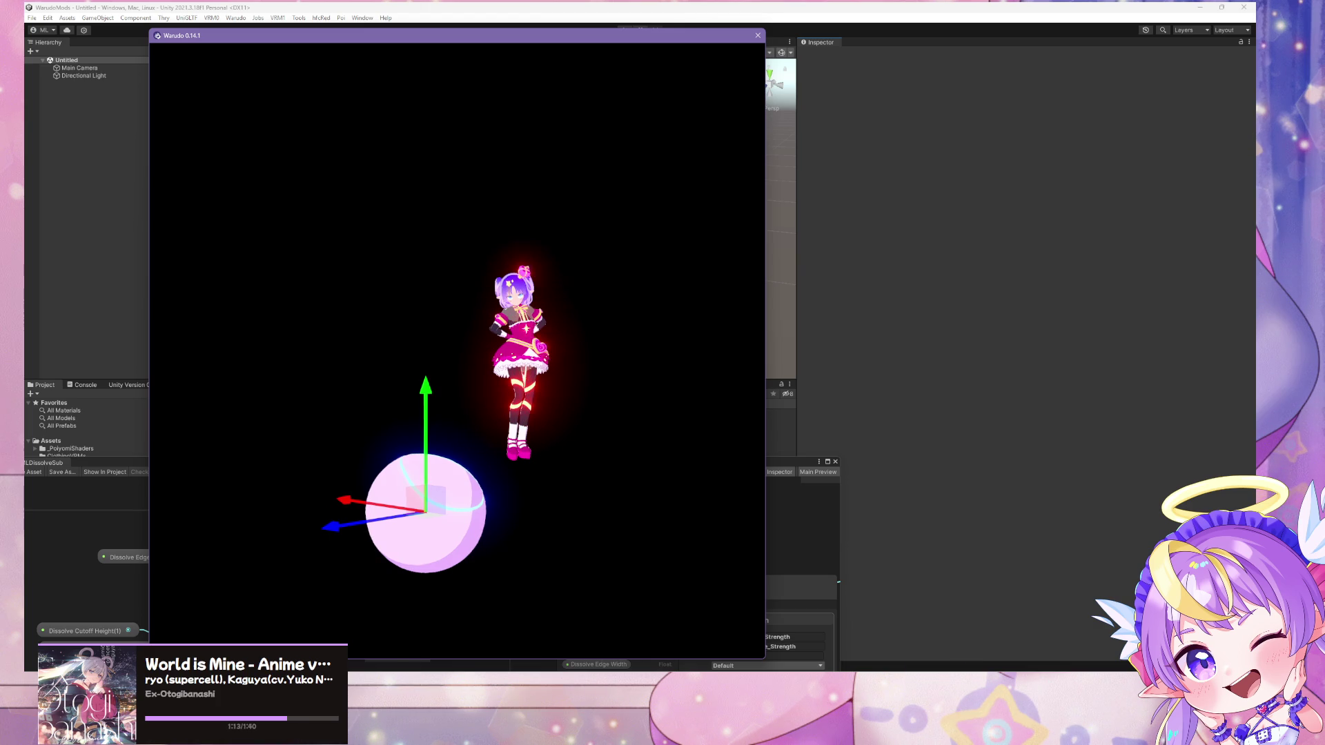
Orbit toward the rebuilt sphere in Warudo and move Prop 2 upward
key("alt+Tab")
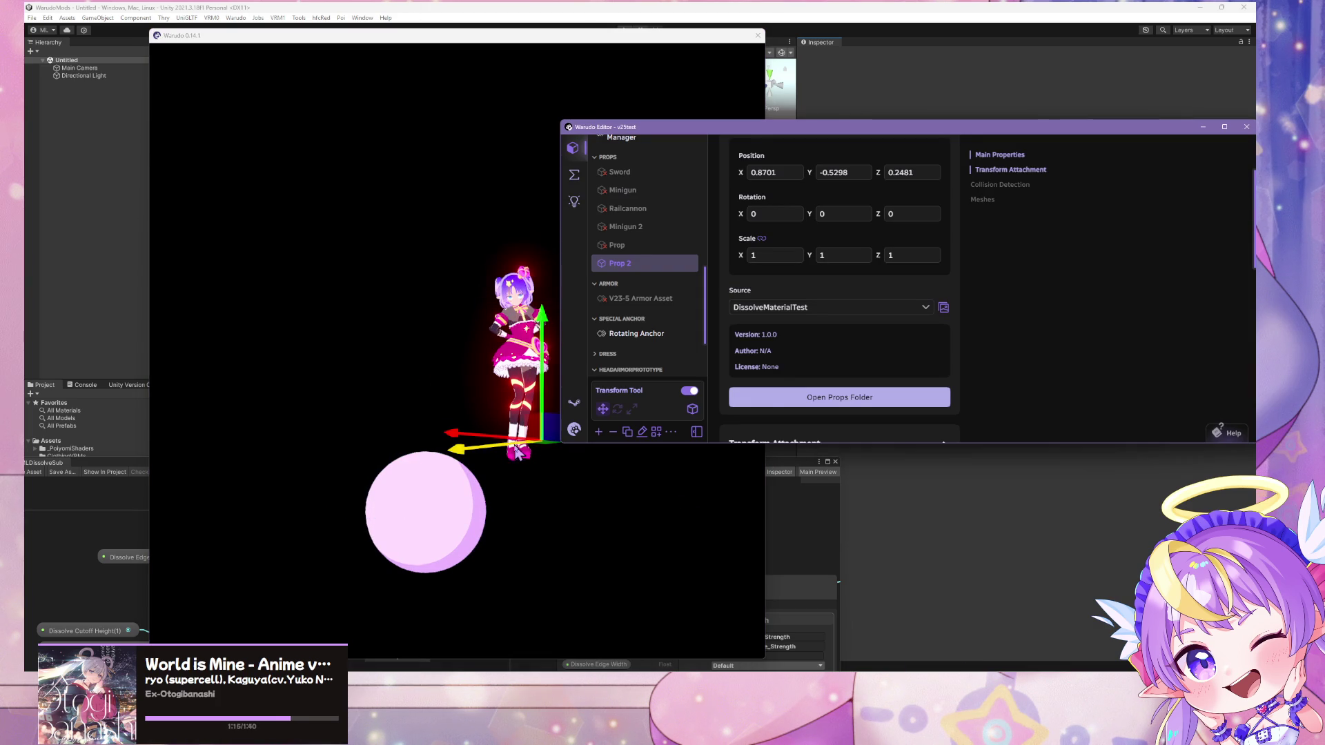
left_click(565, 519)
mouse_move(559, 511)
left_mouse_down()
mouse_move(506, 507)
mouse_move(532, 414)
mouse_move(506, 452)
mouse_move(514, 437)
left_mouse_up()
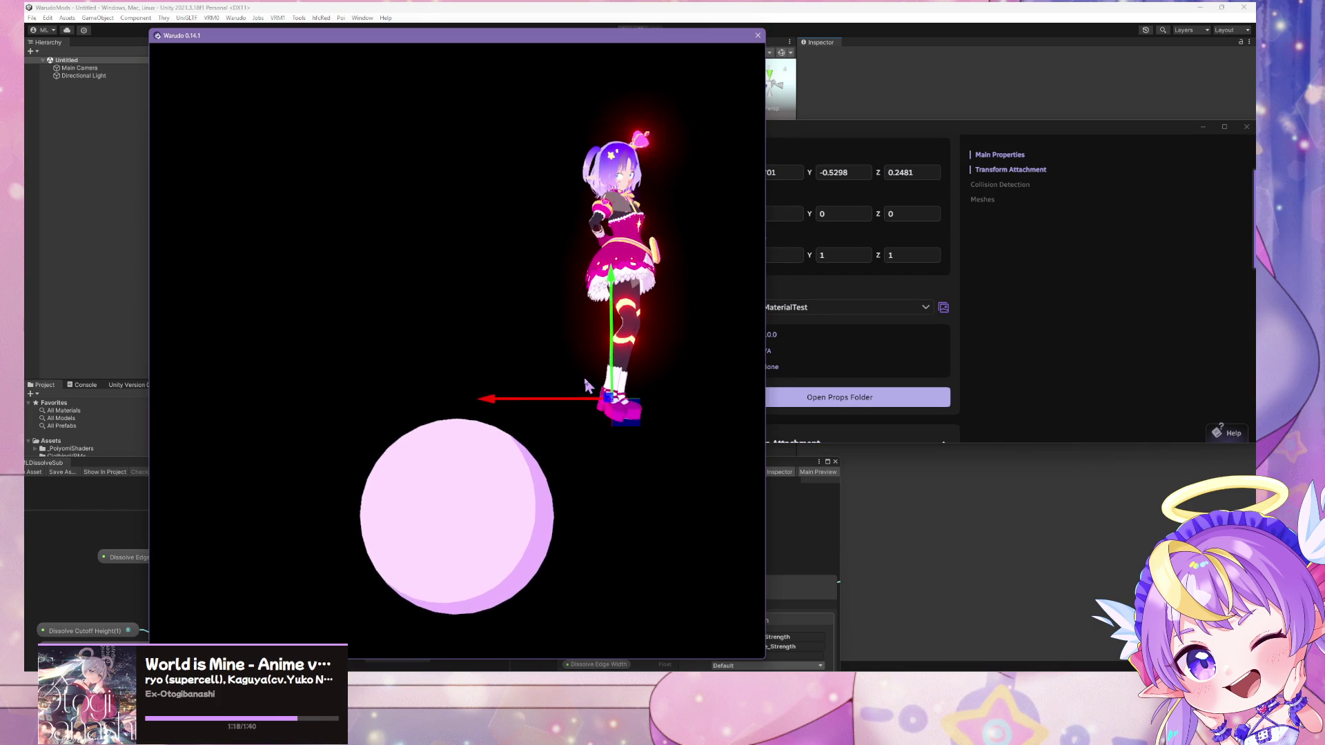
left_click(1072, 329)
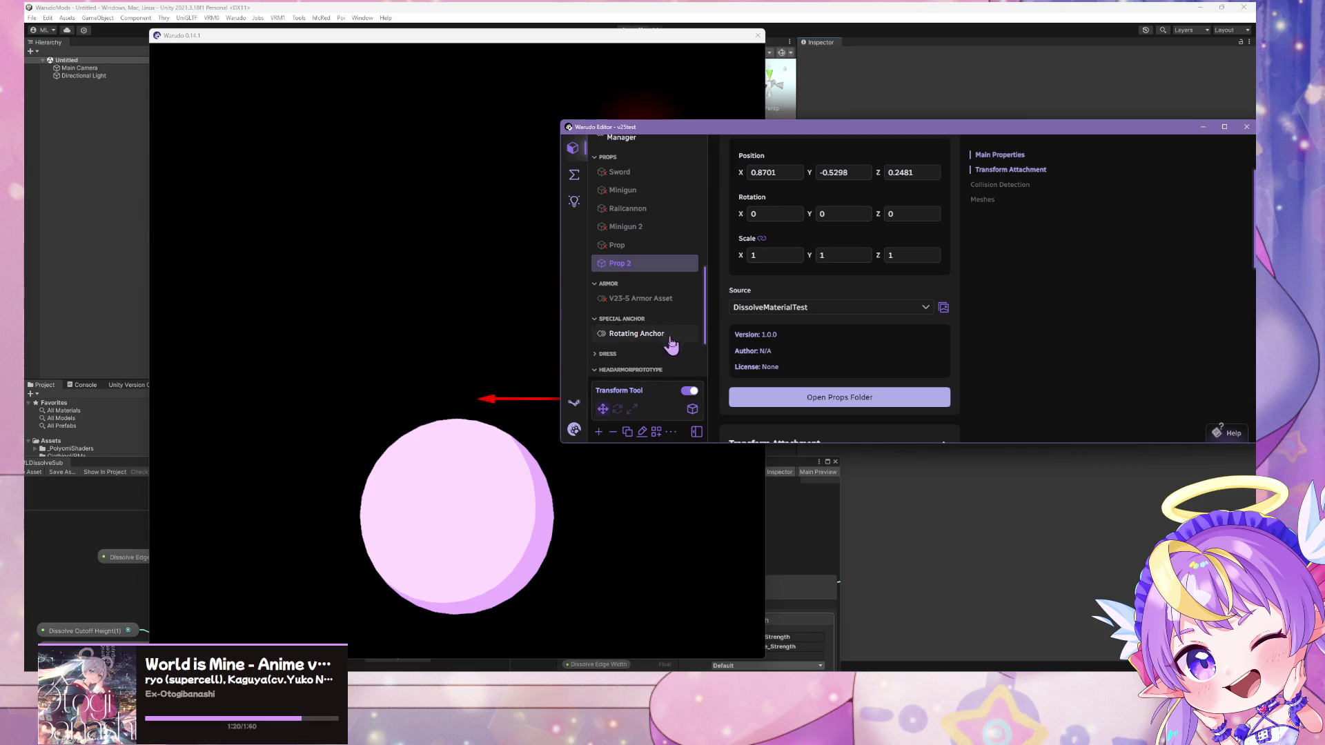
left_click(497, 433)
mouse_move(621, 335)
left_mouse_down()
mouse_move(635, 278)
mouse_move(625, 104)
mouse_move(620, 352)
mouse_move(617, 128)
mouse_move(616, 228)
left_mouse_up()
left_click(88, 188)
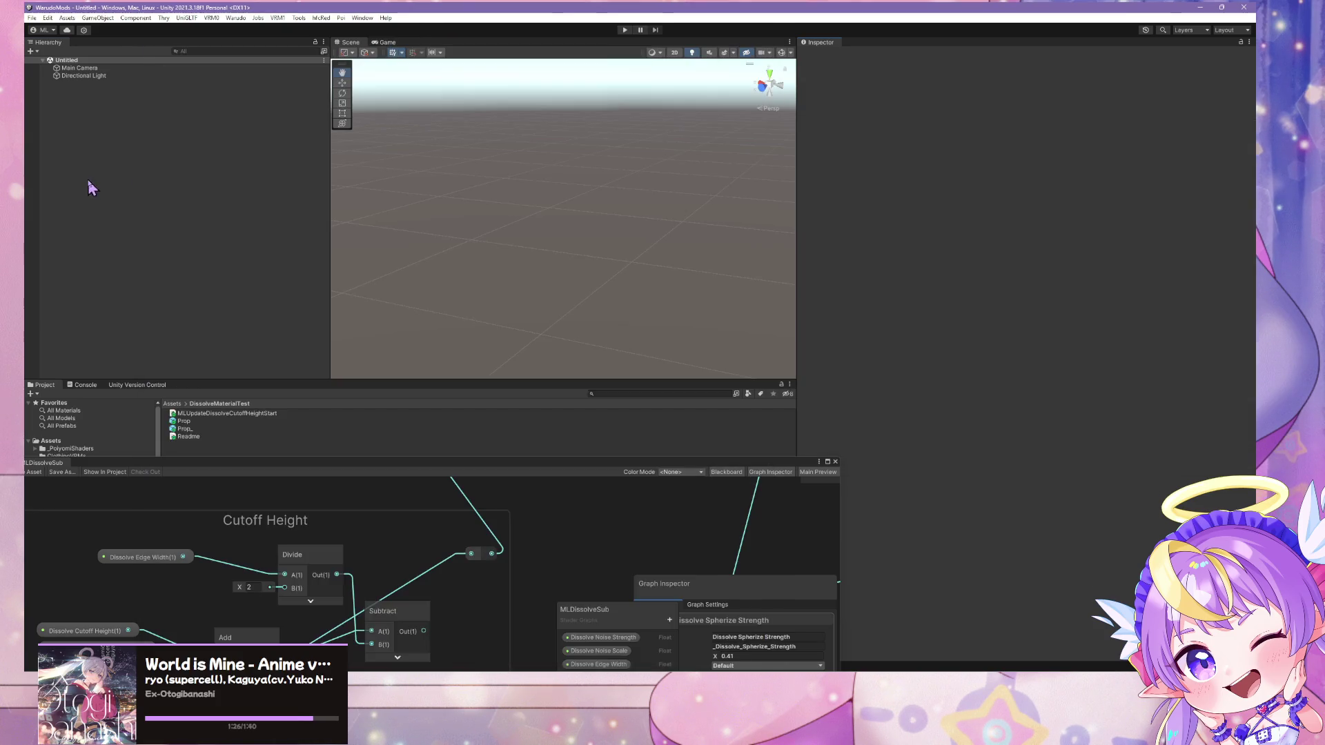
Drag Prop into the Hierarchy, enter and exit prefab mode, and select Prop
mouse_move(184, 424)
left_mouse_down()
mouse_move(177, 302)
mouse_move(159, 255)
left_mouse_up()
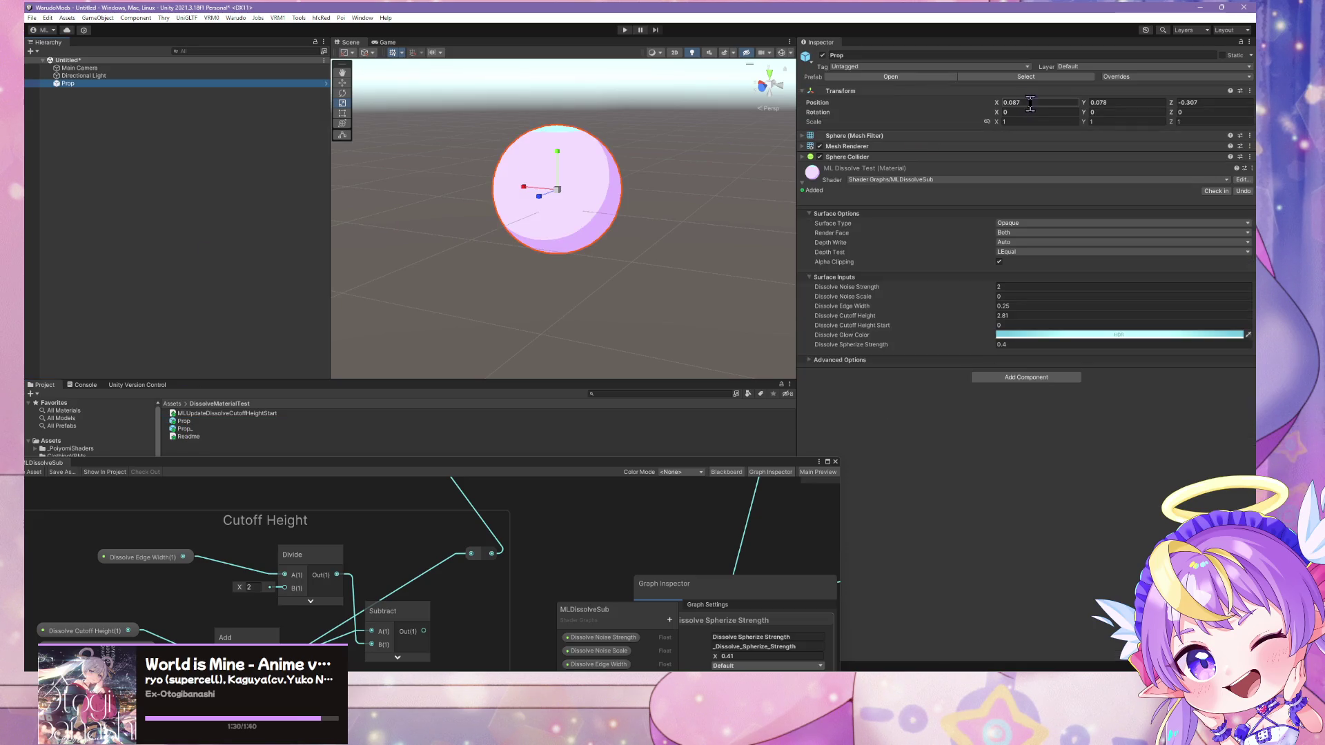
left_click(923, 76)
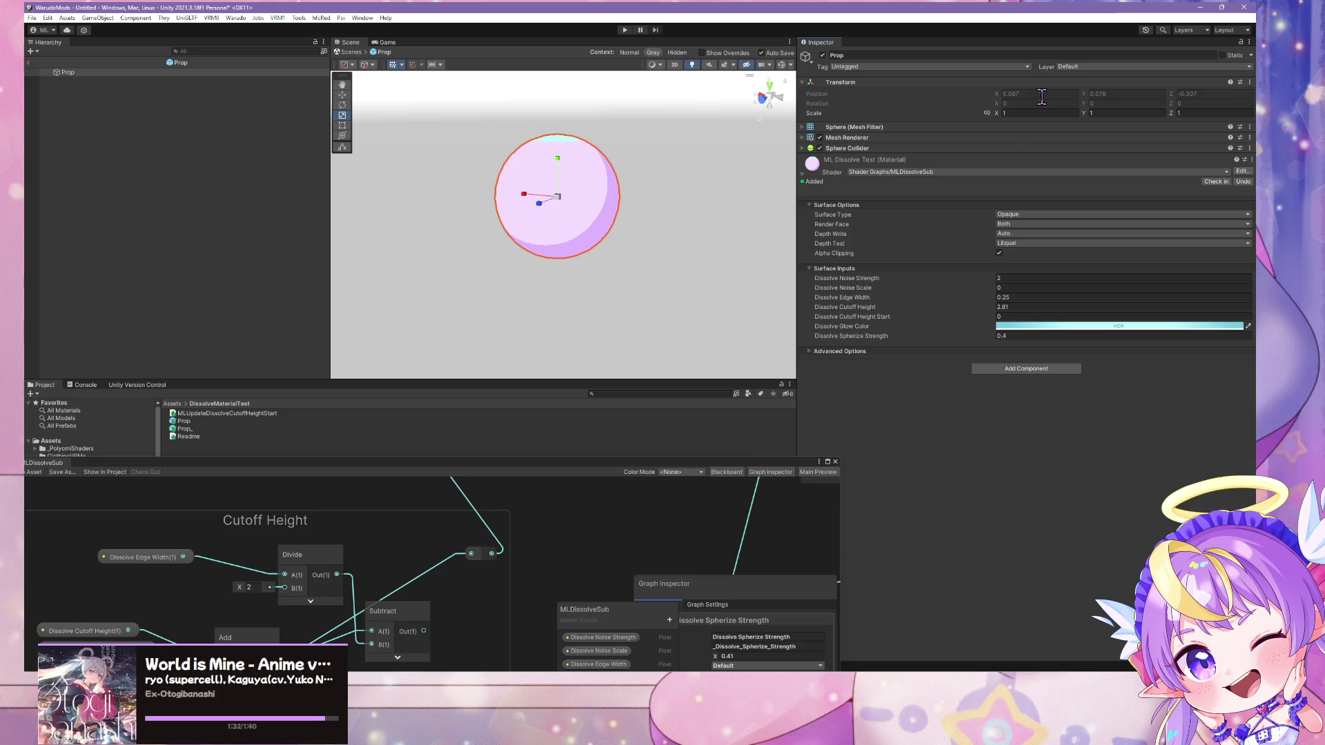
left_click(350, 53)
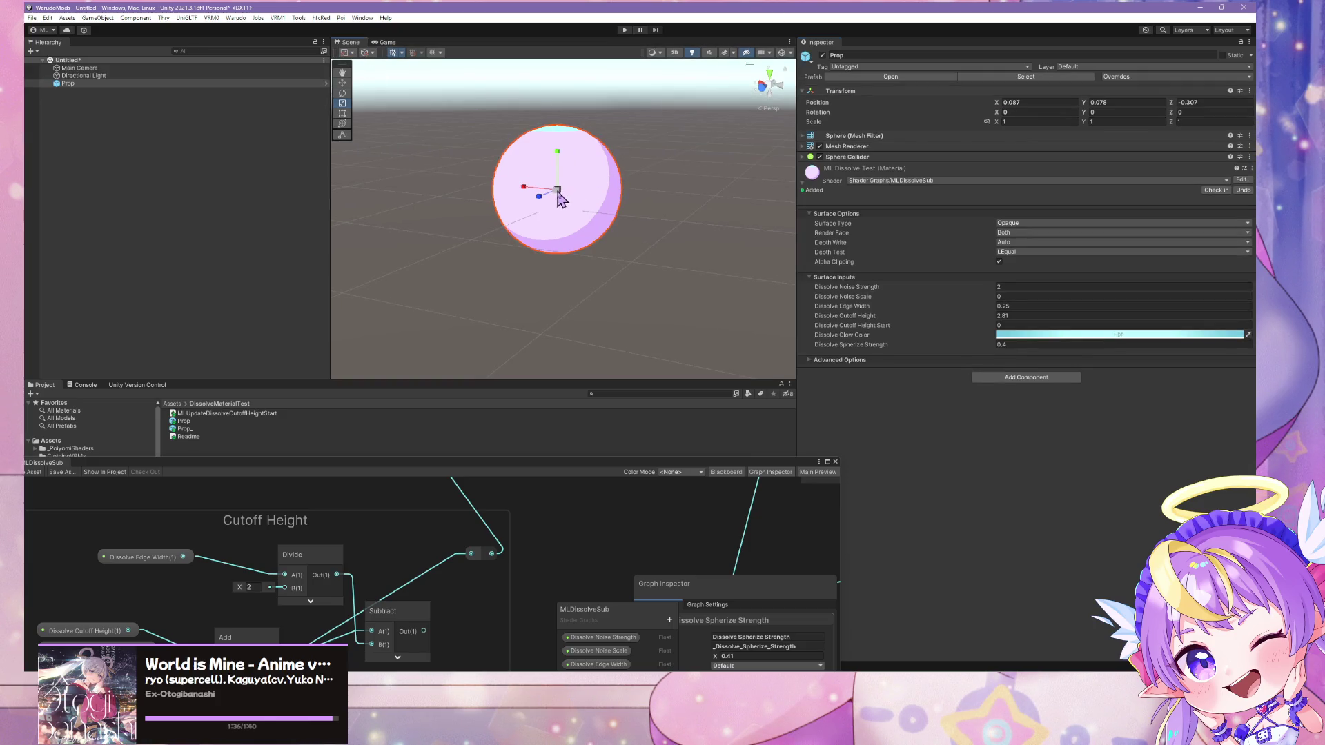
left_click(68, 83)
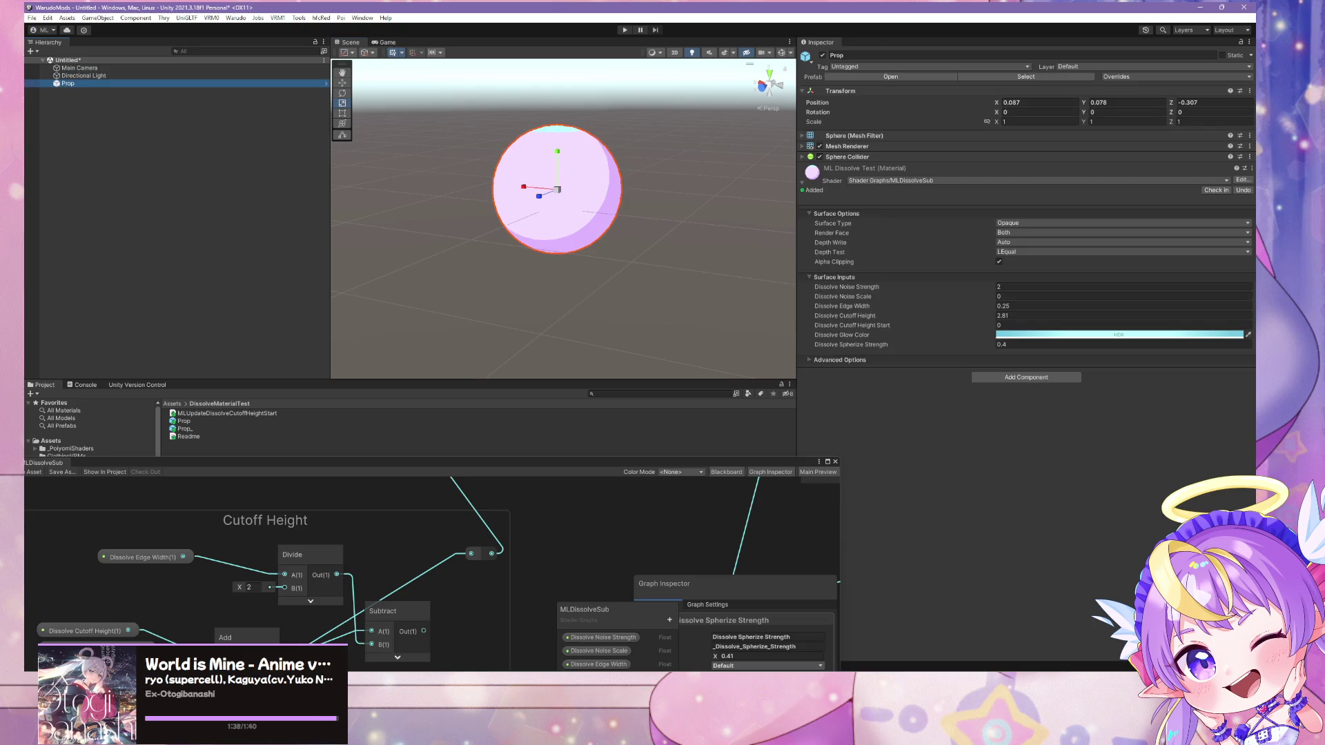
key("alt+Tab")
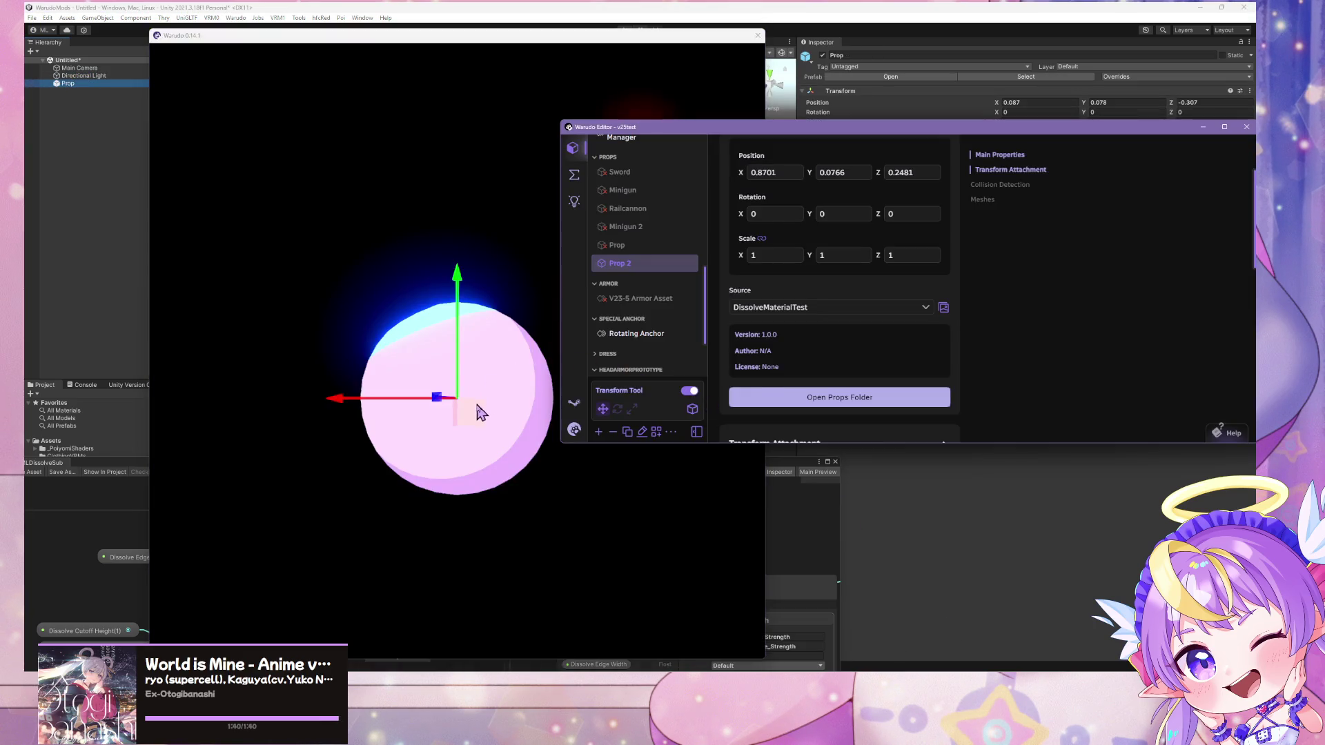
Reset Prop 2's position to 0, 0, 0
mouse_move(513, 371)
left_mouse_down()
mouse_move(414, 443)
mouse_move(408, 328)
mouse_move(509, 393)
mouse_move(352, 321)
mouse_move(457, 287)
mouse_move(451, 367)
left_mouse_up()
left_click(961, 336)
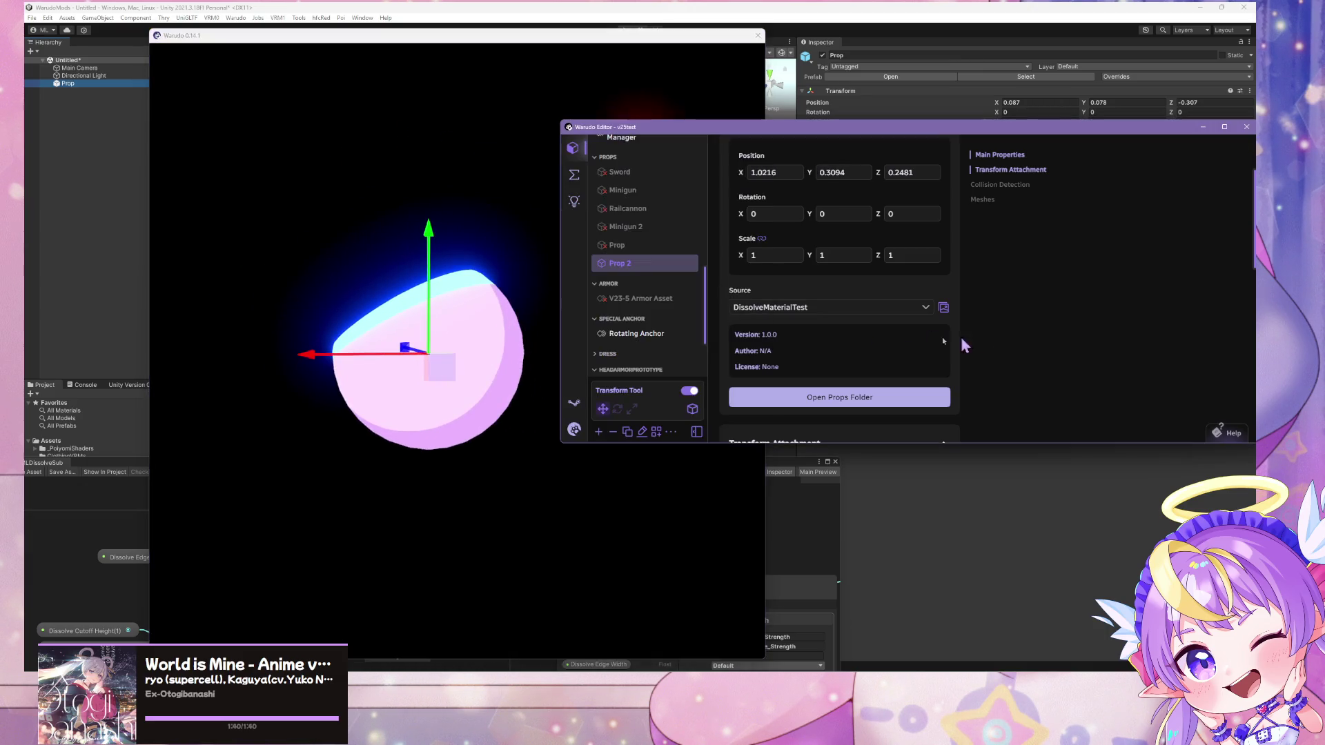
scroll(641, 321, "up", 2)
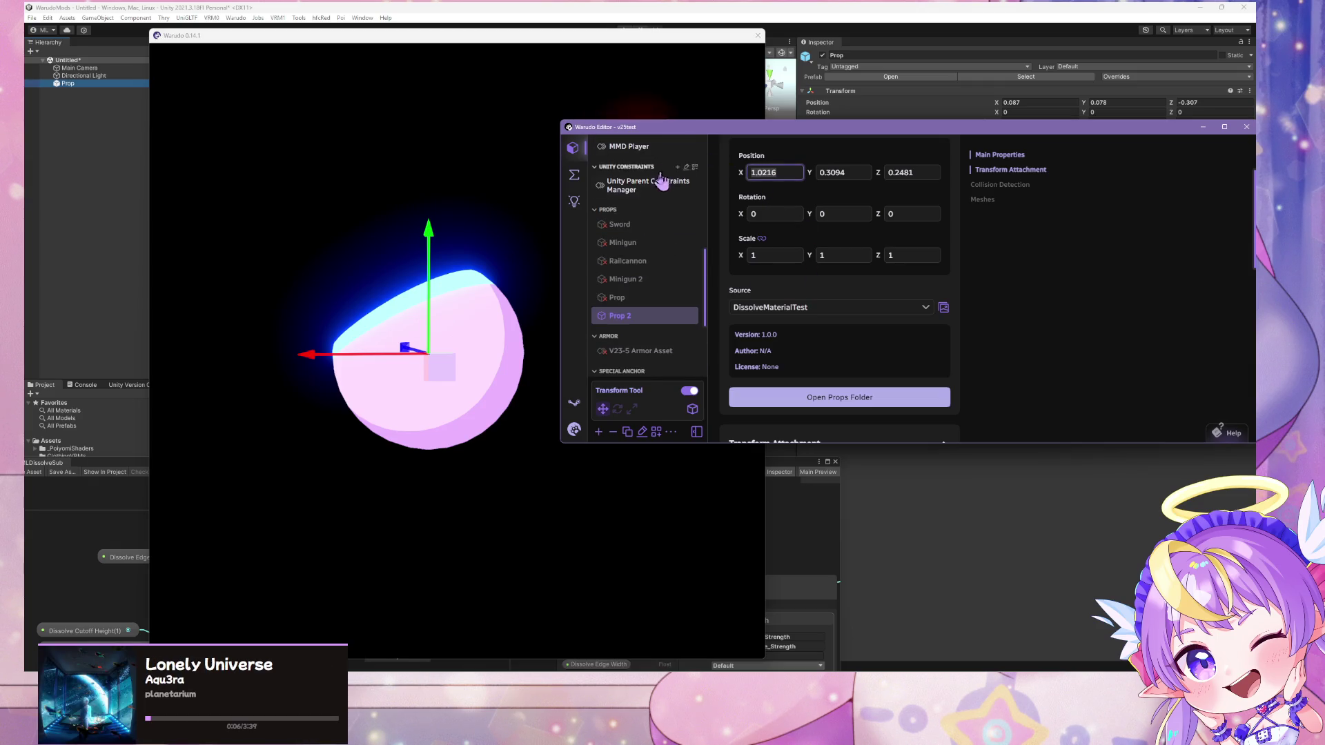
type("0")
key("Tab")
type("0")
key("Tab")
type("0")
Raise the sphere to Y 0.9634 around the avatar's waist
left_click(554, 257)
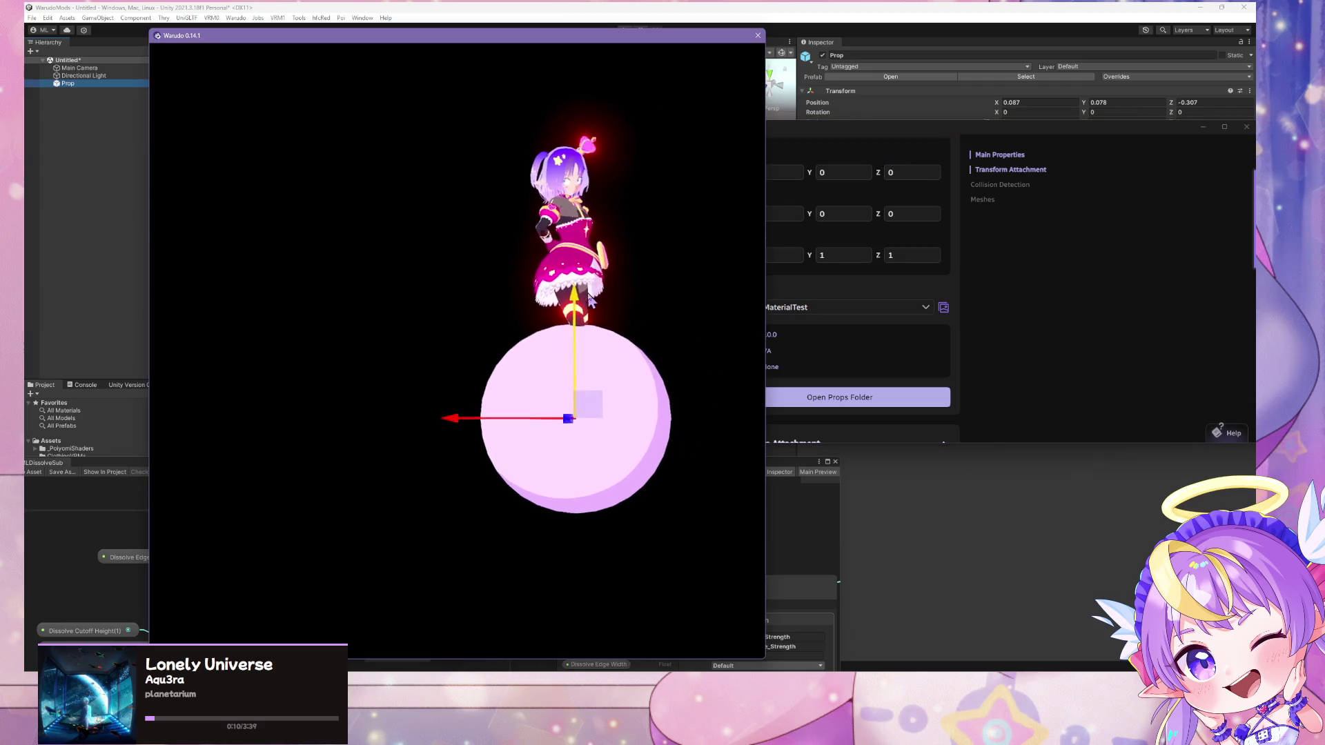
mouse_move(562, 228)
left_mouse_down()
mouse_move(580, 99)
mouse_move(580, 238)
mouse_move(582, 114)
left_mouse_up()
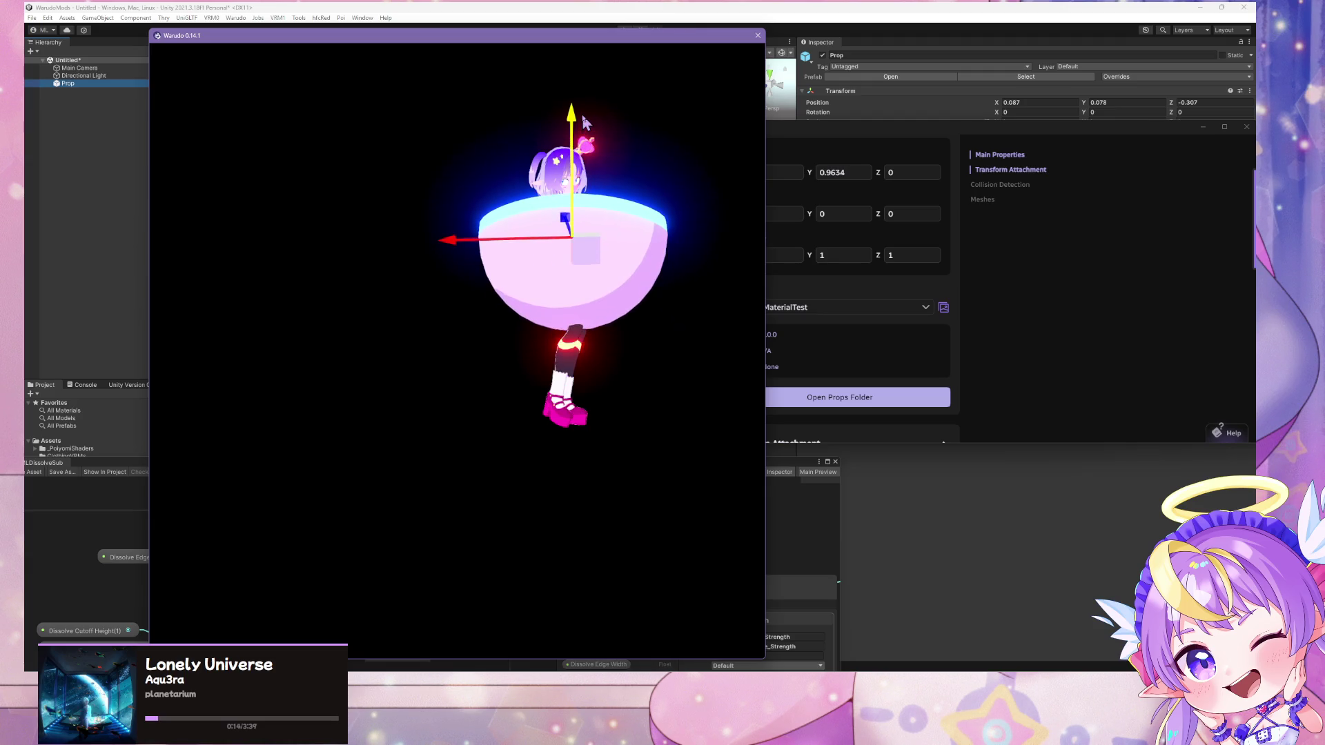
scroll(513, 320, "up", 8)
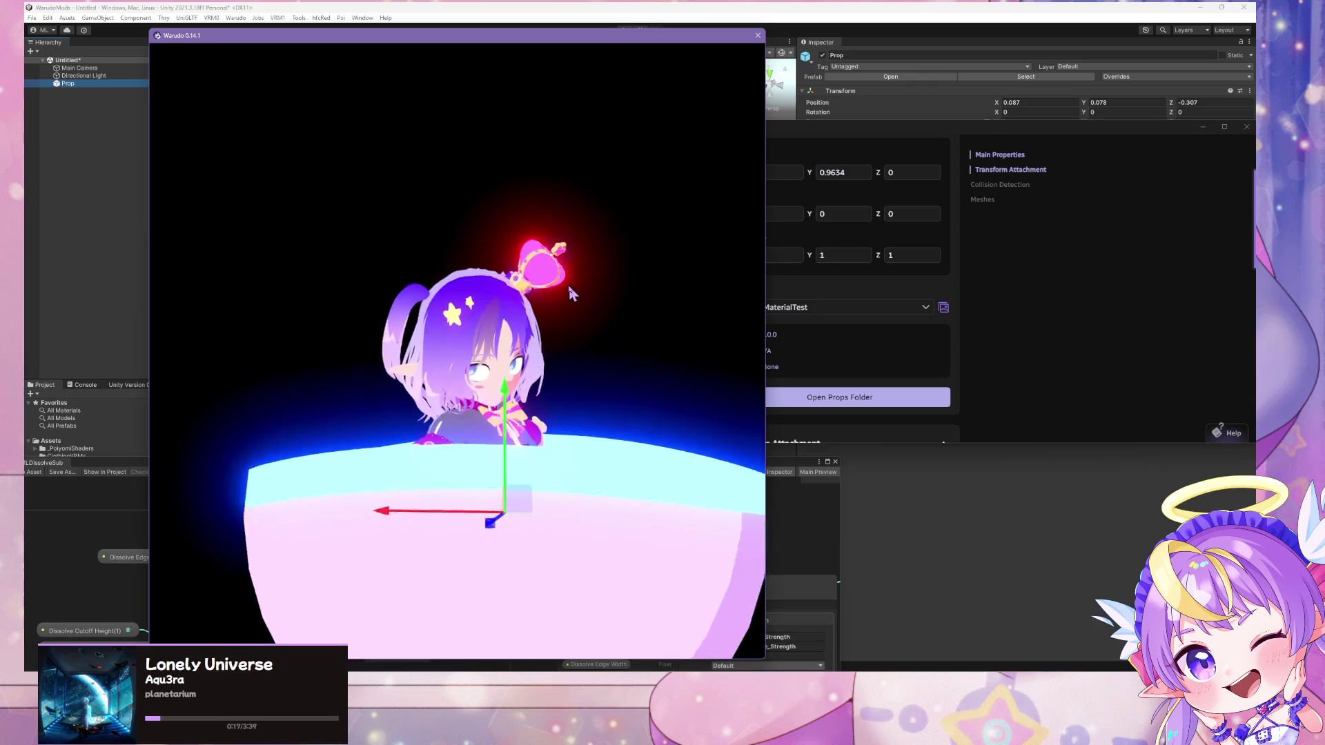
scroll(568, 287, "up", 3)
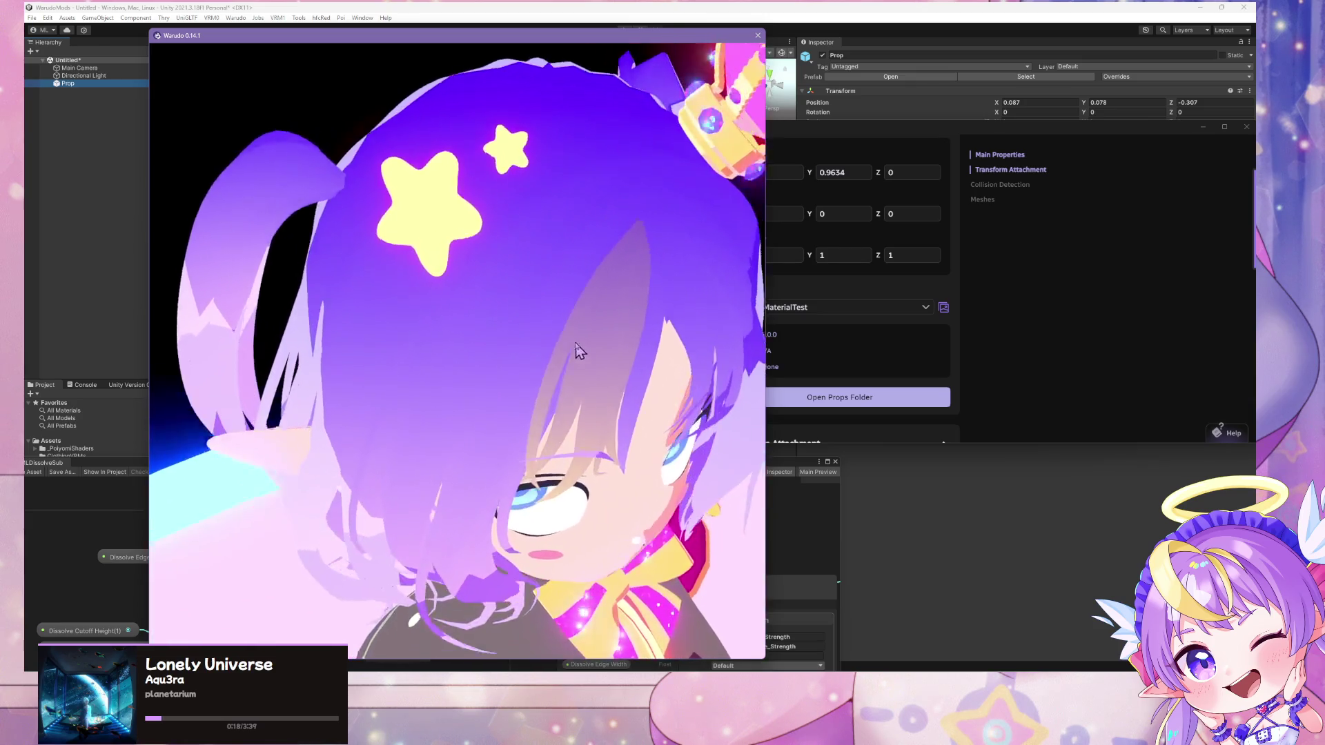
scroll(538, 290, "down", 6)
Set ML Shader Updater's Asset to Prop
key("alt+Tab")
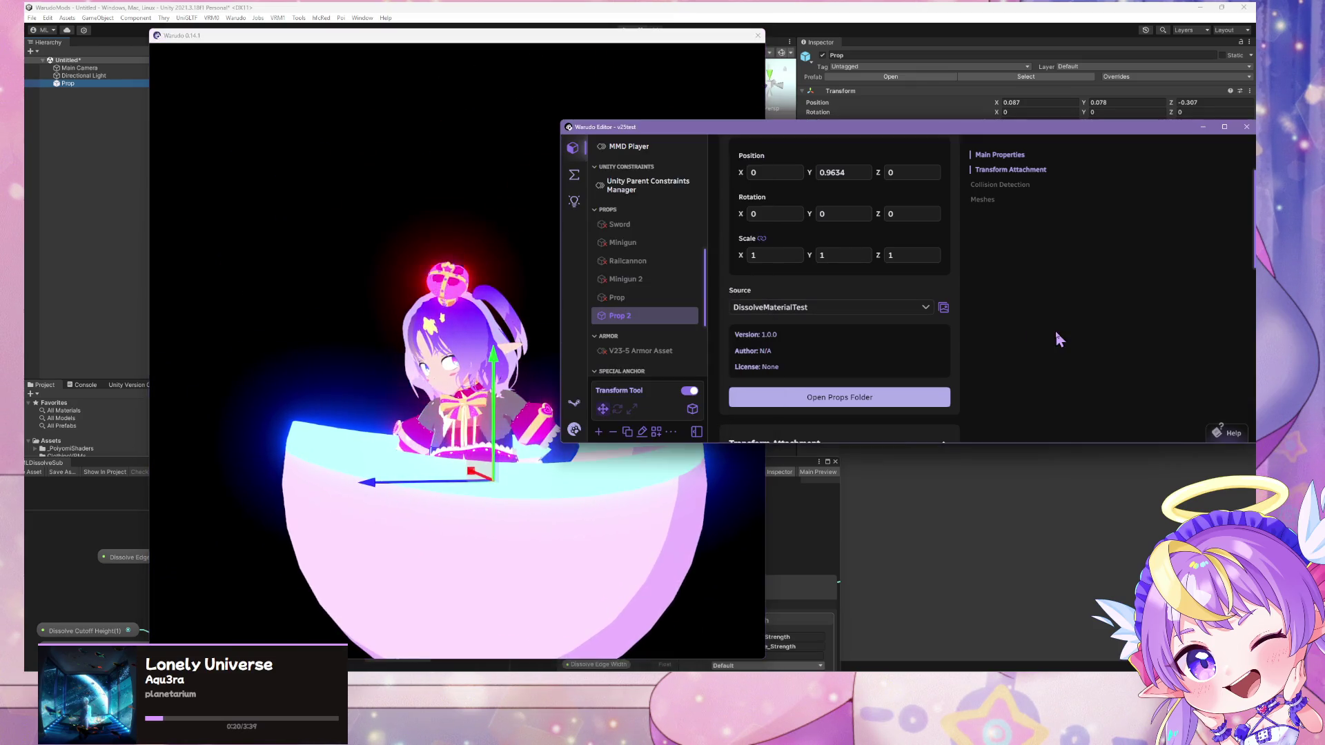
scroll(601, 296, "up", 3)
left_click(645, 364)
left_click(858, 210)
left_click(793, 349)
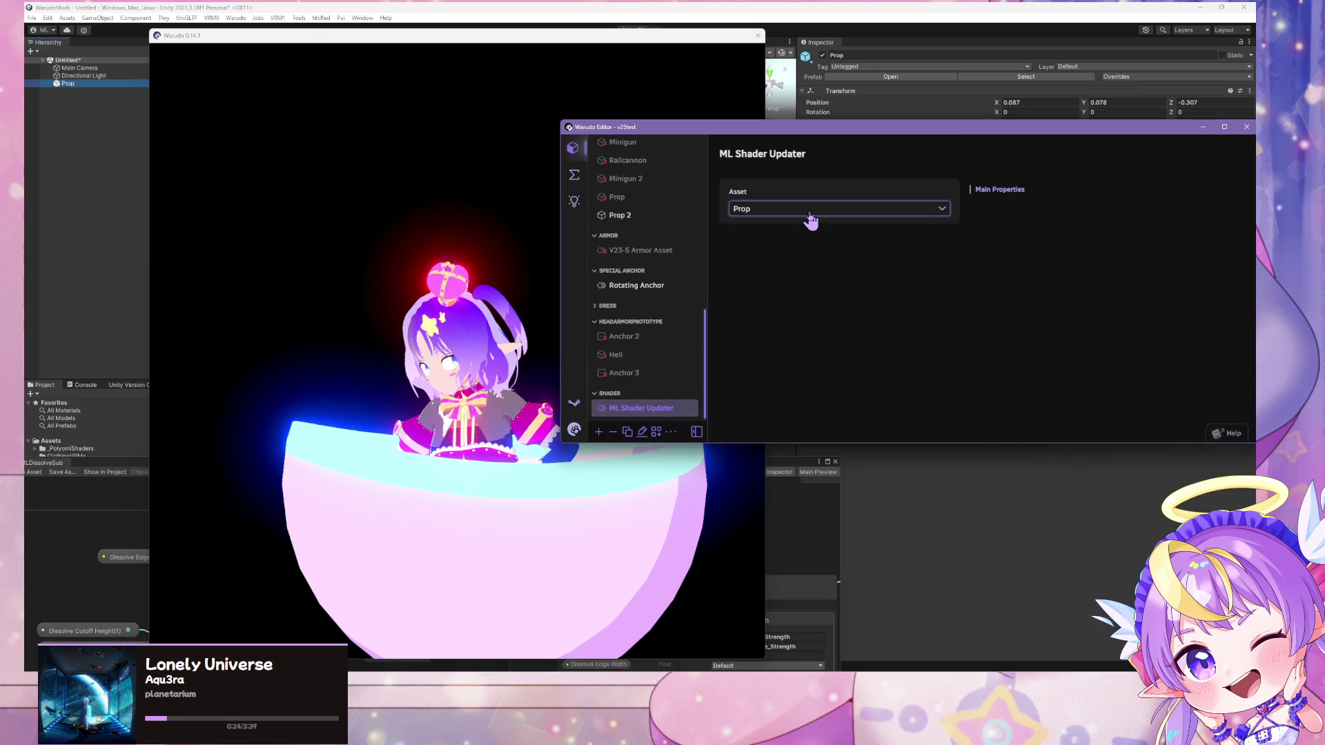
Retarget the ML Shader Updater to Prop 2 and lower the Prop 2 bowl around the avatar
left_click(733, 210)
left_click(768, 392)
left_click(525, 356)
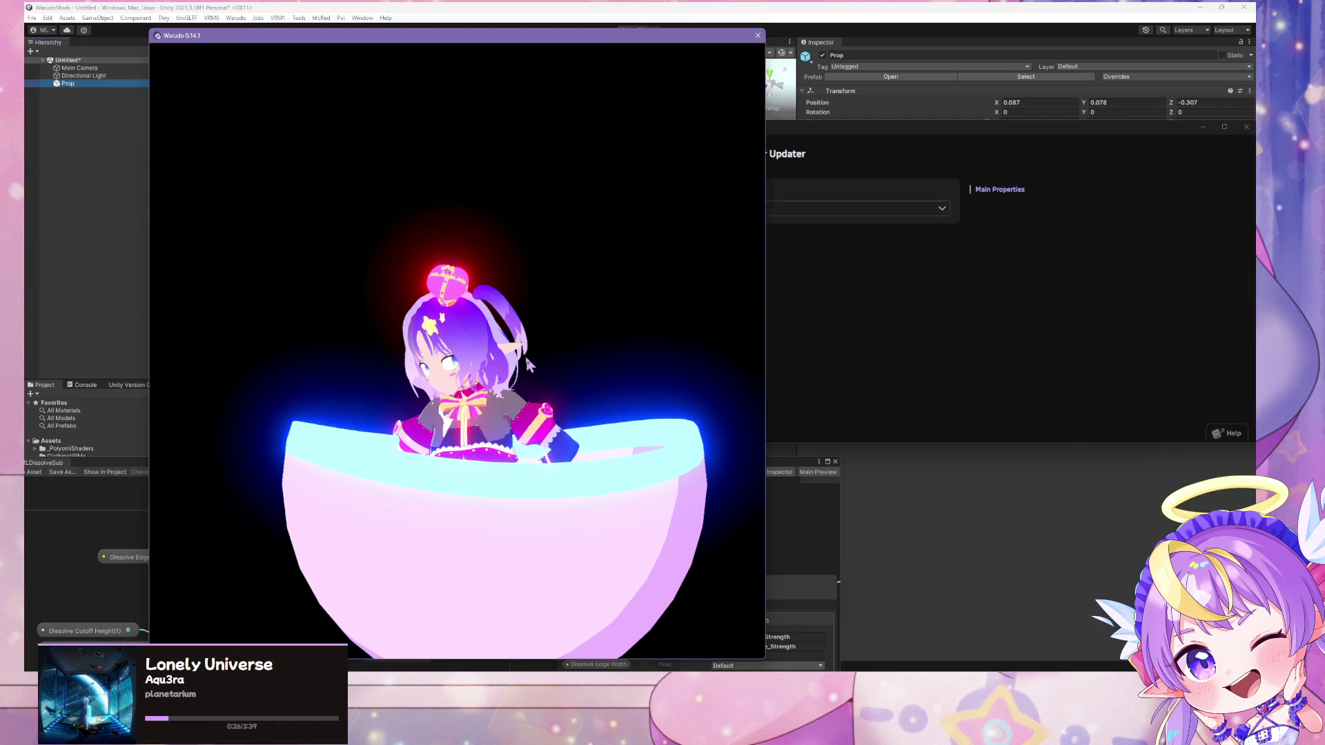
left_click(819, 312)
scroll(647, 331, "down", 5)
left_click(624, 319)
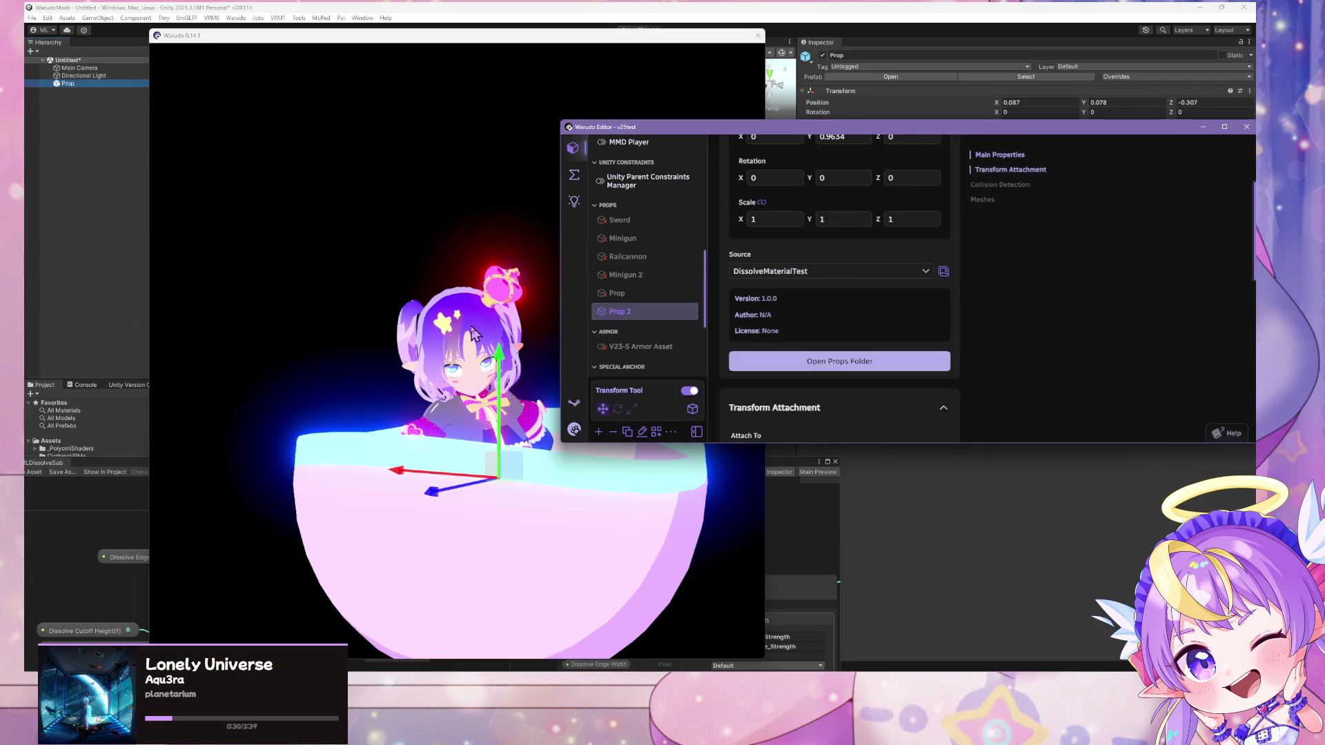
left_click(508, 294)
mouse_move(507, 293)
left_mouse_down()
mouse_move(517, 235)
mouse_move(577, 497)
mouse_move(577, 592)
mouse_move(517, 297)
mouse_move(517, 329)
left_mouse_up()
Delete the existing ML Shader Updater asset from the scene
left_click(621, 345)
scroll(641, 359, "down", 5)
left_click(643, 366)
left_click(613, 431)
left_click(776, 390)
Add a new ML Shader Updater from the Shader category, targeting Prop 2
left_click(599, 431)
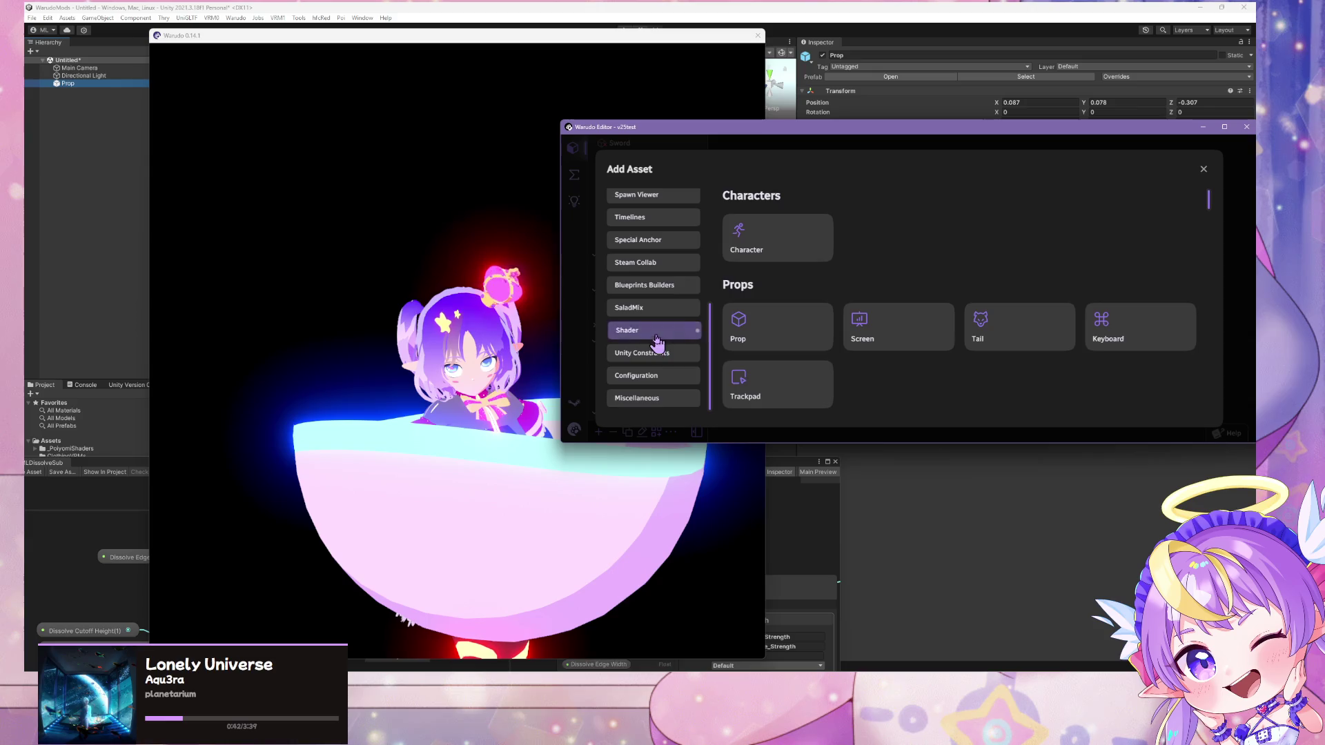
left_click(653, 330)
left_click(770, 261)
left_click(863, 208)
scroll(804, 345, "down", 3)
left_click(776, 340)
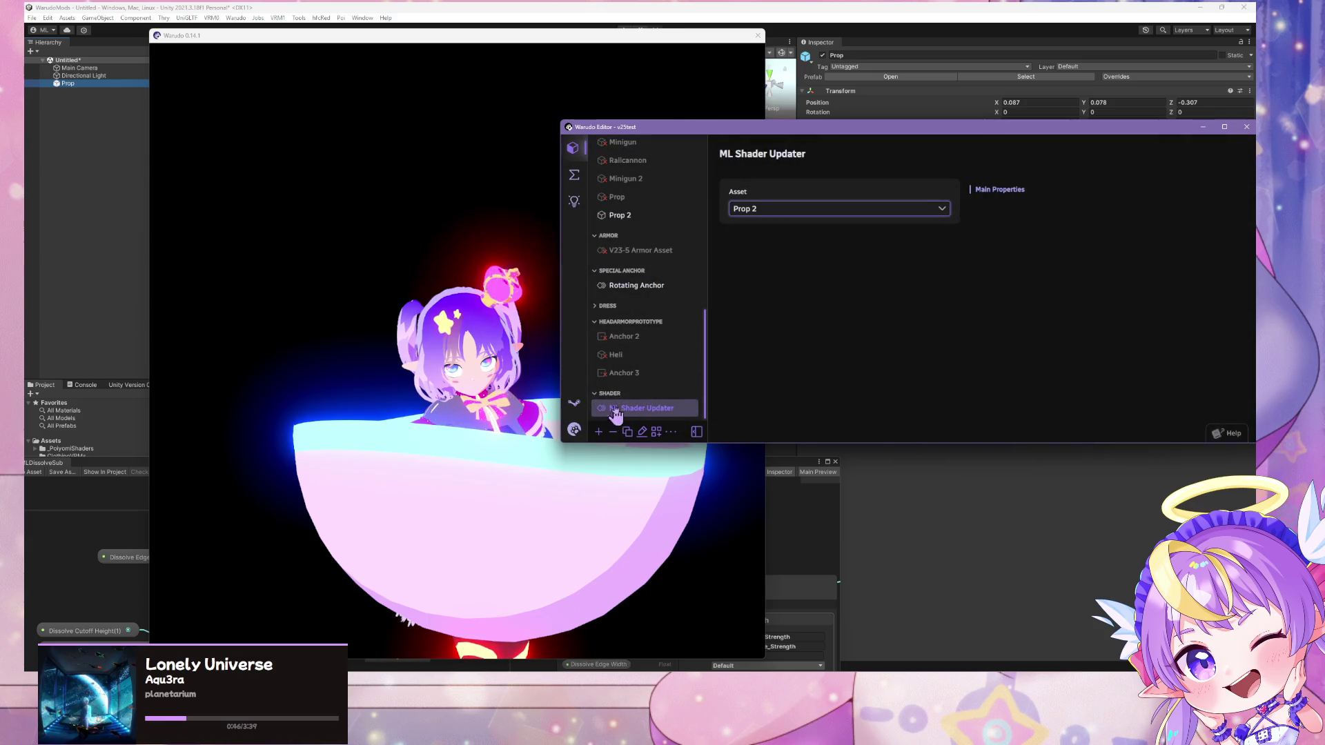
scroll(642, 353, "up", 5)
scroll(642, 354, "down", 3)
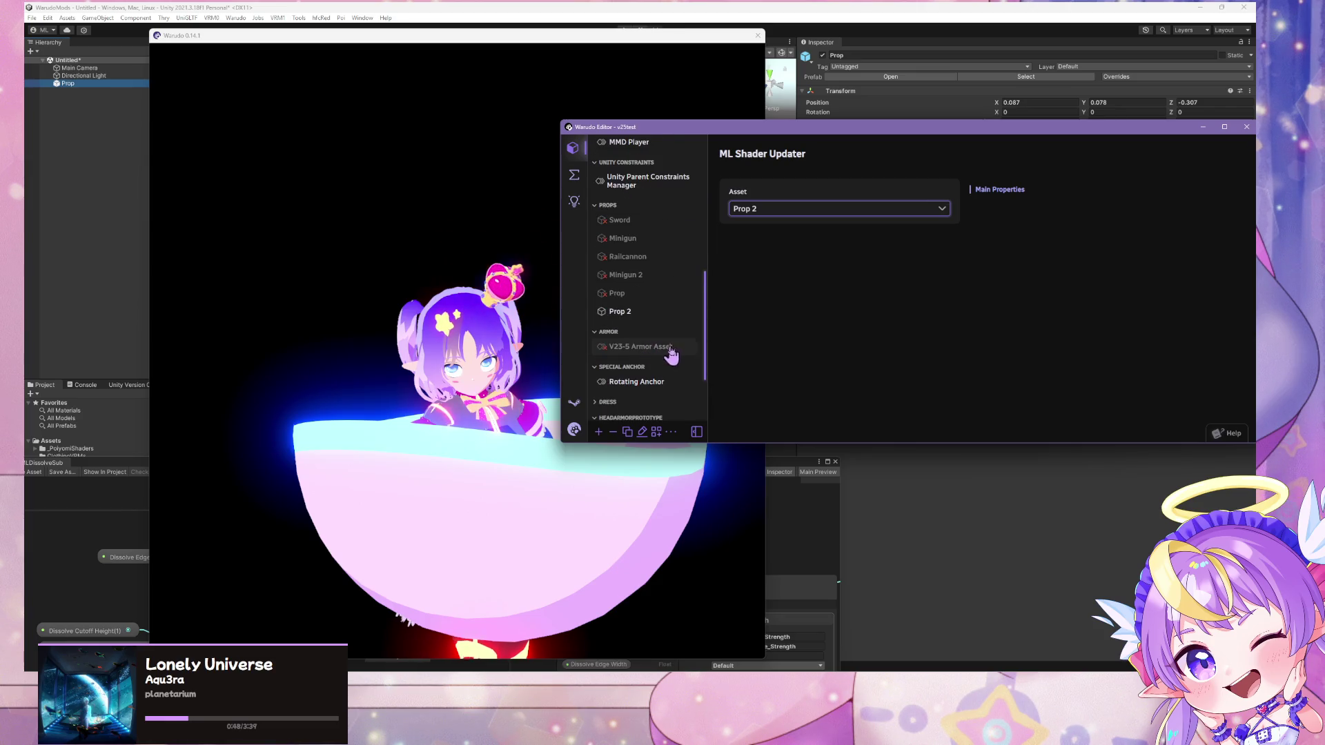
Move the Prop 2 sphere along Y to 1.1523, then return to Unity
left_click(644, 310)
mouse_move(497, 338)
left_mouse_down()
mouse_move(504, 250)
mouse_move(515, 486)
mouse_move(523, 252)
mouse_move(532, 462)
mouse_move(527, 288)
mouse_move(532, 362)
mouse_move(533, 302)
mouse_move(531, 345)
left_mouse_up()
key("alt+Tab")
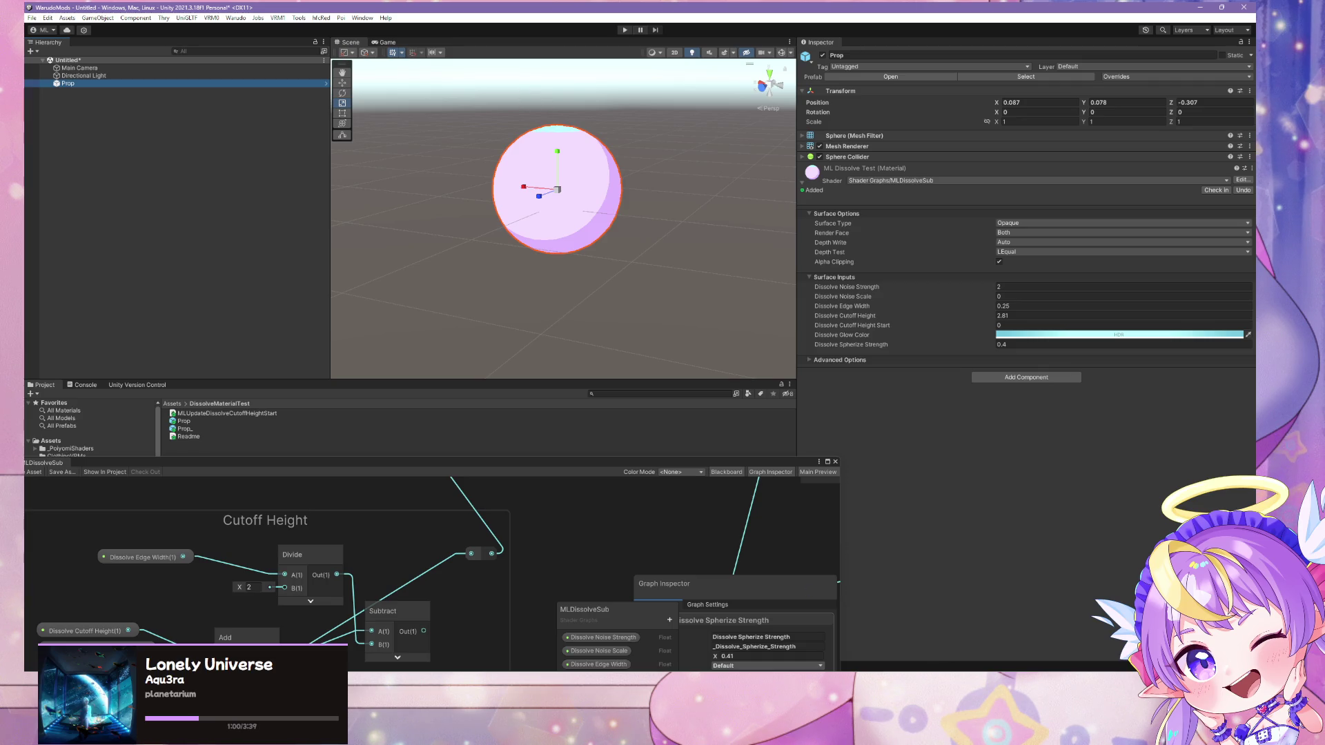
In Warudo, raise the bowl prop higher around the avatar
key("alt+Tab")
mouse_move(519, 481)
left_mouse_down()
mouse_move(652, 424)
mouse_move(718, 535)
mouse_move(280, 318)
mouse_move(652, 281)
mouse_move(550, 597)
mouse_move(628, 524)
mouse_move(572, 532)
mouse_move(488, 503)
left_mouse_up()
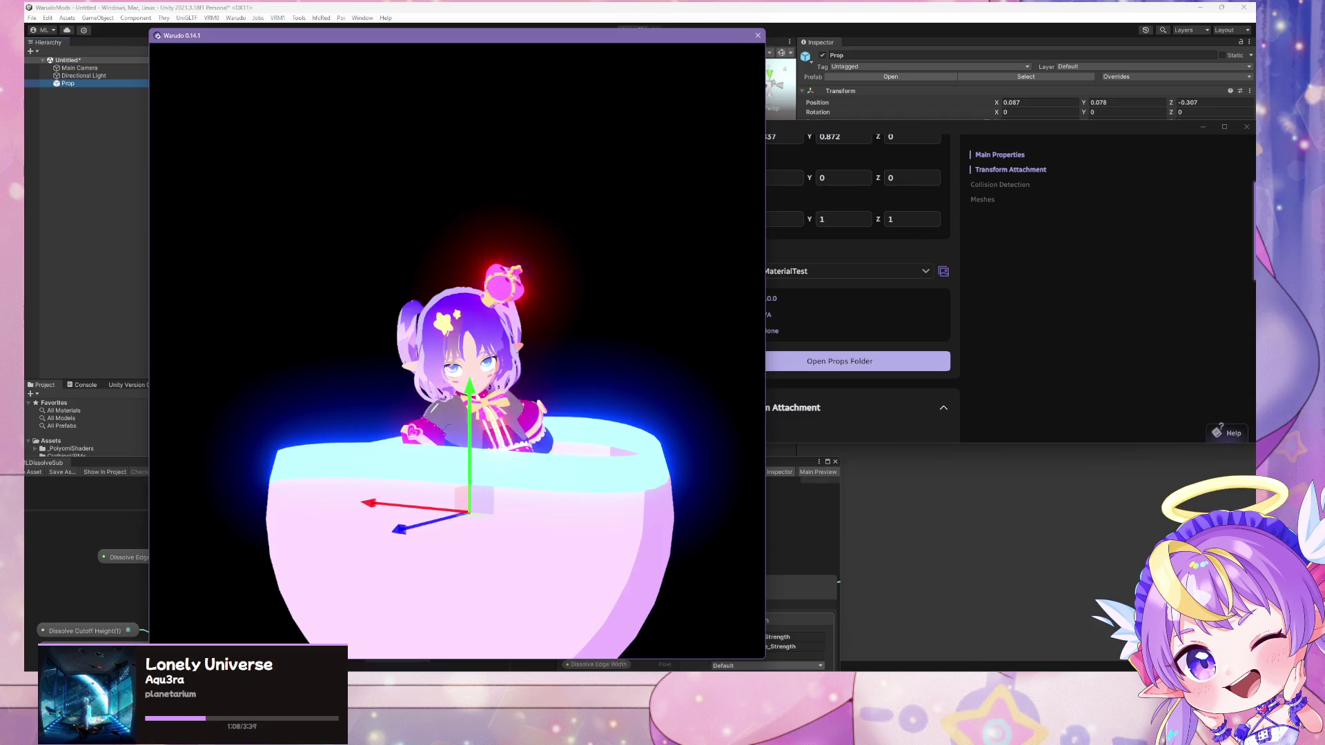
key("alt+Tab")
Undock the Shader Graph and bring the UV group's Position node into view
mouse_move(602, 460)
left_mouse_down()
mouse_move(940, 62)
mouse_move(921, 214)
left_mouse_up()
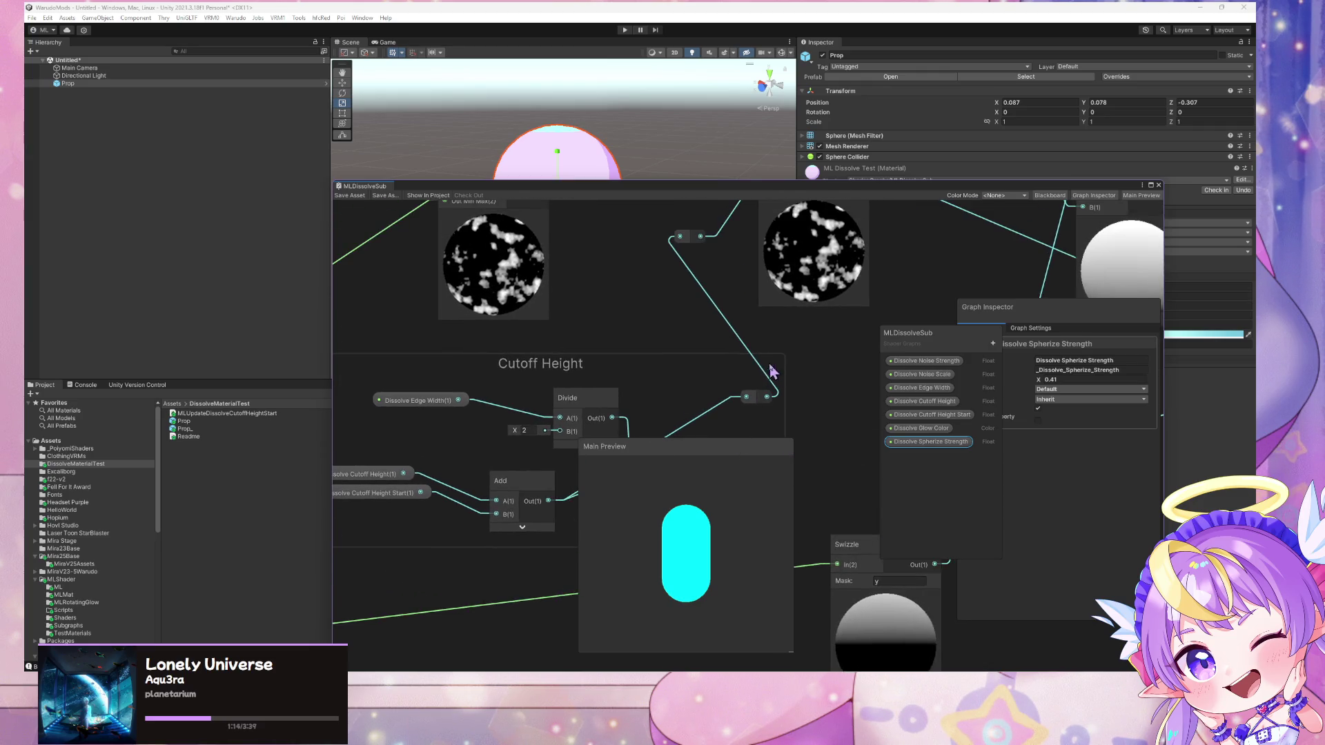
left_click(691, 307)
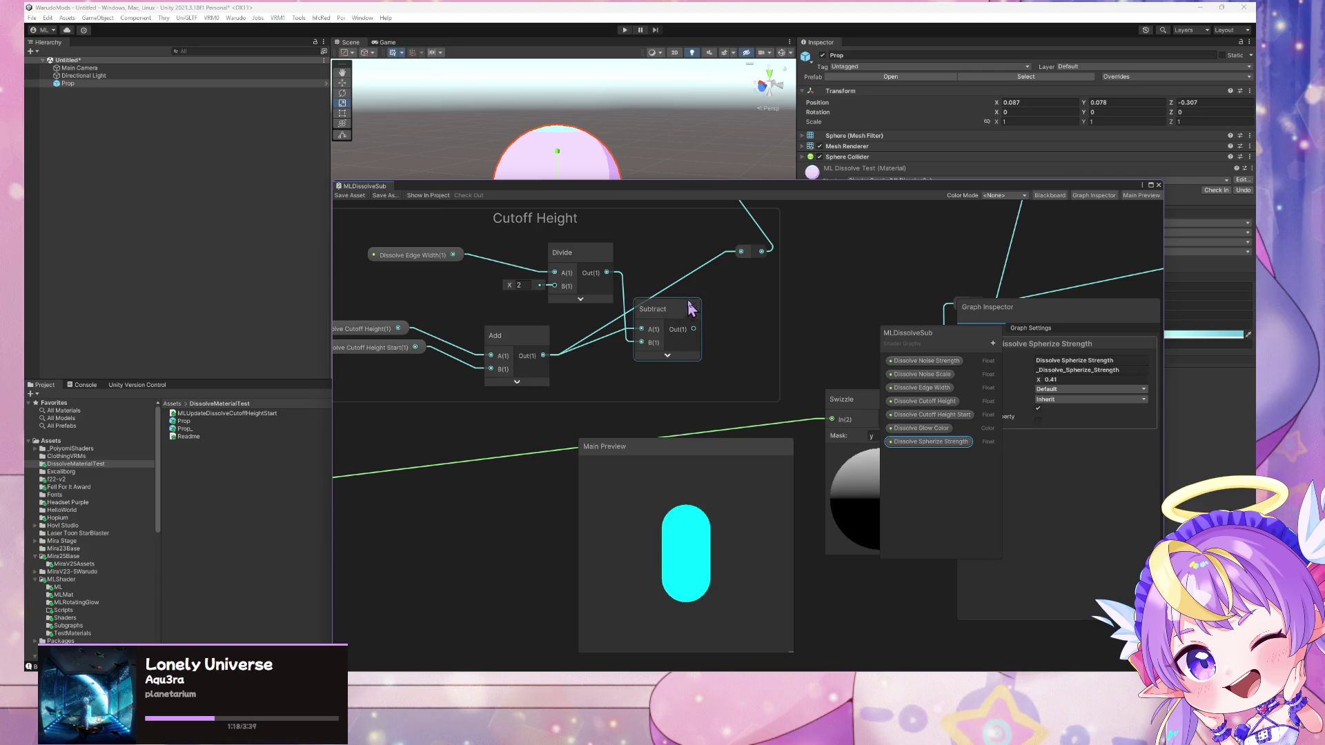
left_click_drag(684, 312, 733, 316)
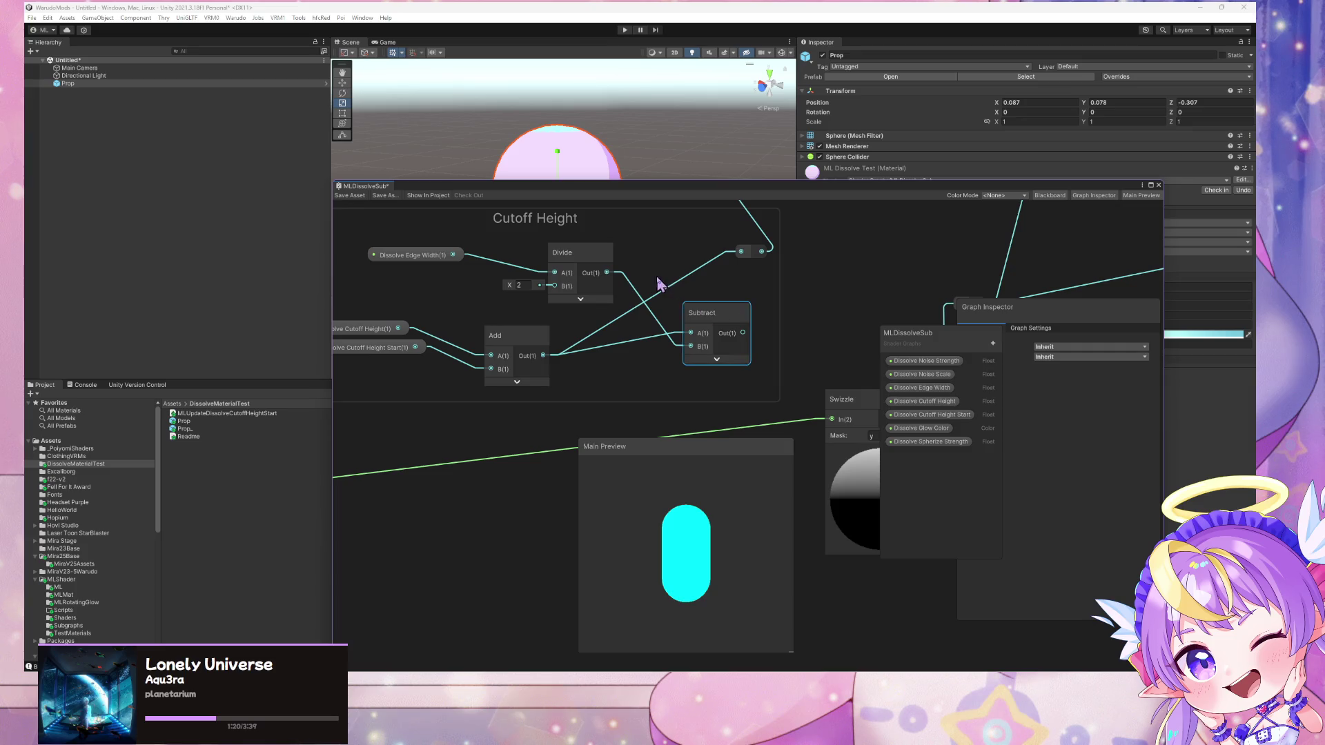
scroll(621, 296, "down", 5)
left_click_drag(597, 329, 727, 351)
left_click_drag(487, 376, 718, 361)
scroll(712, 265, "up", 3)
left_click_drag(712, 265, 494, 281)
left_click_drag(387, 243, 452, 250)
Set the Position node's Space to Object, after comparing it with World in the preview
left_click(456, 340)
left_click(454, 352)
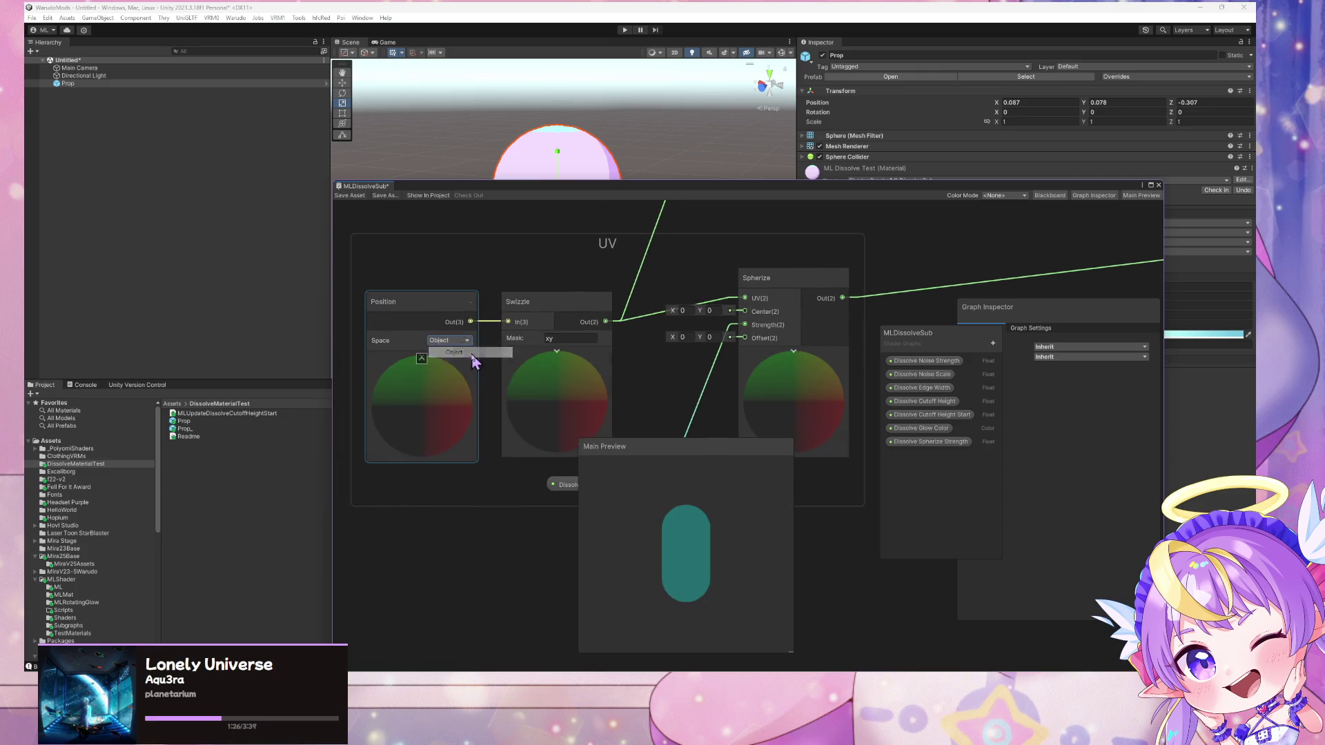
left_click_drag(532, 293, 512, 300)
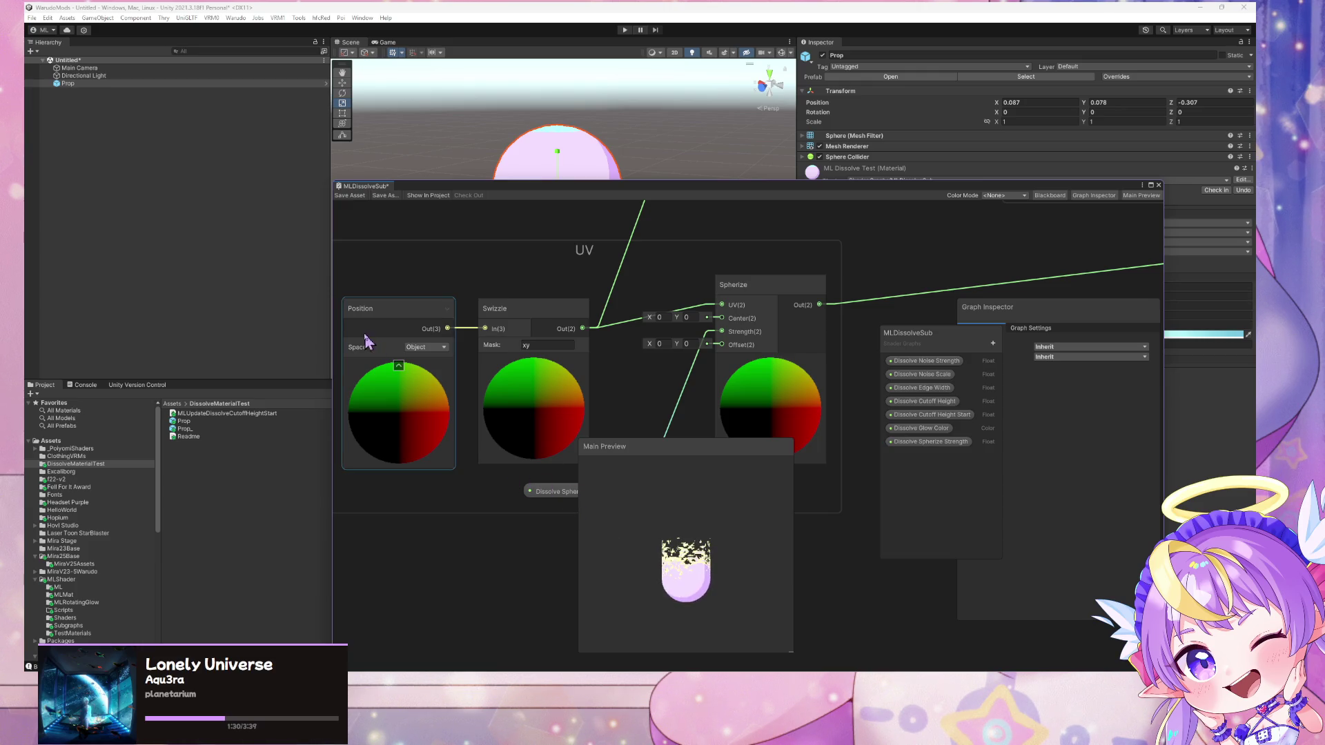
left_click(426, 347)
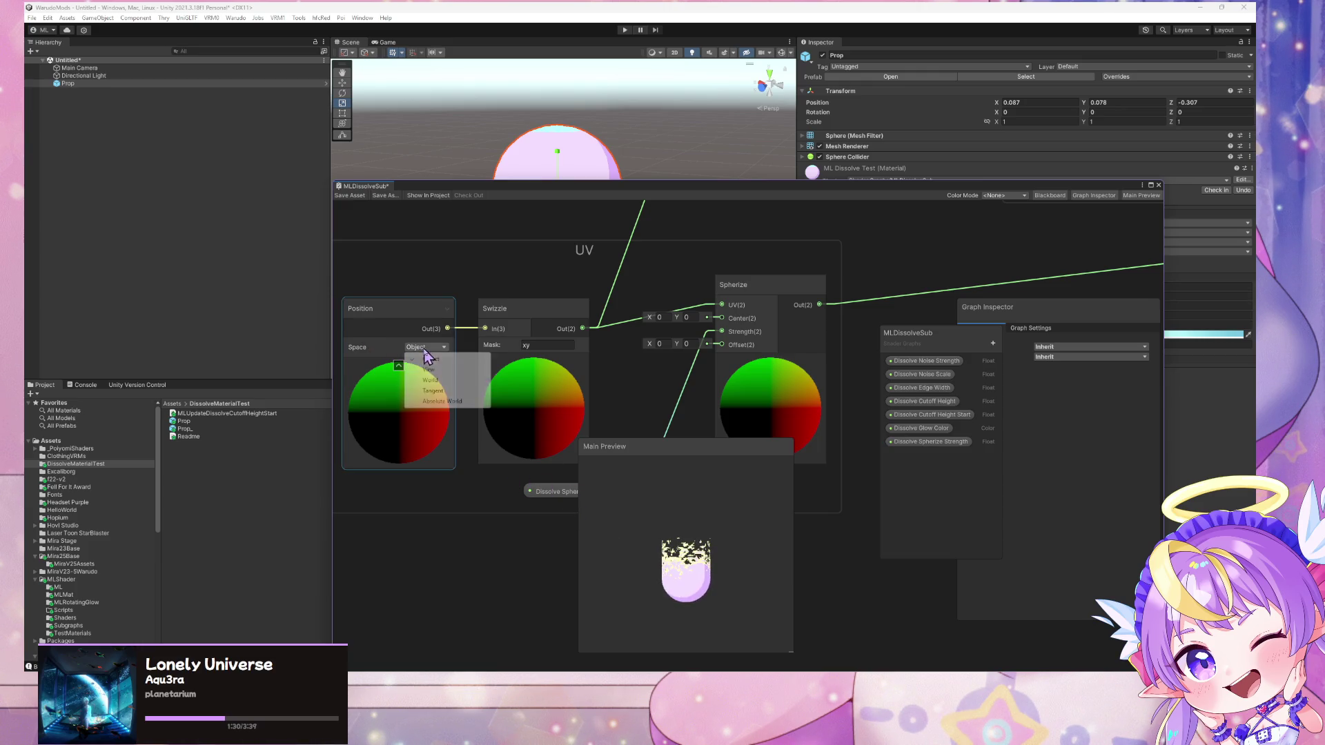
left_click(452, 379)
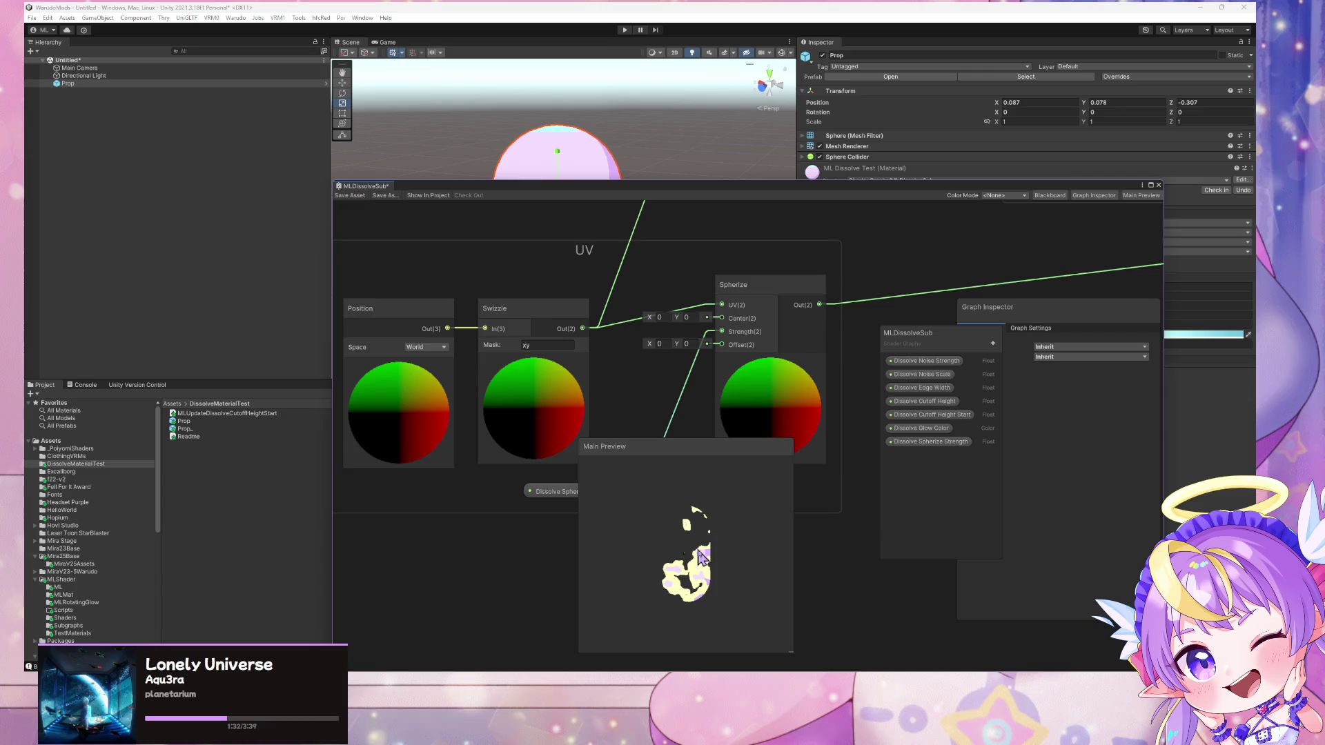
right_click(660, 546)
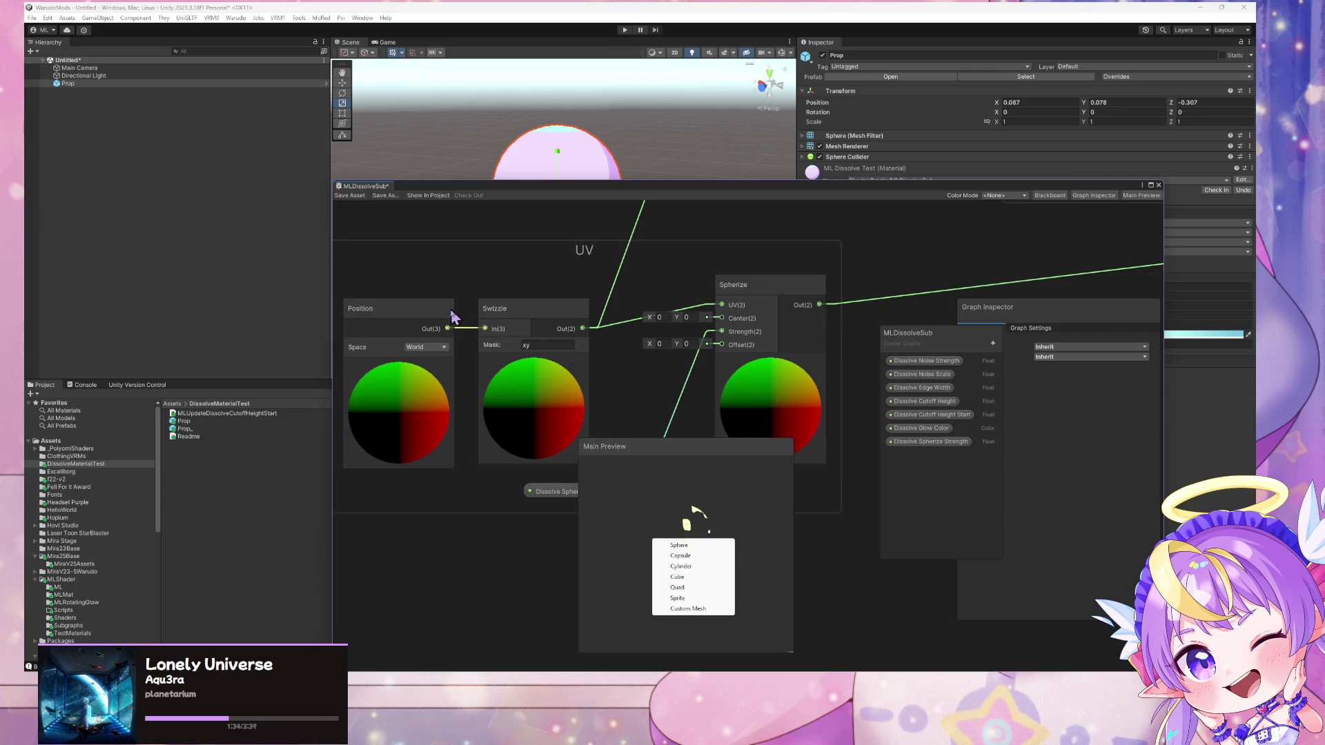
left_click(742, 552)
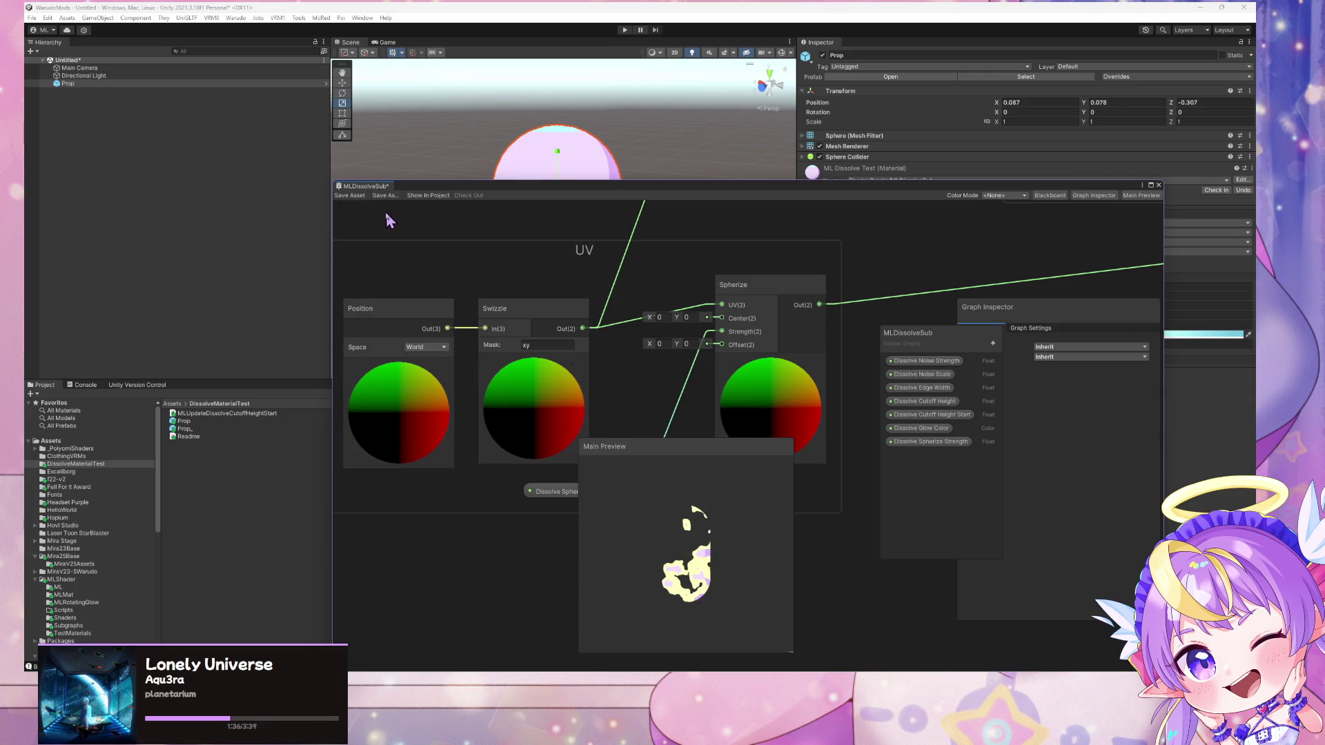
left_click(425, 347)
left_click(445, 379)
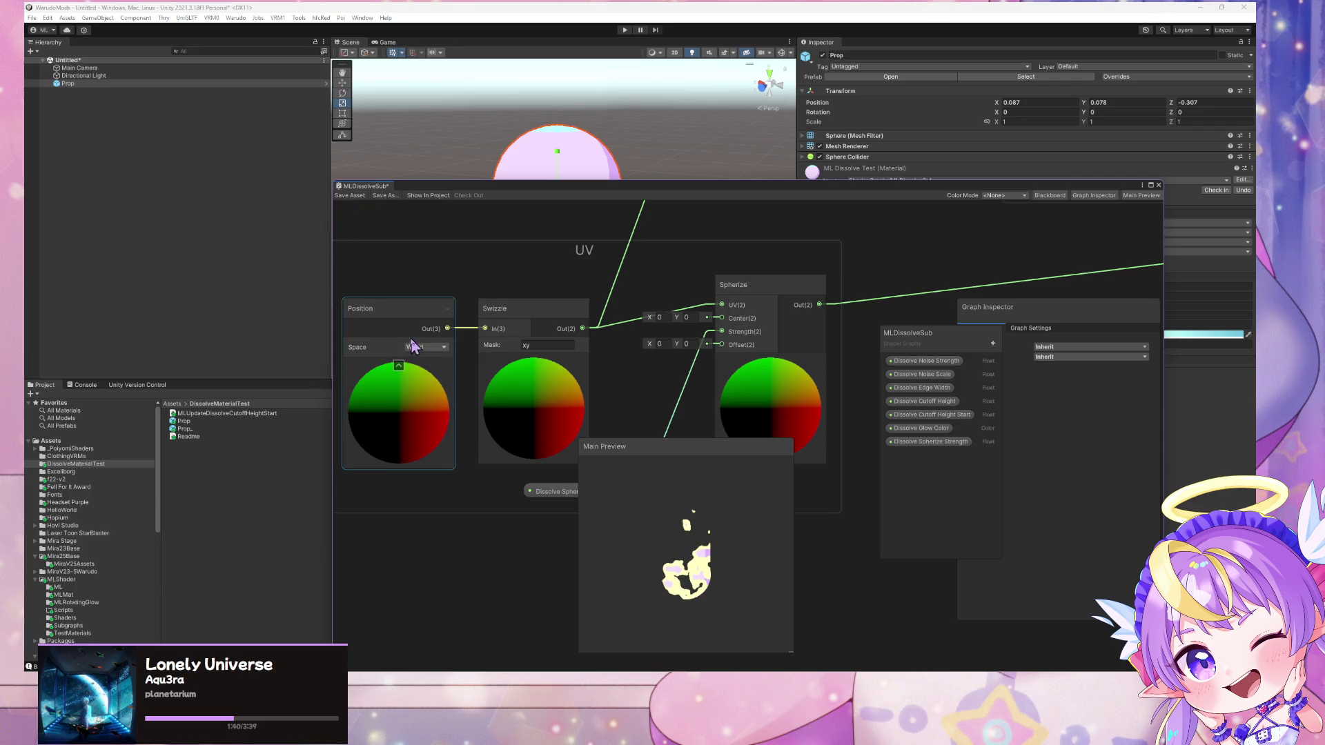
left_click(426, 347)
left_click(447, 364)
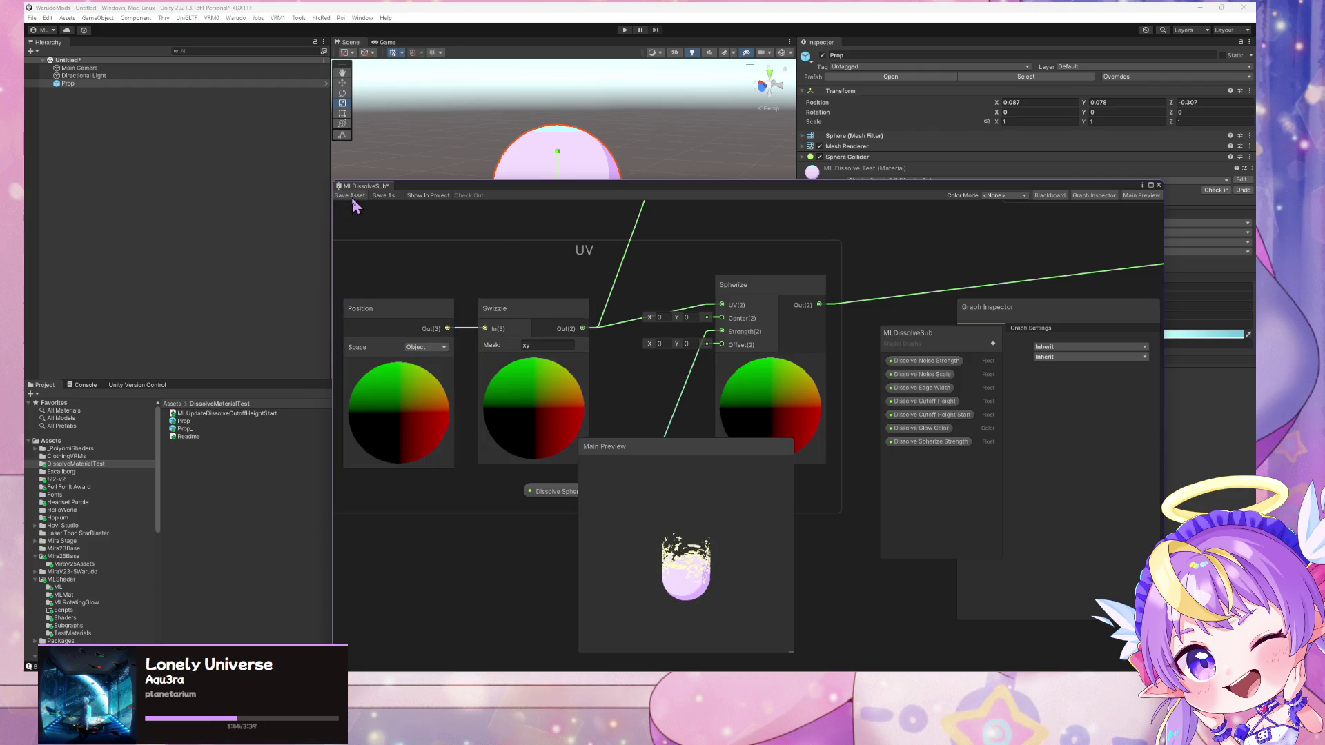
mouse_move(568, 194)
left_mouse_down()
mouse_move(584, 213)
mouse_move(491, 284)
mouse_move(486, 265)
left_mouse_up()
left_click(257, 18)
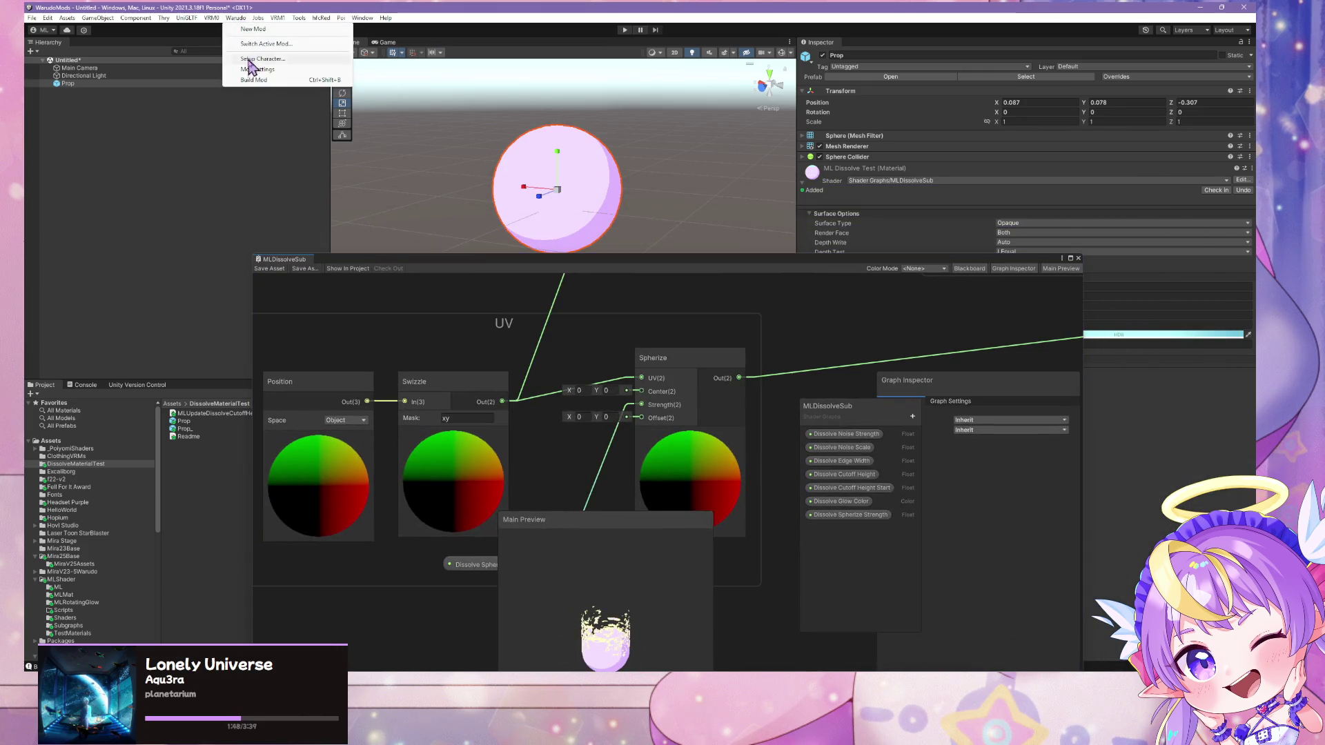
Build the DissolveMaterialTest mod from the Warudo menu with the object-space dissolve shader
left_click(260, 81)
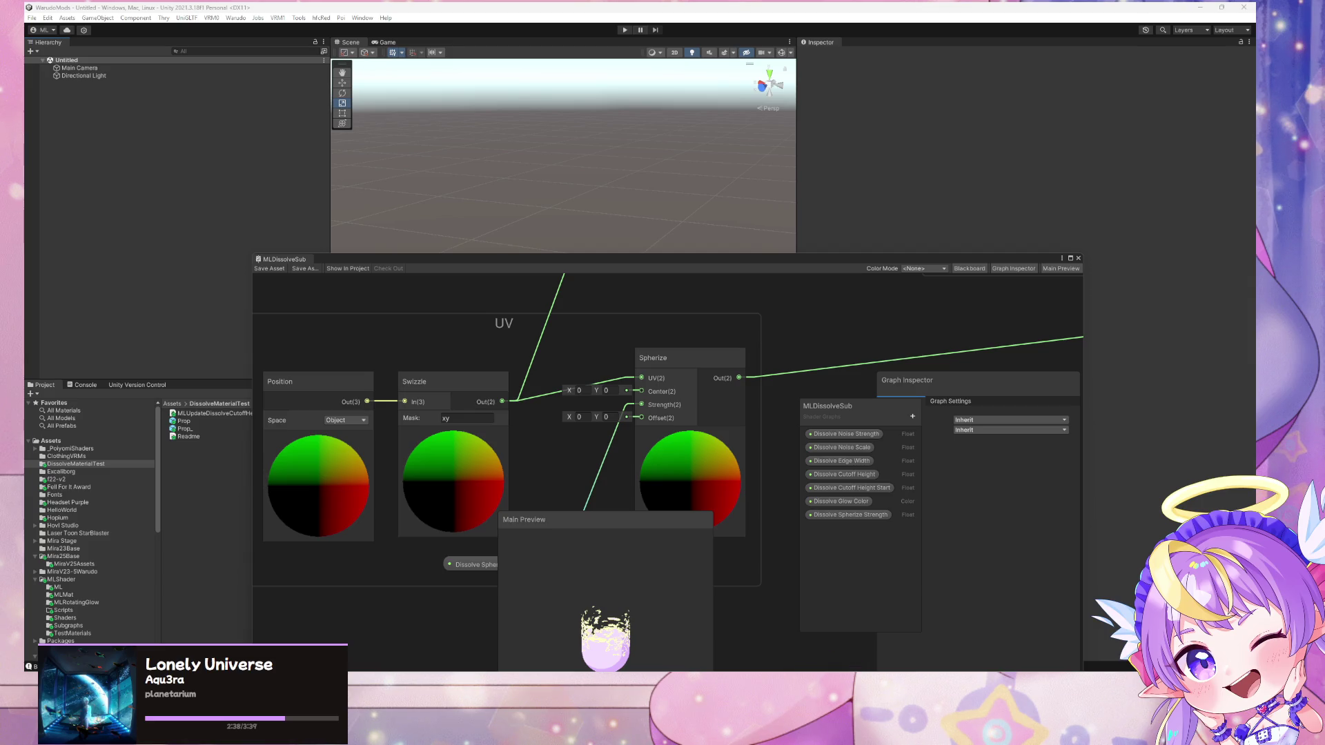
Drag the rebuilt Prop 2 sphere below the avatar's feet and view it from the side
mouse_move(715, 683)
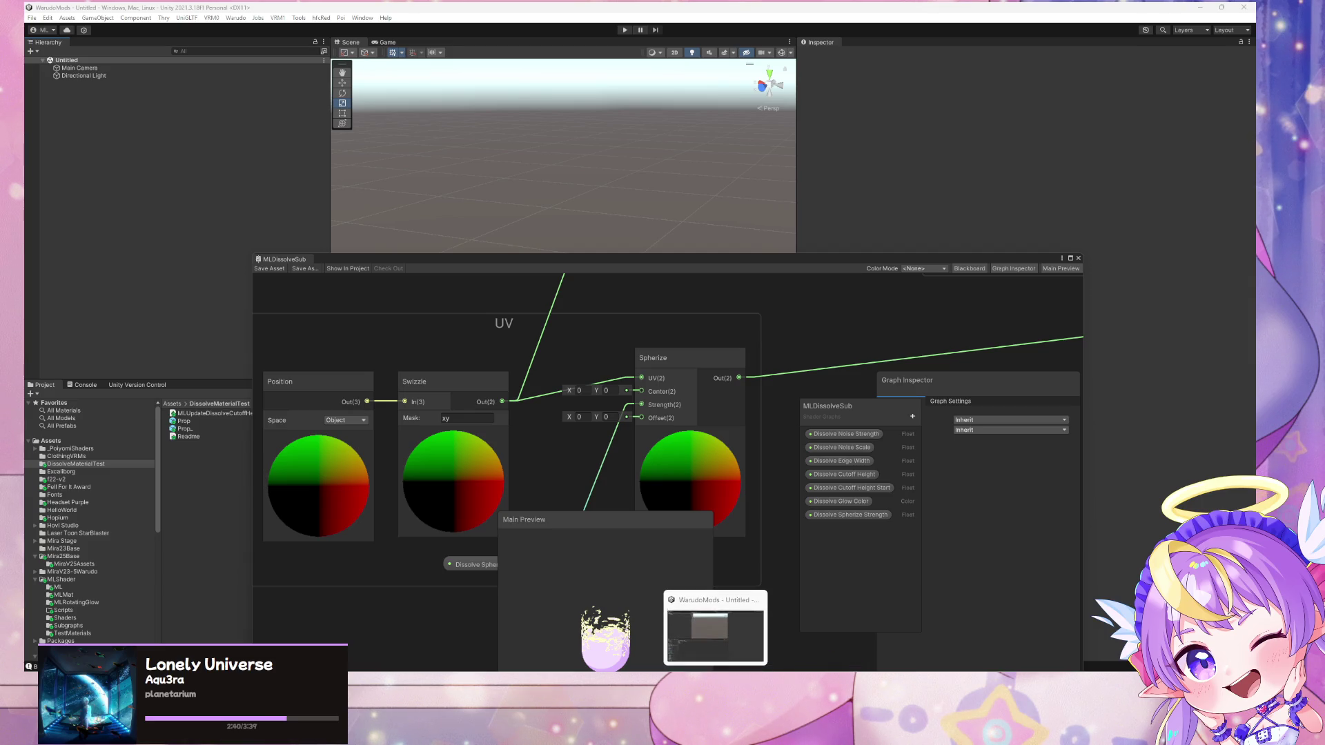
left_click(745, 690)
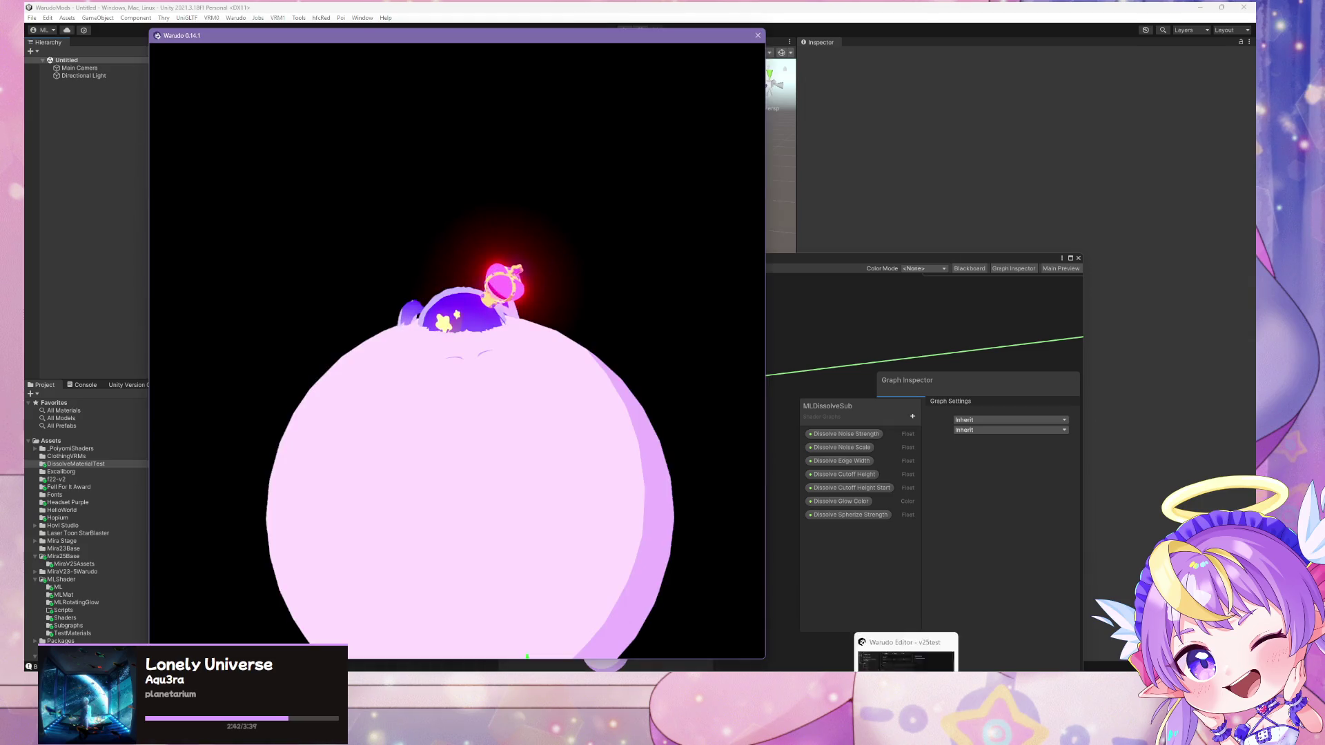
left_click(907, 631)
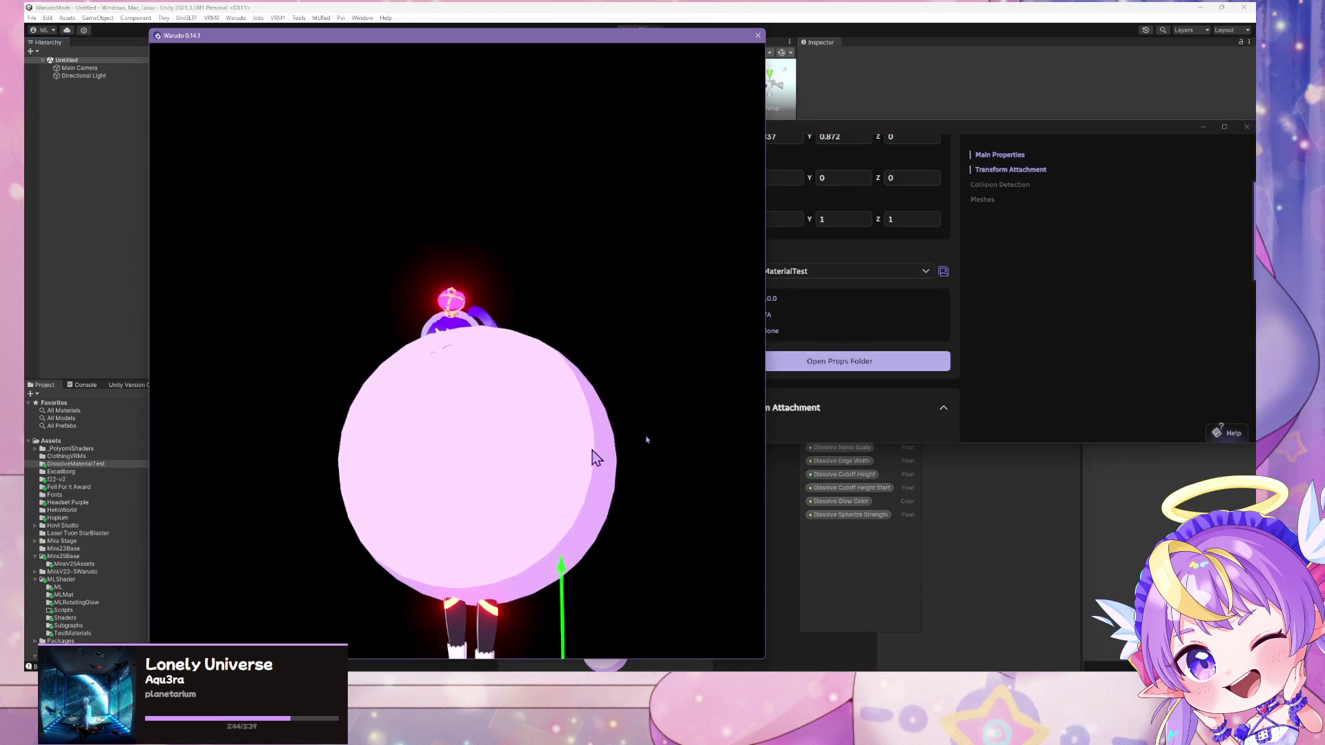
left_click(406, 528)
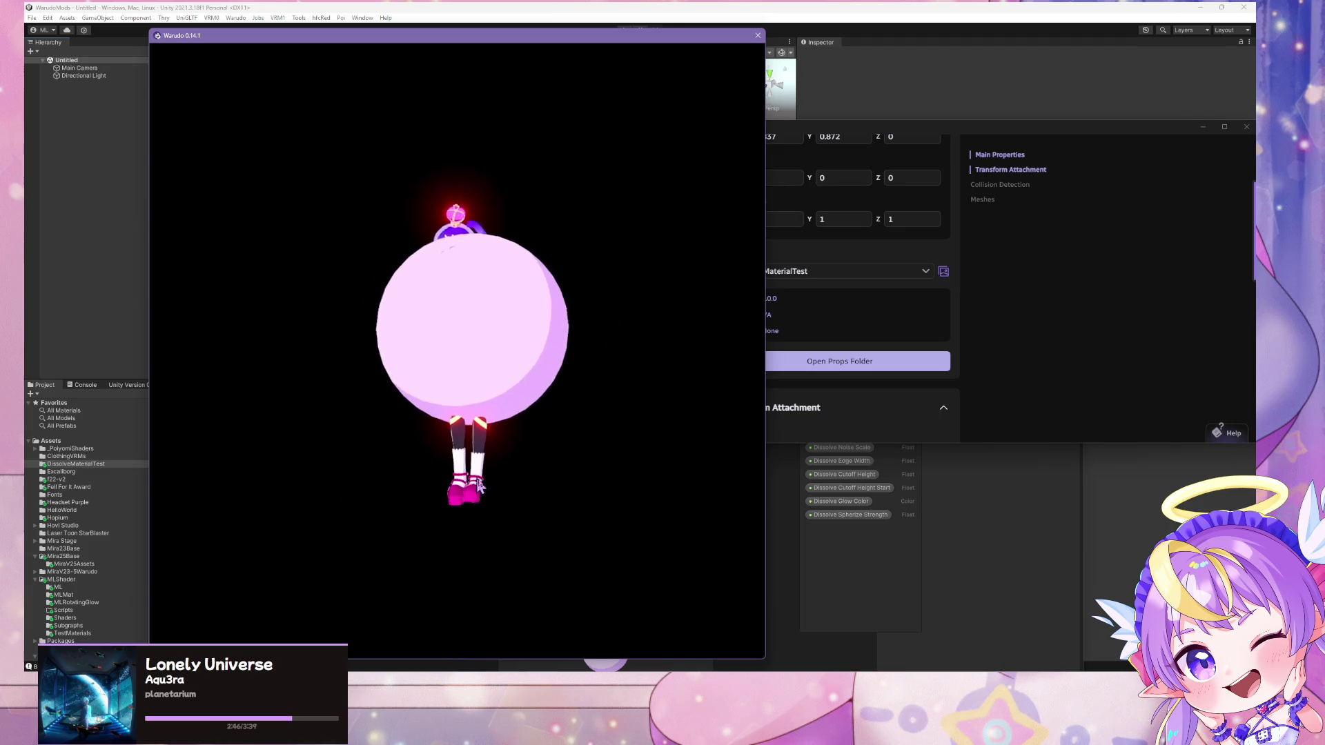
mouse_move(535, 528)
left_mouse_down()
mouse_move(560, 614)
mouse_move(562, 573)
mouse_move(577, 666)
left_mouse_up()
mouse_move(576, 455)
left_mouse_down()
mouse_move(497, 363)
mouse_move(497, 464)
mouse_move(436, 459)
mouse_move(615, 414)
mouse_move(624, 509)
mouse_move(537, 352)
mouse_move(586, 438)
left_mouse_up()
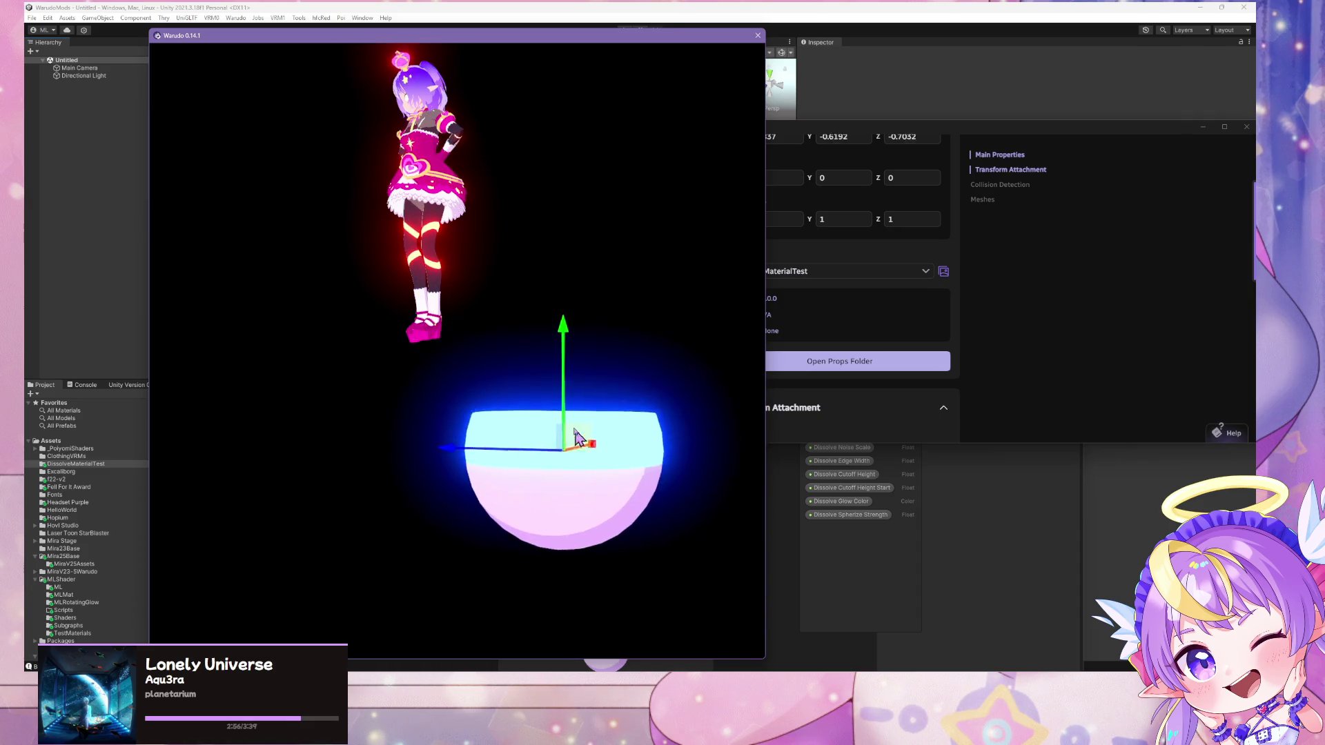
scroll(858, 334, "down", 6)
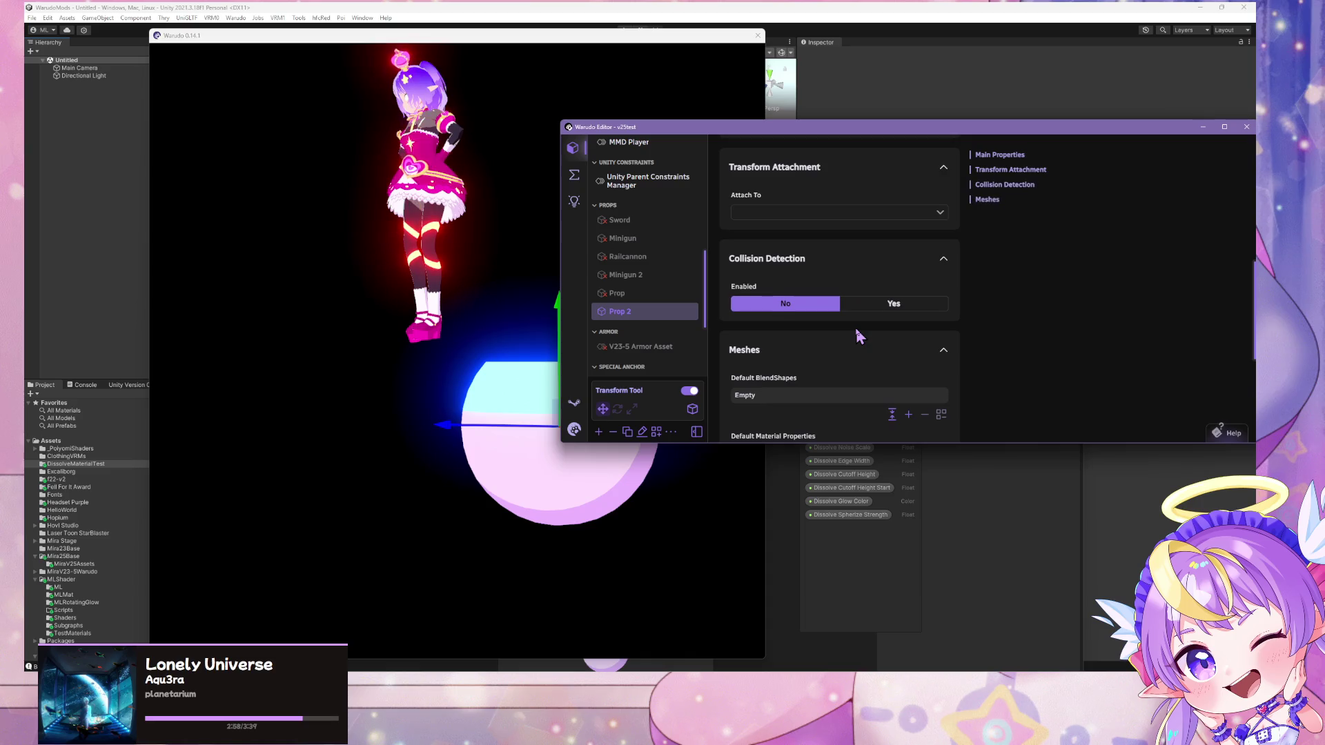
Set Prop 2's material override property to _Dissolve_Cutoff_Height_Start, valued at -0.4787
scroll(879, 337, "down", 3)
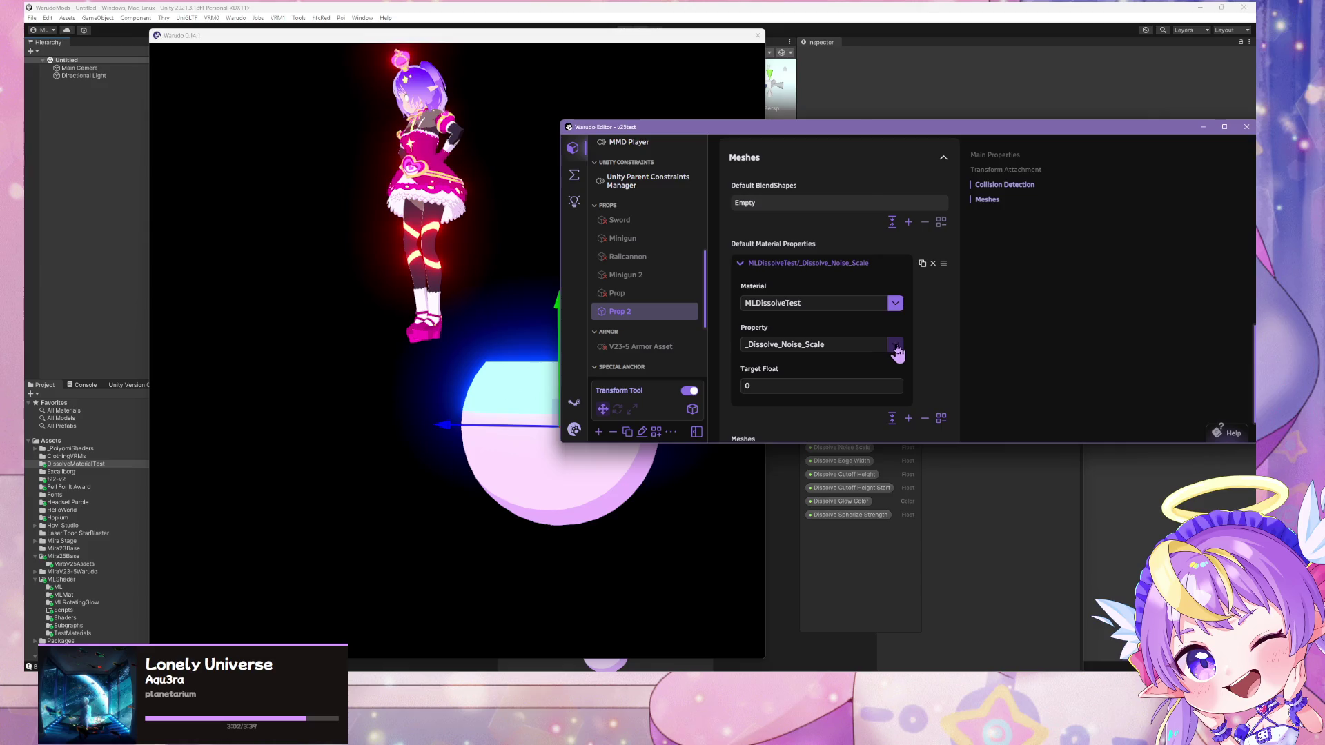
left_click(896, 343)
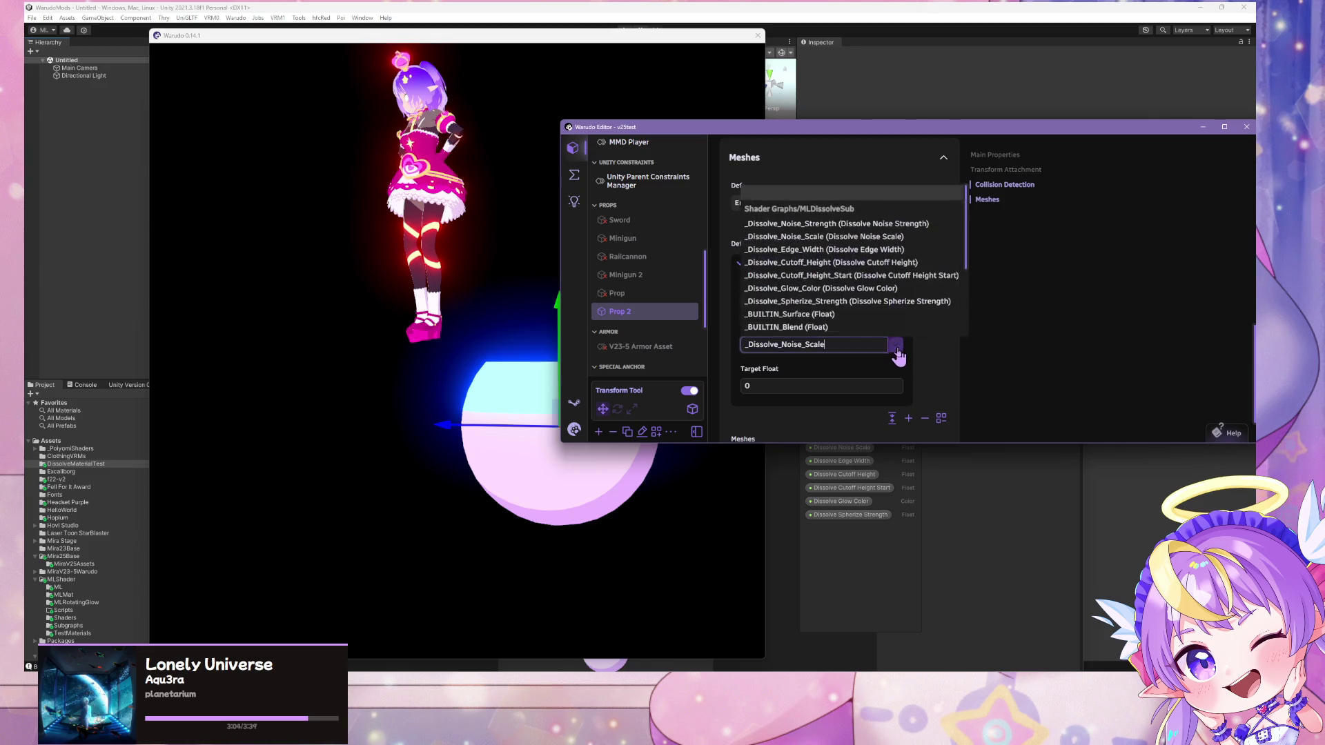
left_click(894, 276)
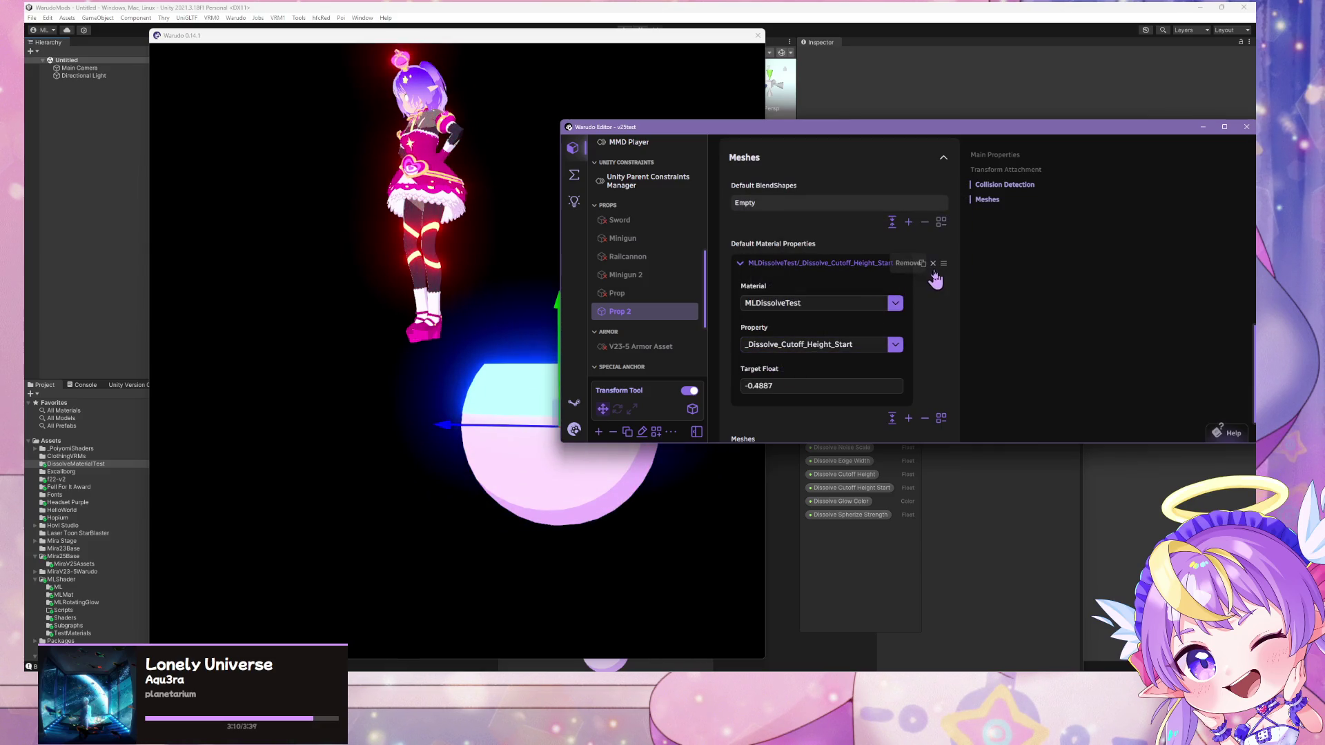
left_click(895, 342)
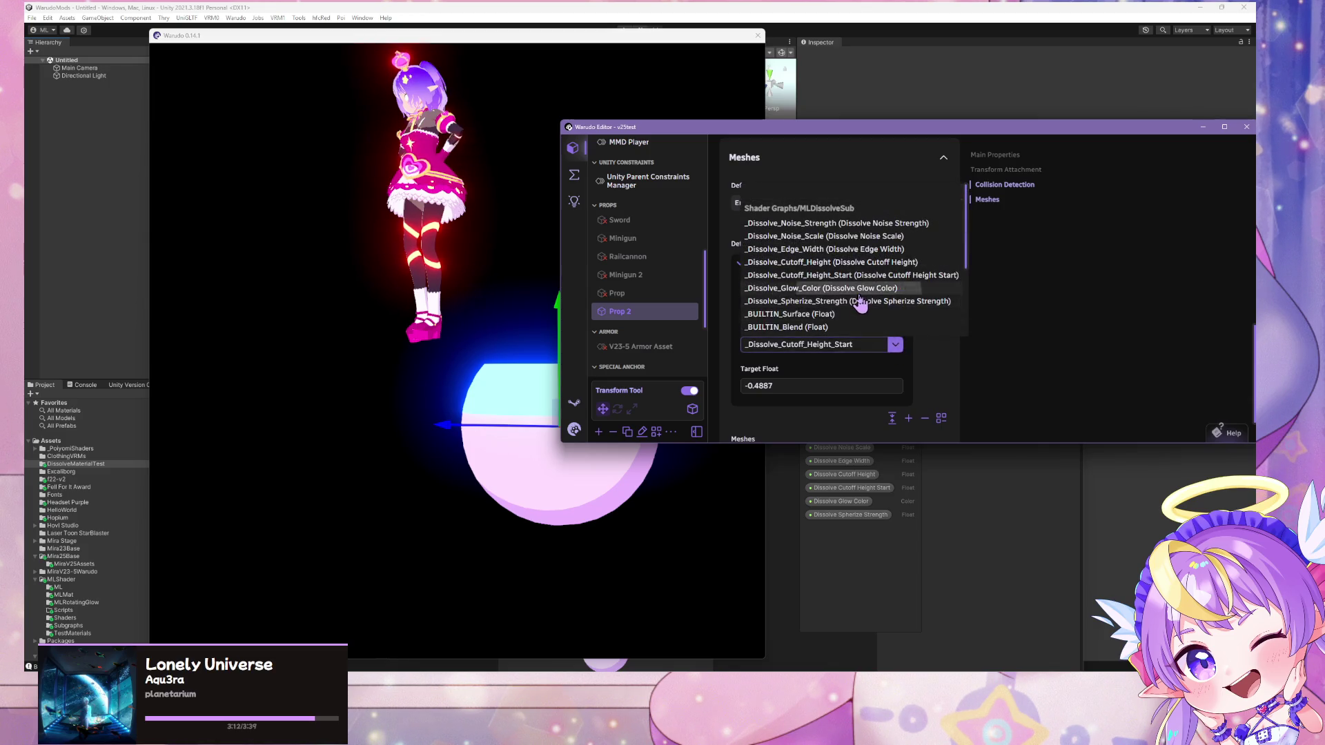
left_click(859, 293)
left_click(895, 347)
scroll(876, 312, "down", 3)
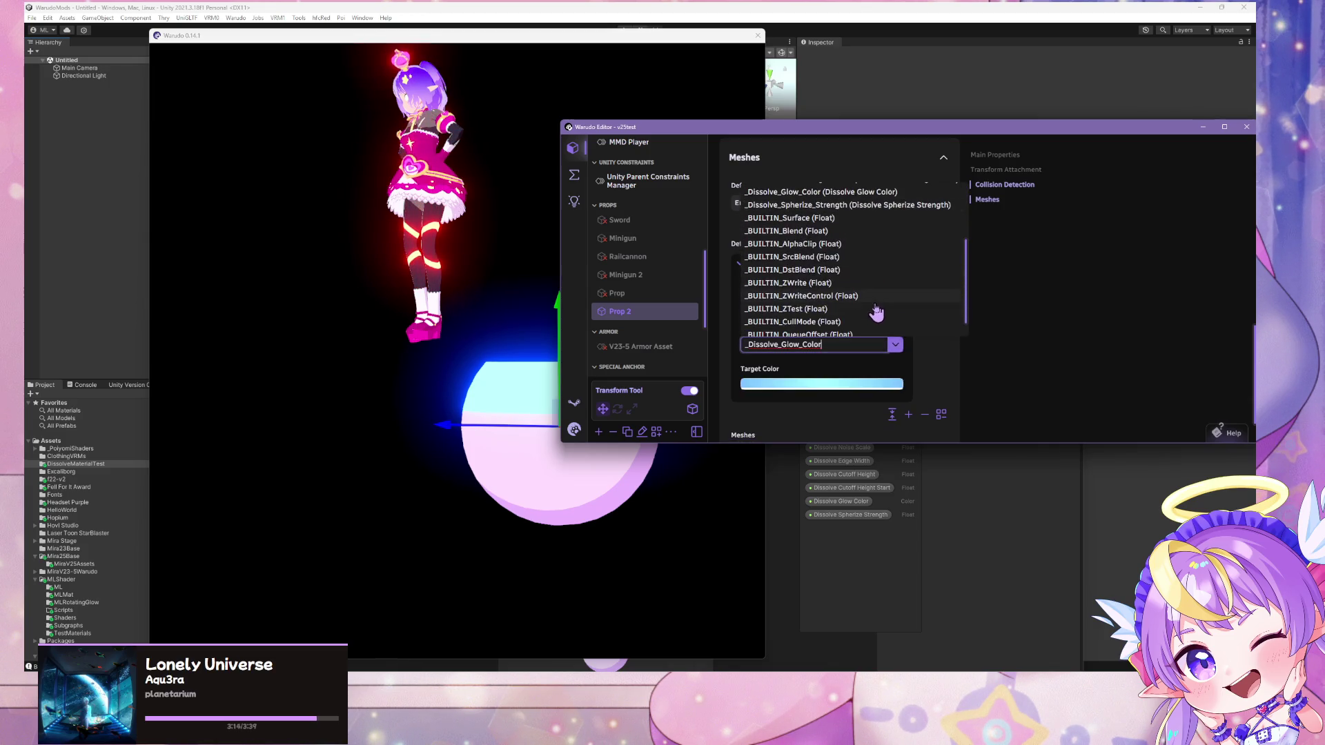
scroll(884, 304, "up", 3)
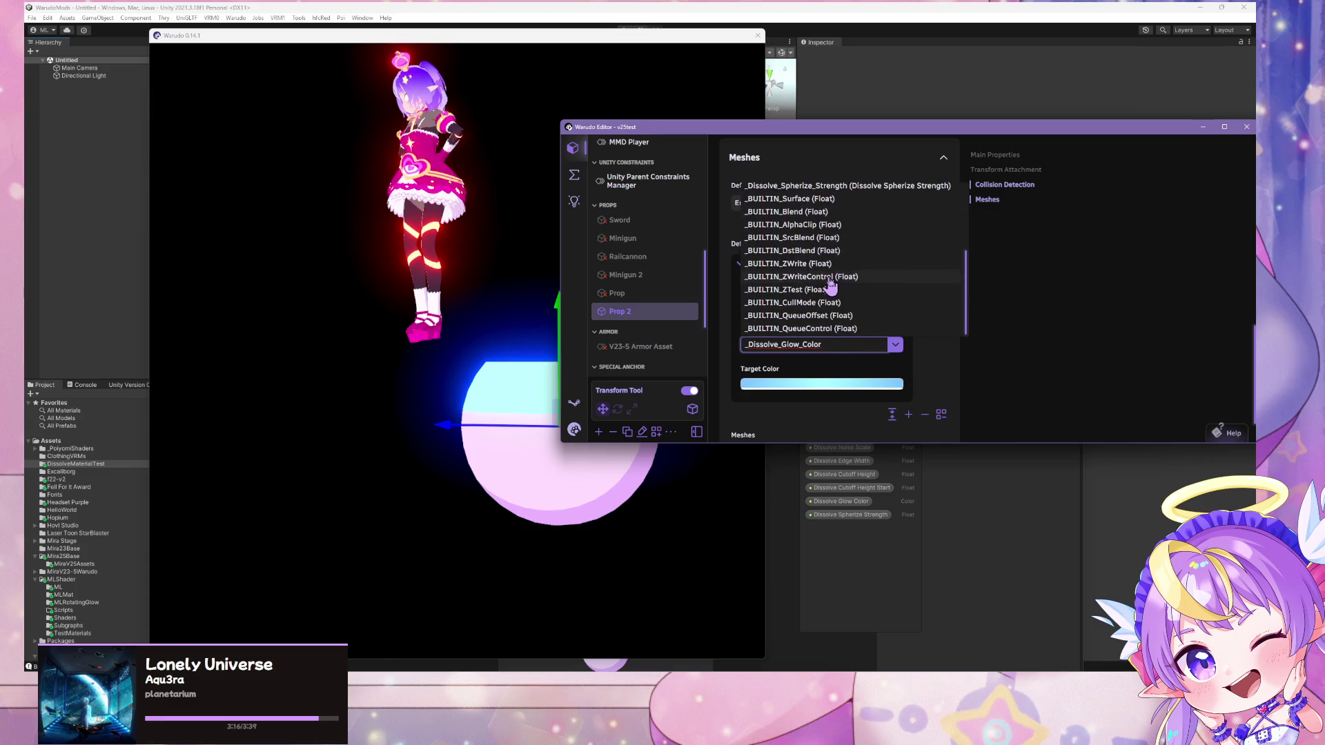
left_click(897, 275)
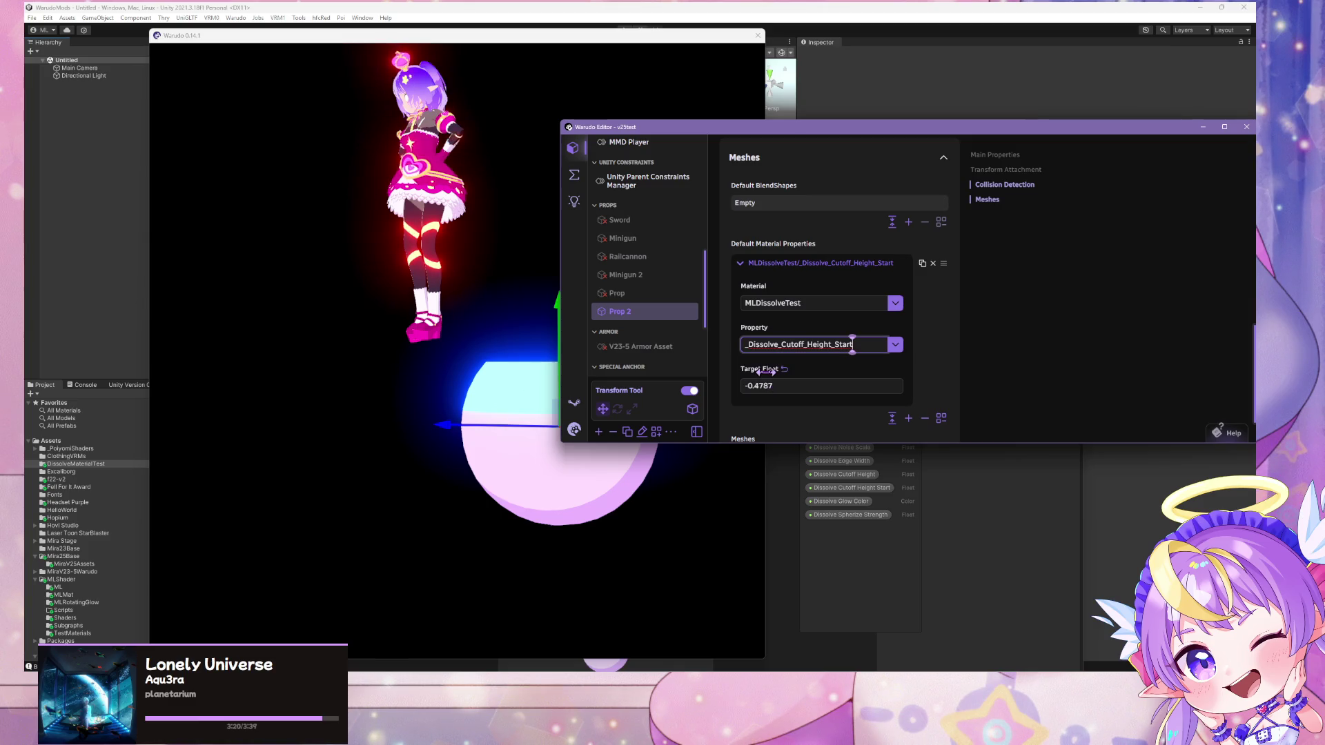
left_click(107, 157)
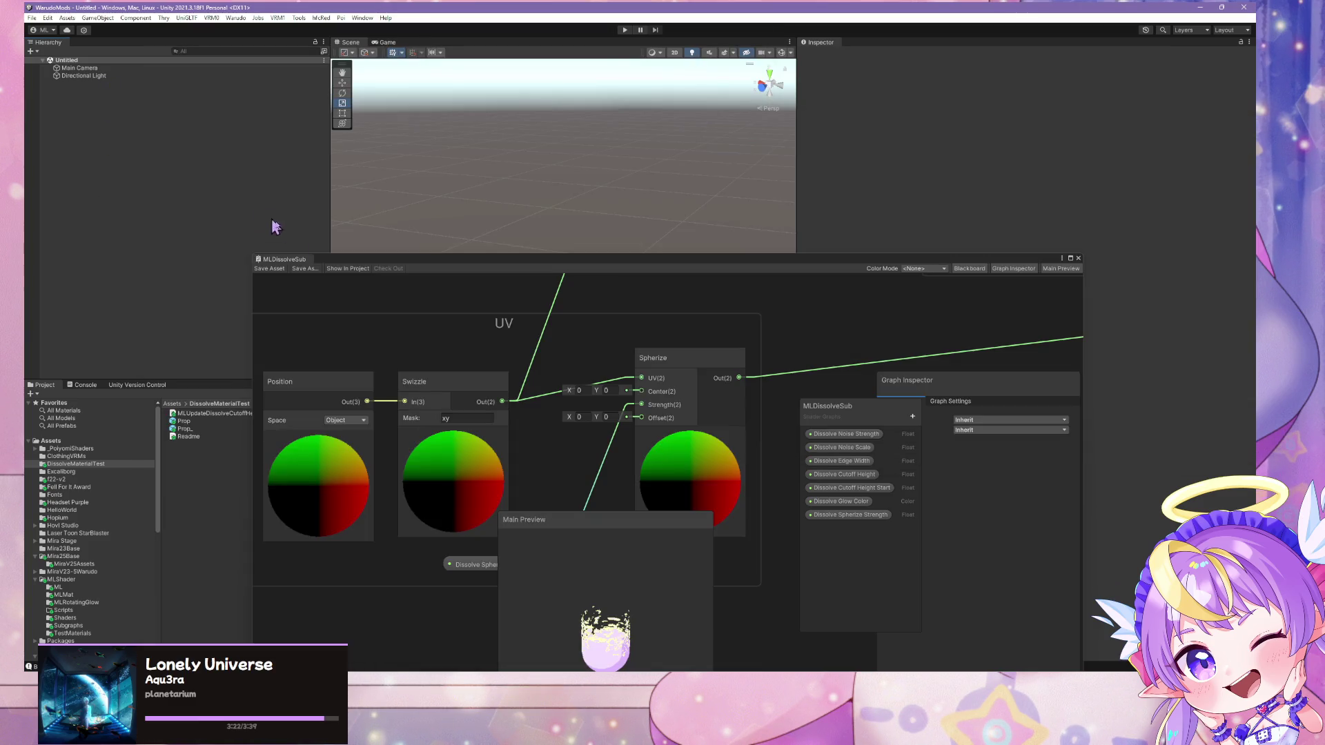
Select the Prop prefab asset in Unity's Project panel
left_click(184, 421)
mouse_move(807, 261)
left_mouse_down()
mouse_move(580, 474)
mouse_move(628, 454)
left_mouse_up()
key("alt+Tab")
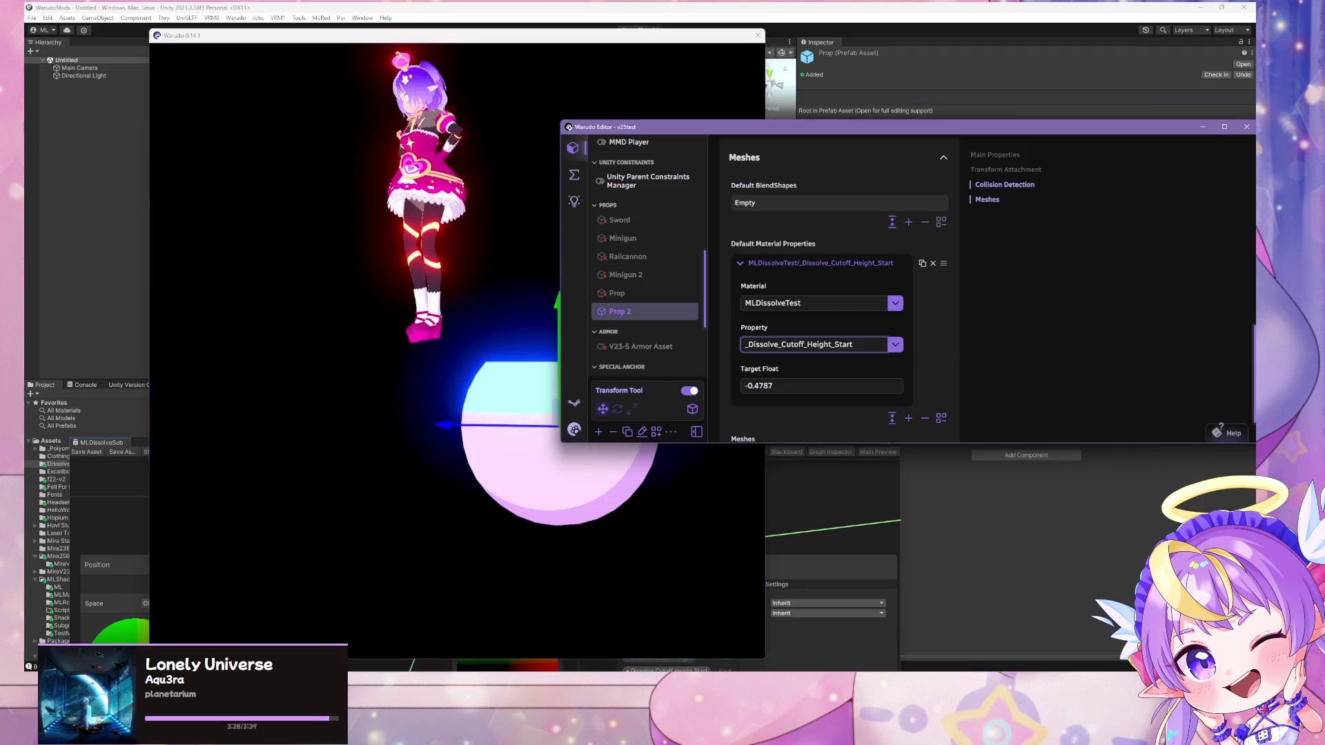
In Warudo, raise the sphere prop and delete its Default Material Properties override
left_click(576, 447)
mouse_move(583, 423)
left_mouse_down()
mouse_move(633, 350)
mouse_move(563, 257)
mouse_move(591, 479)
mouse_move(518, 414)
mouse_move(598, 444)
mouse_move(511, 345)
mouse_move(548, 375)
mouse_move(630, 287)
mouse_move(488, 201)
mouse_move(506, 257)
mouse_move(524, 201)
mouse_move(586, 482)
mouse_move(586, 264)
left_mouse_up()
left_click(914, 371)
left_click(895, 344)
left_click(895, 344)
left_click(933, 263)
Slide the sphere along Y to sit lower beneath the avatar
mouse_move(512, 304)
left_mouse_down()
mouse_move(520, 334)
mouse_move(544, 325)
mouse_move(541, 262)
mouse_move(553, 423)
mouse_move(560, 330)
left_mouse_up()
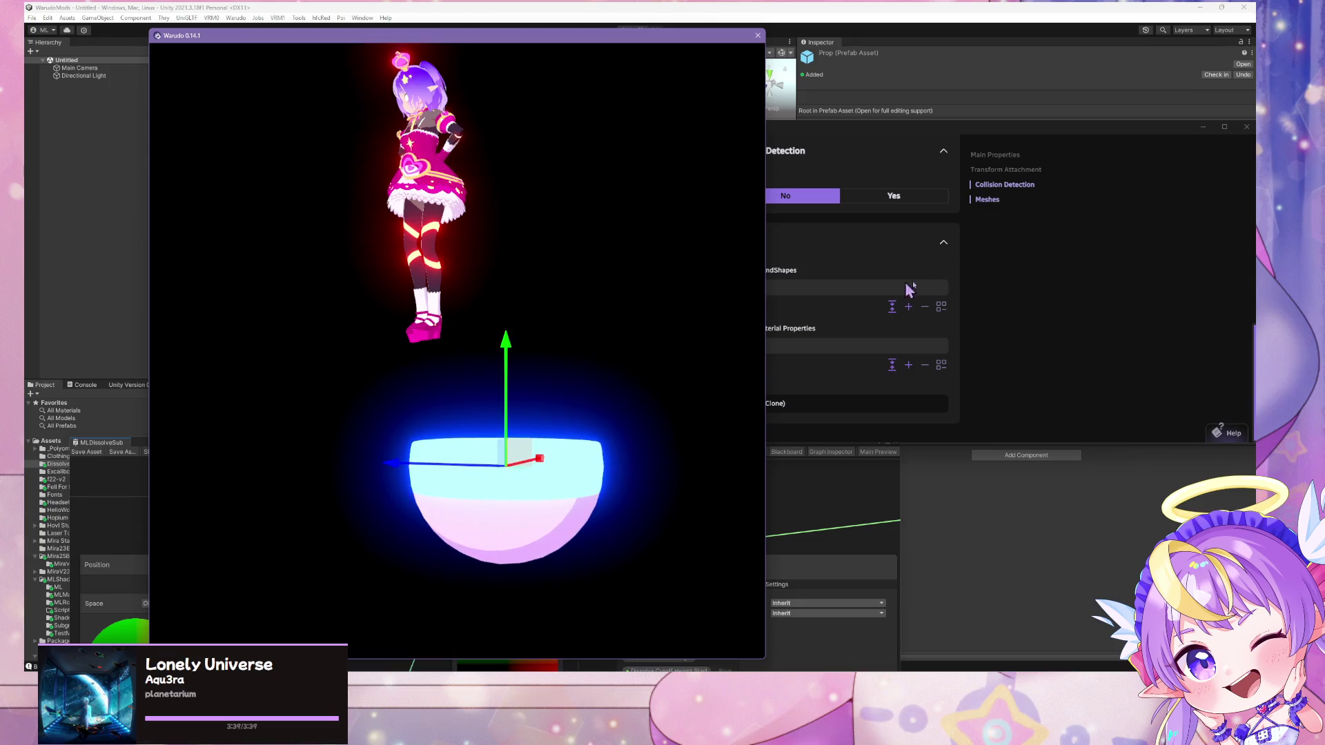
key("alt+Tab")
scroll(631, 363, "down", 5)
Confirm the ML Shader Updater's Asset is set to Prop 2
left_click(641, 408)
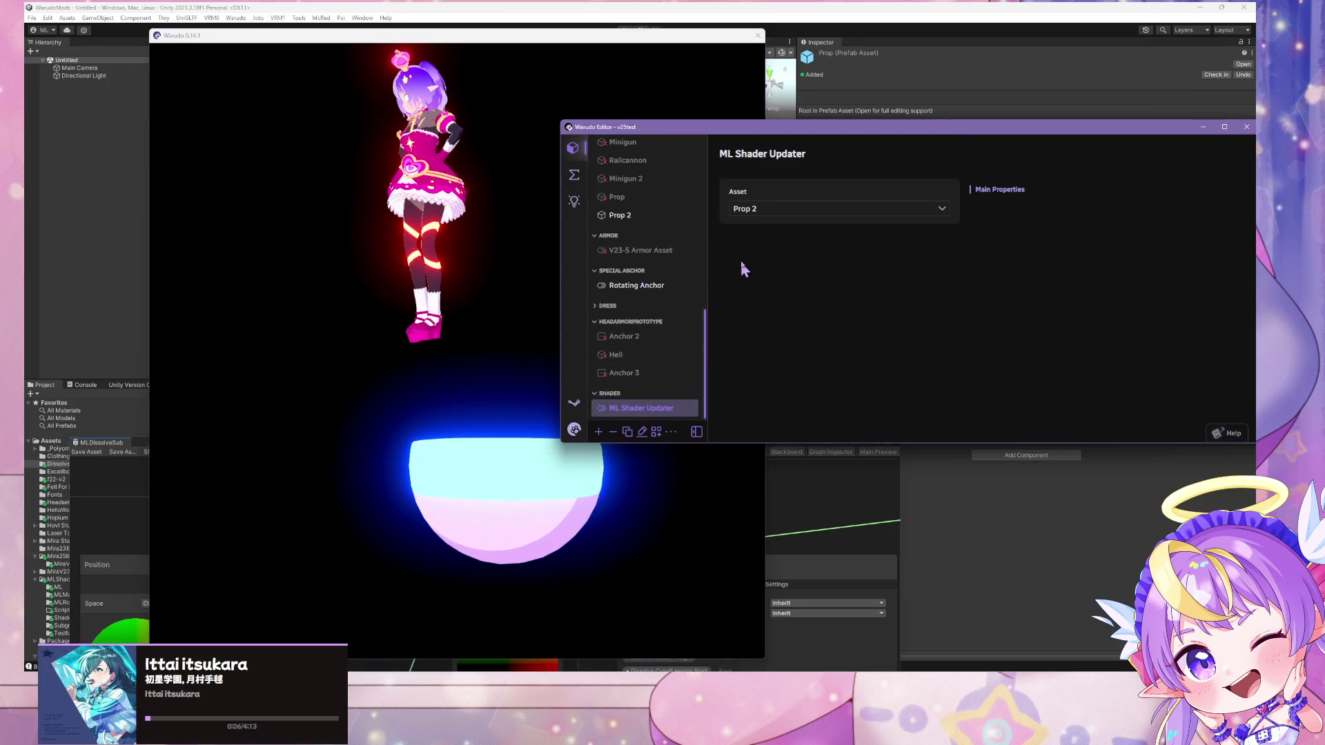
left_click(785, 216)
left_click(793, 347)
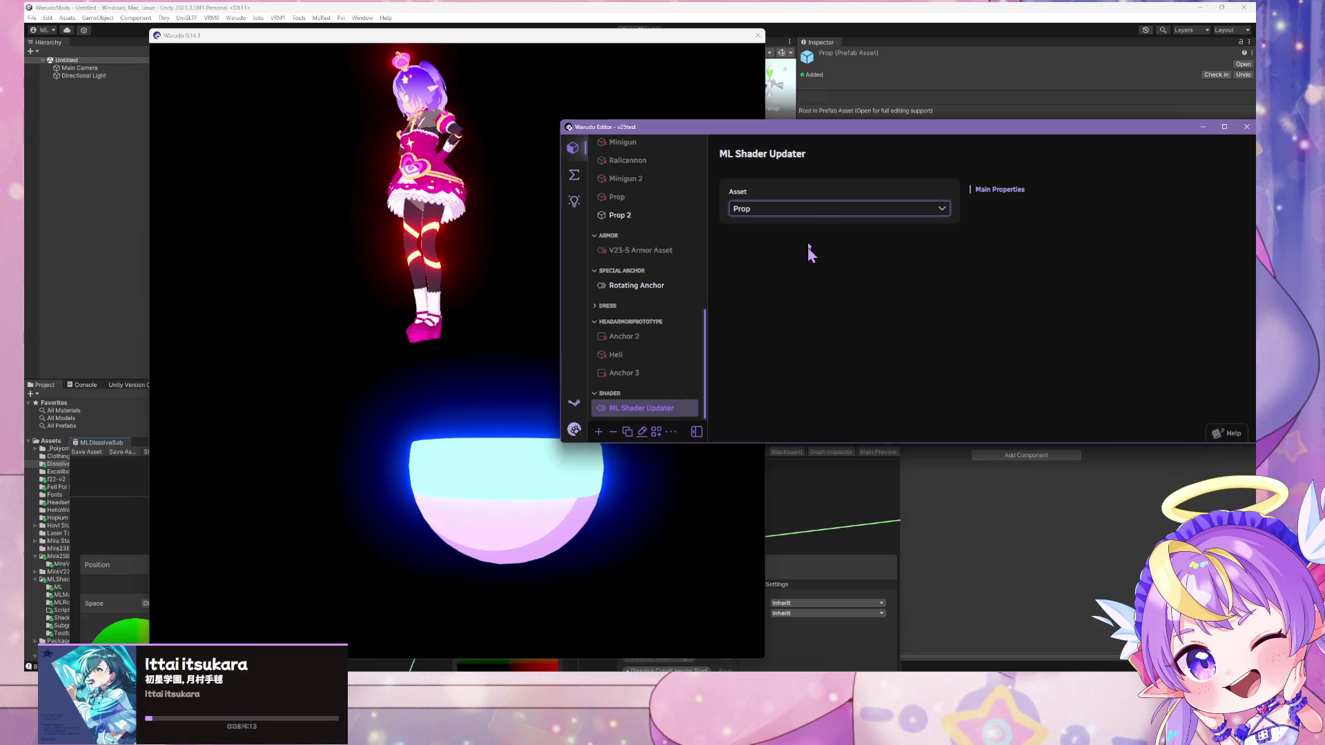
left_click(799, 215)
left_click(754, 387)
scroll(675, 323, "up", 3)
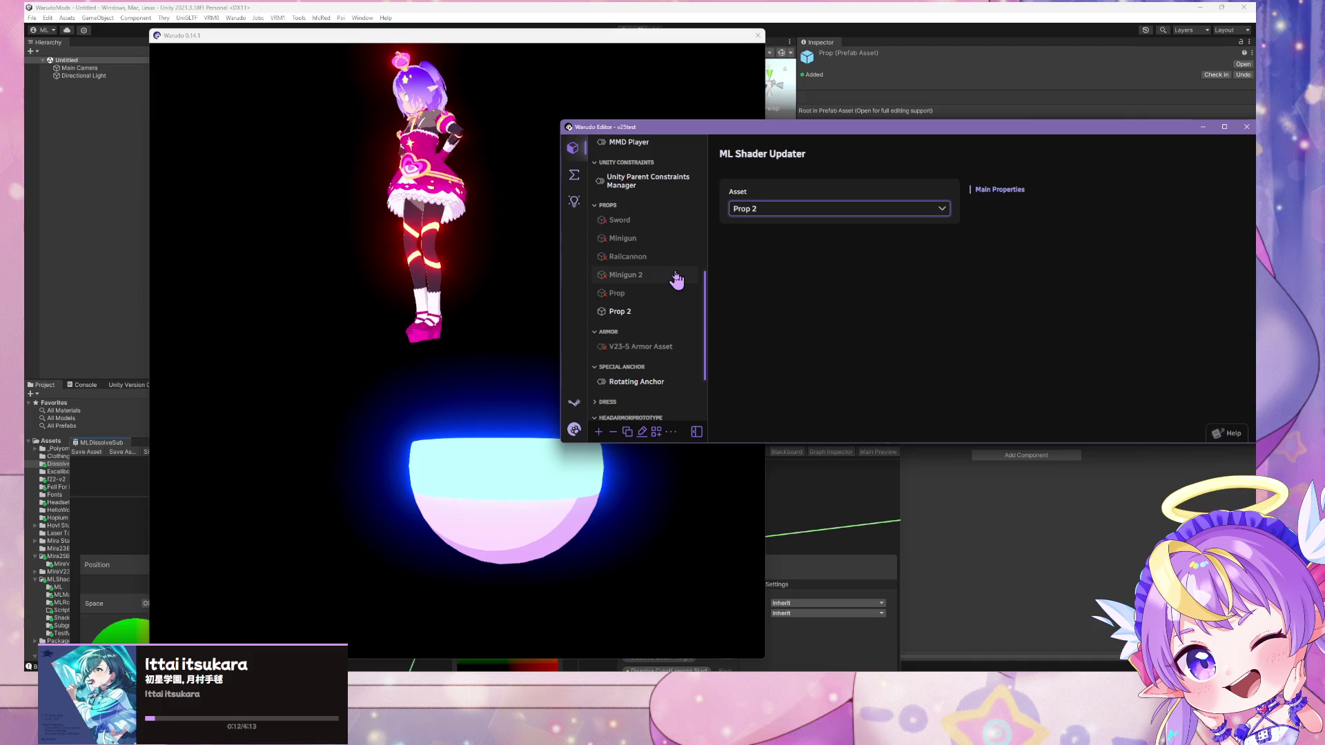
scroll(654, 308, "up", 4)
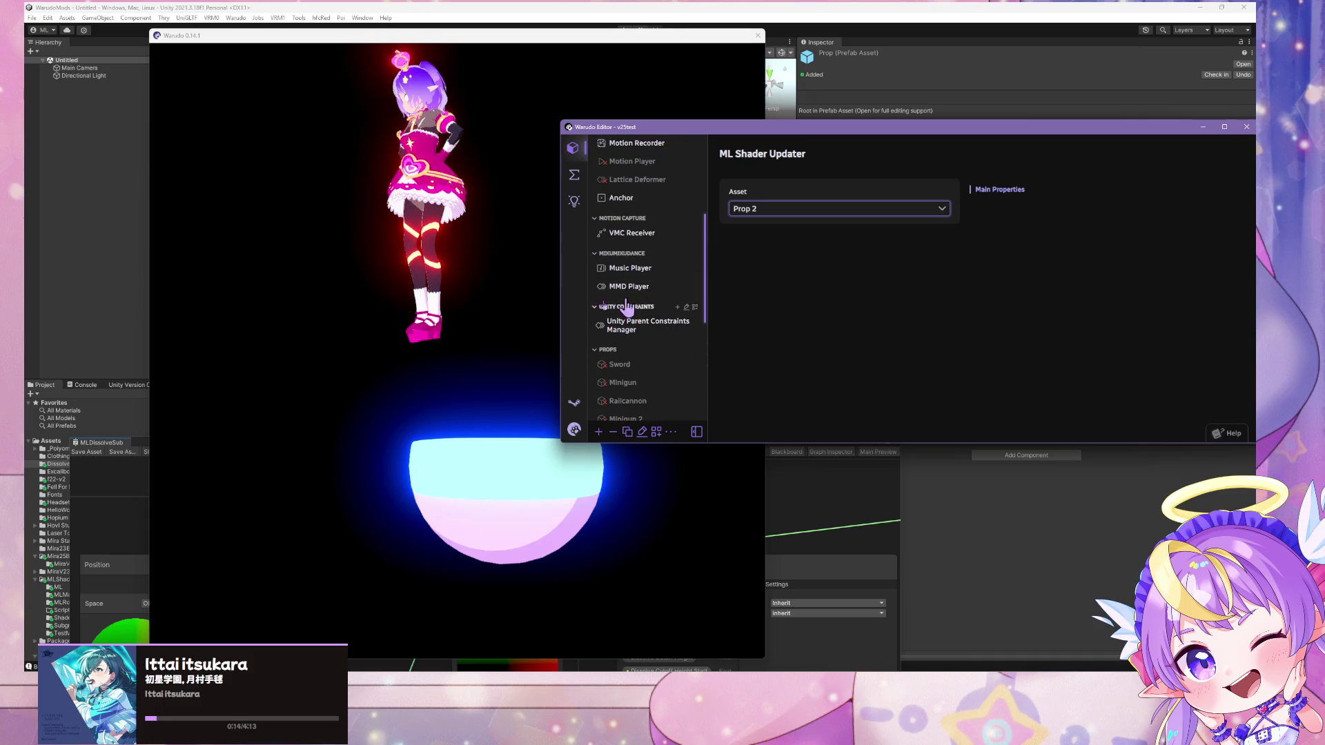
scroll(658, 323, "down", 6)
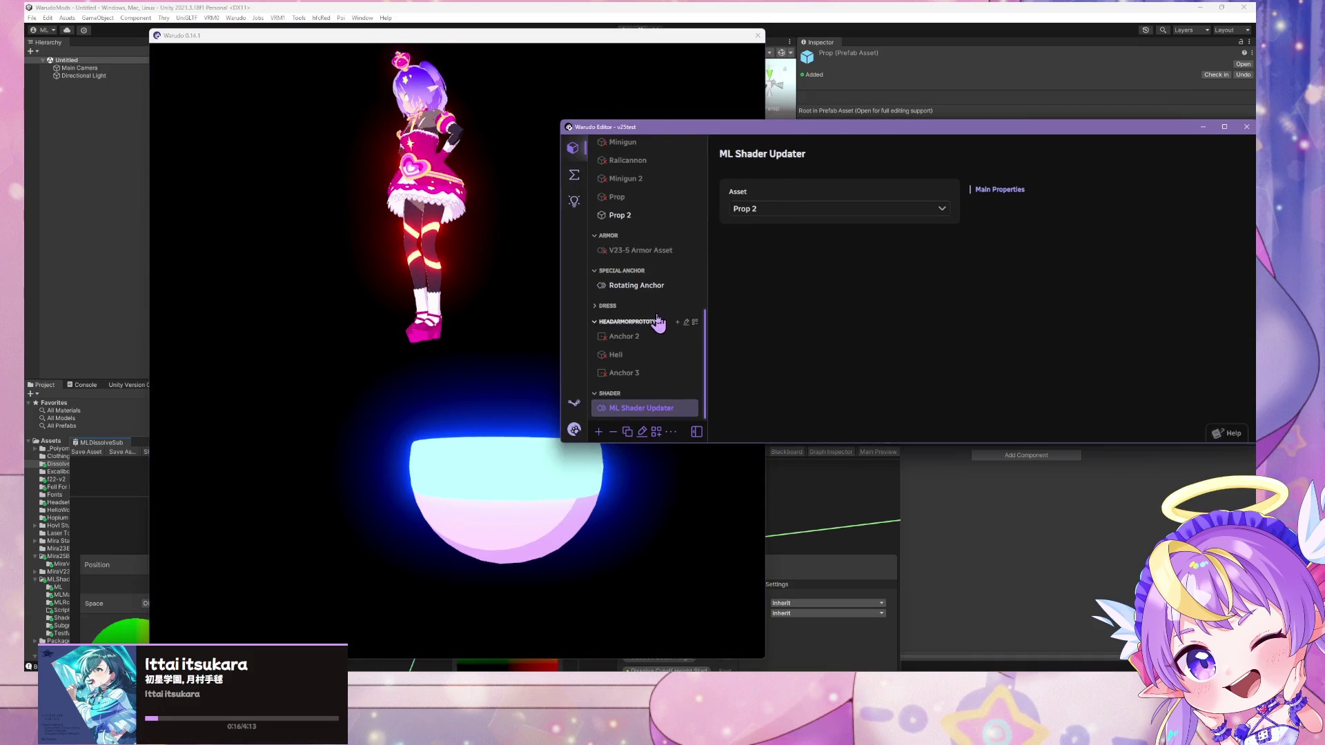
Select Prop 2 and move its sphere to just below the avatar's feet
left_click(650, 215)
left_click(523, 438)
scroll(524, 414, "up", 3)
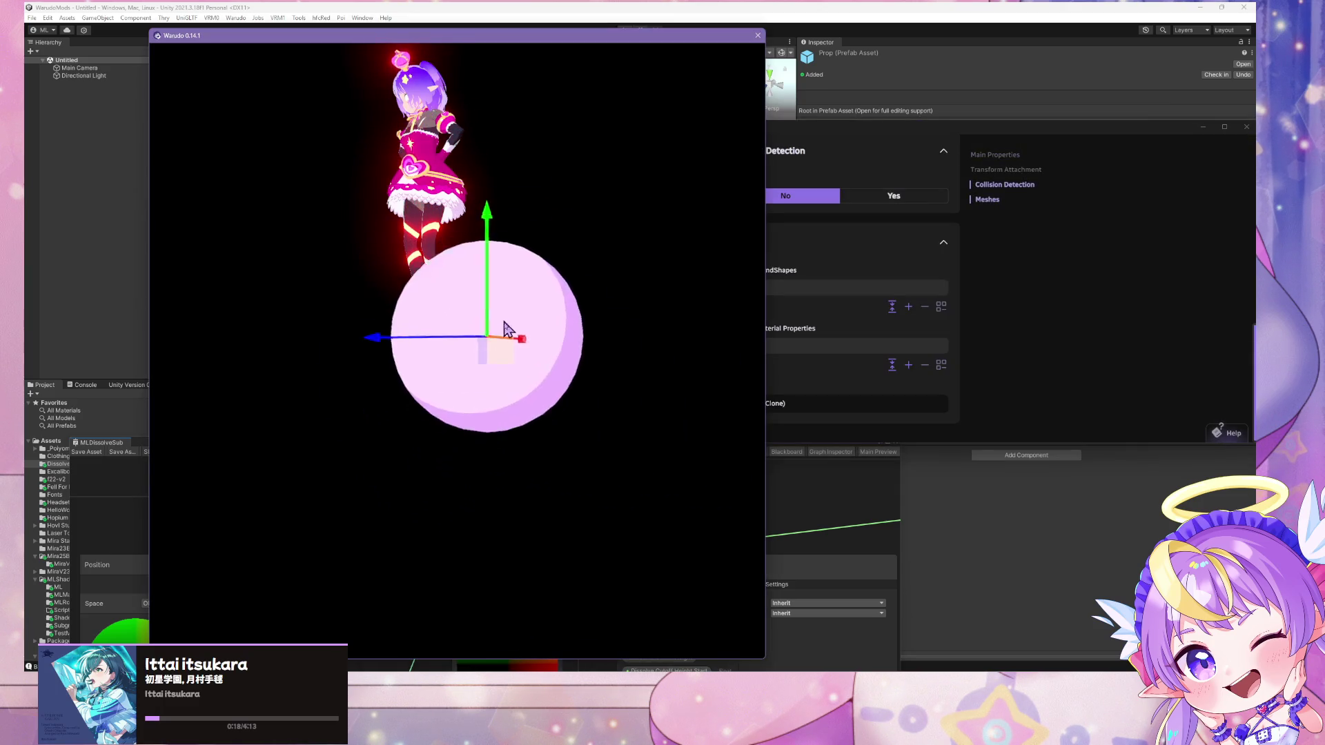
mouse_move(507, 330)
left_mouse_down()
mouse_move(593, 456)
mouse_move(636, 335)
mouse_move(509, 445)
mouse_move(642, 466)
mouse_move(552, 359)
mouse_move(527, 458)
mouse_move(517, 376)
mouse_move(519, 490)
mouse_move(521, 351)
mouse_move(532, 413)
left_mouse_up()
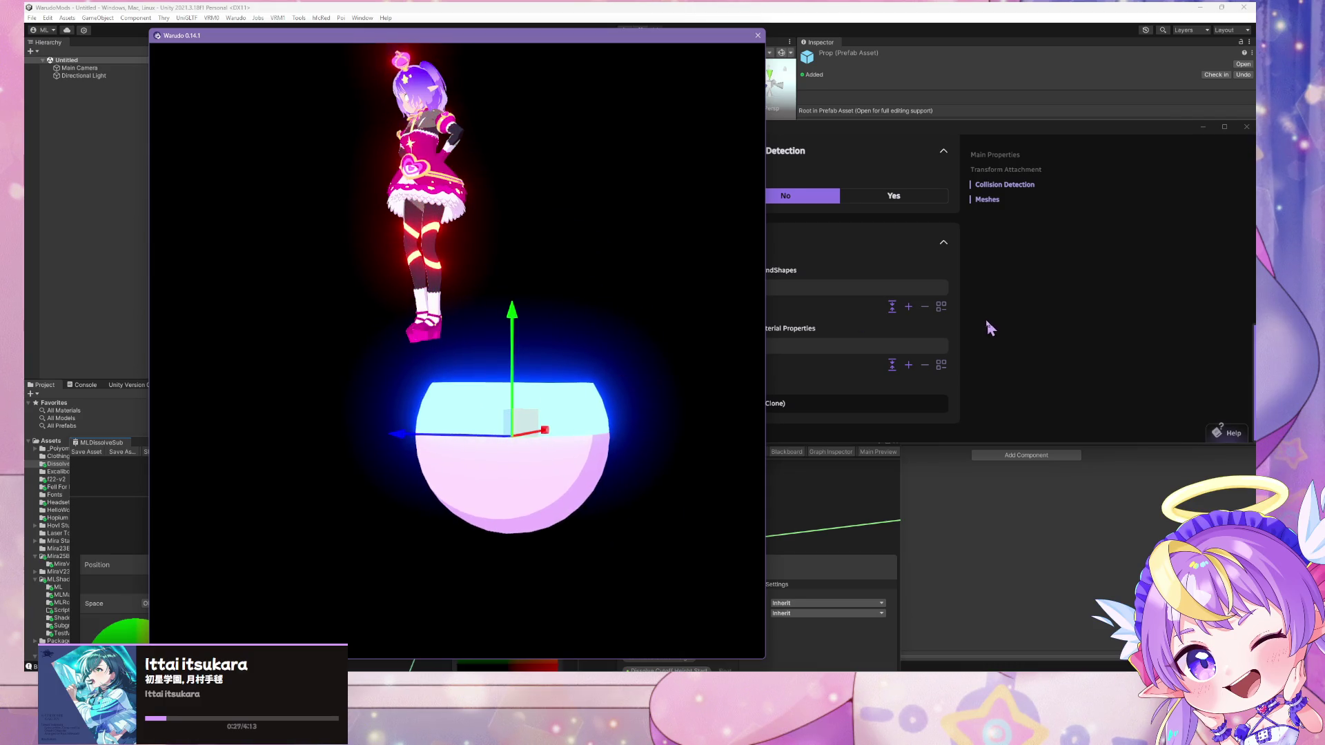
Add an MLDissolveTest override setting _Dissolve_Noise_Scale to 40
left_click(991, 328)
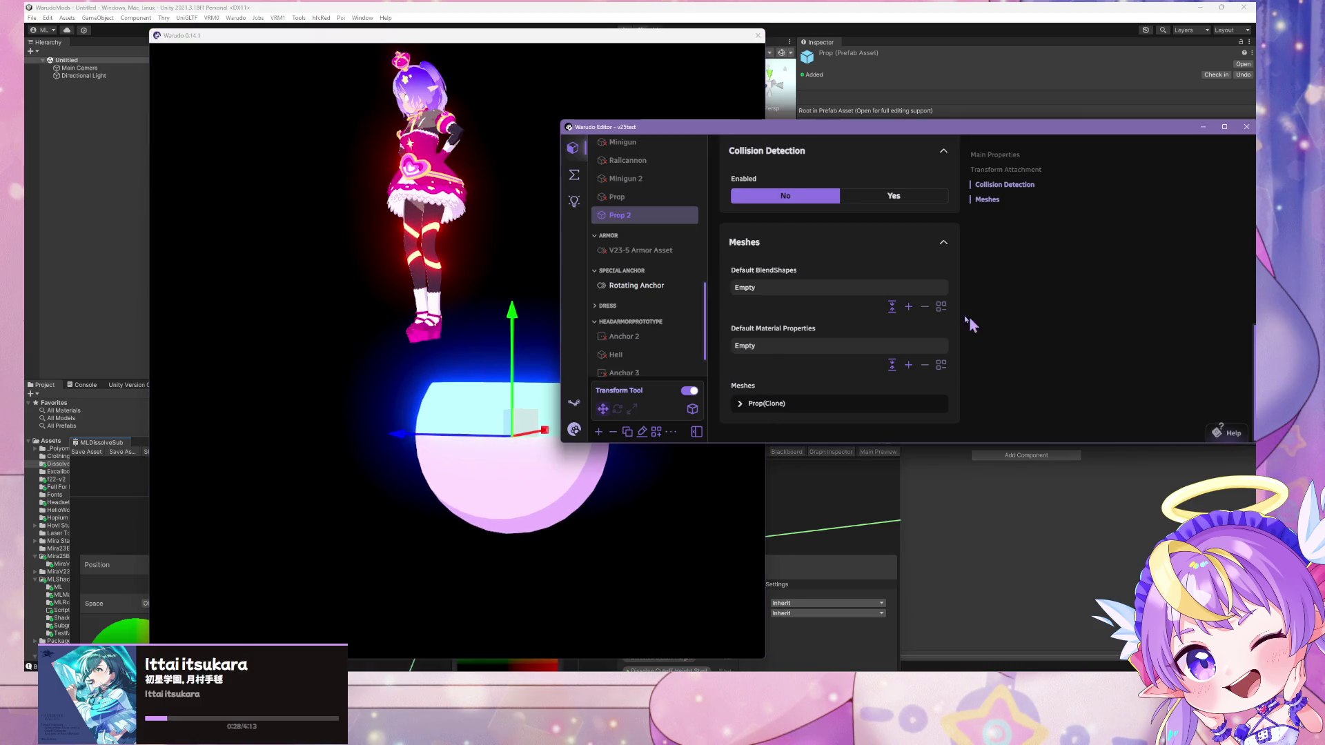
left_click(908, 366)
left_click(759, 347)
left_click(895, 384)
left_click(844, 426)
scroll(909, 387, "down", 2)
left_click(895, 333)
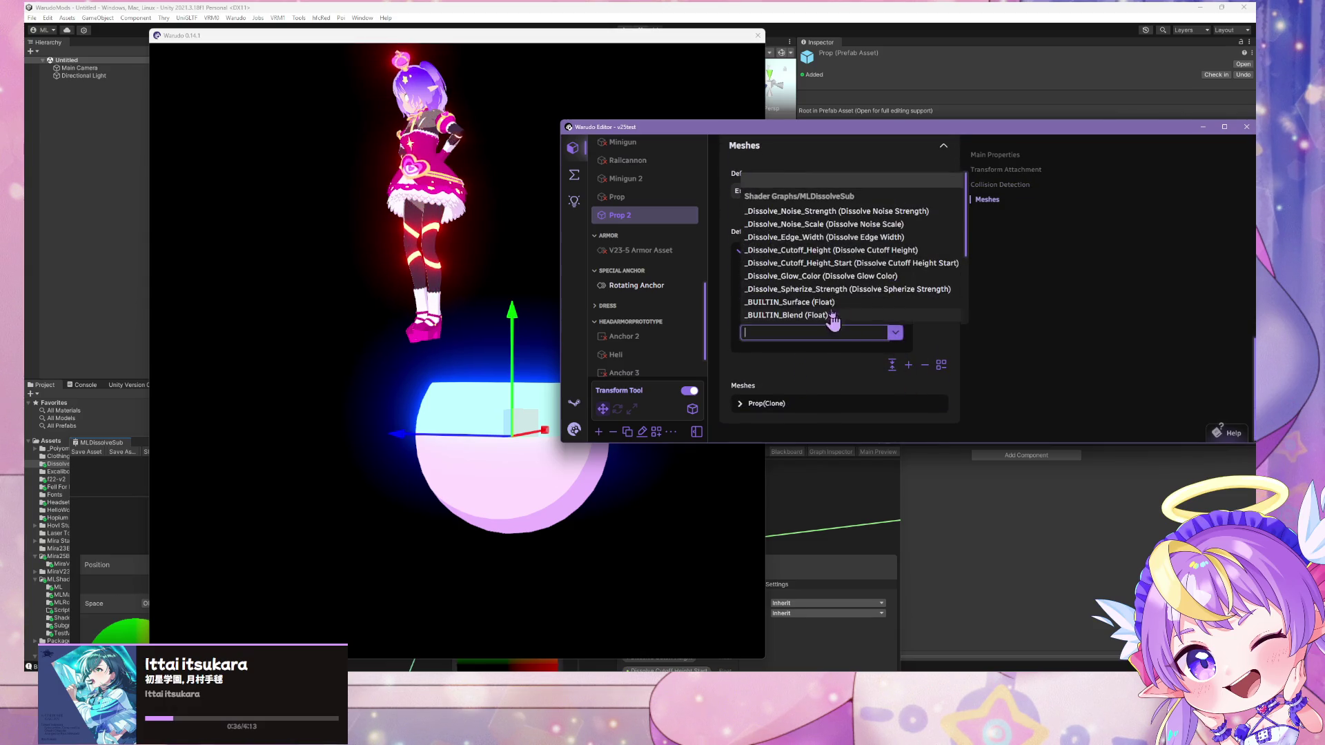
left_click(865, 225)
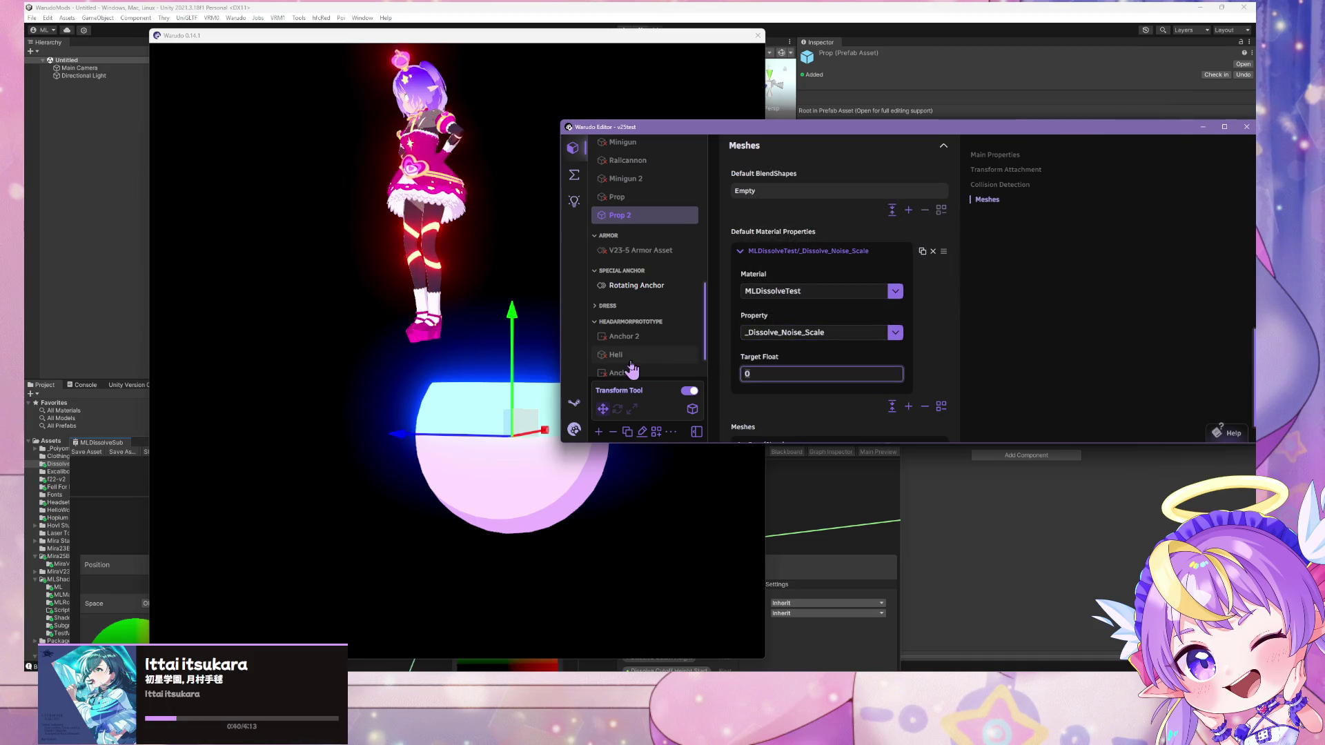
type("40")
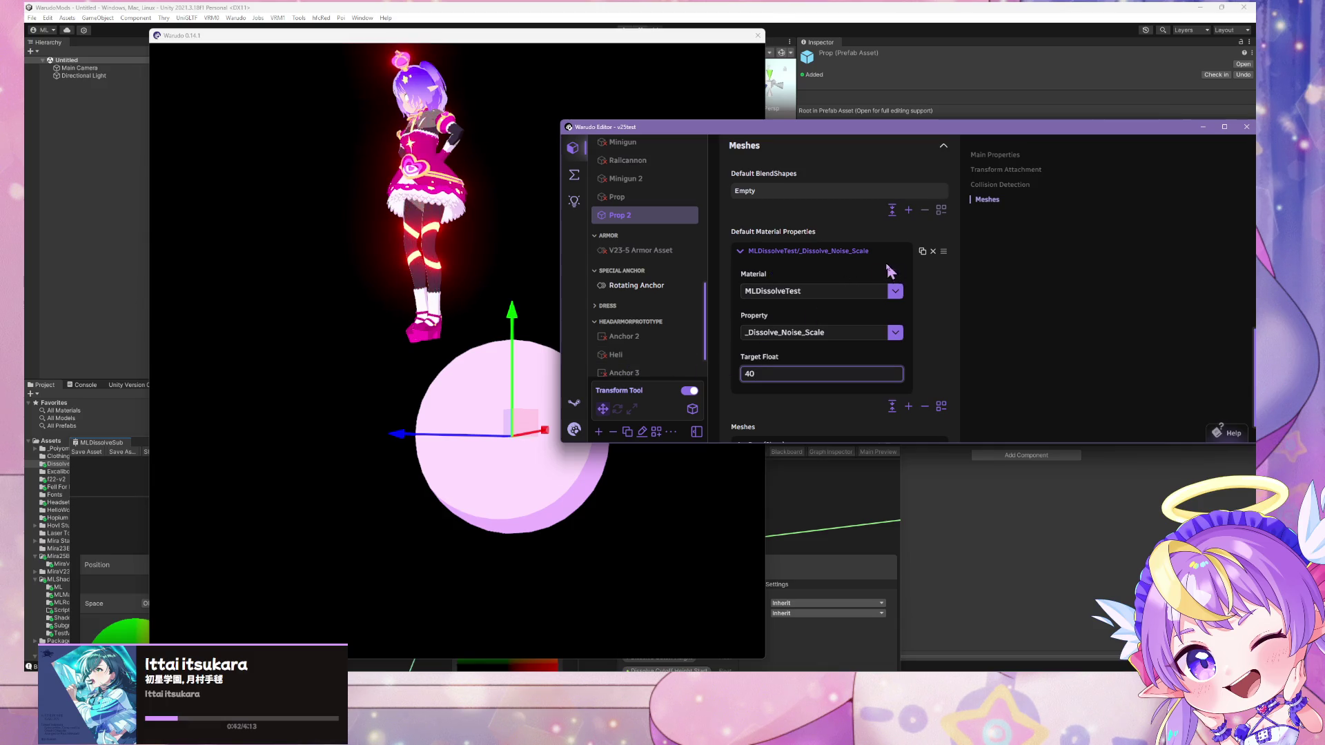
left_click(799, 252)
Add a second MLDissolveTest override for _Dissolve_Edge_Width
left_click(908, 365)
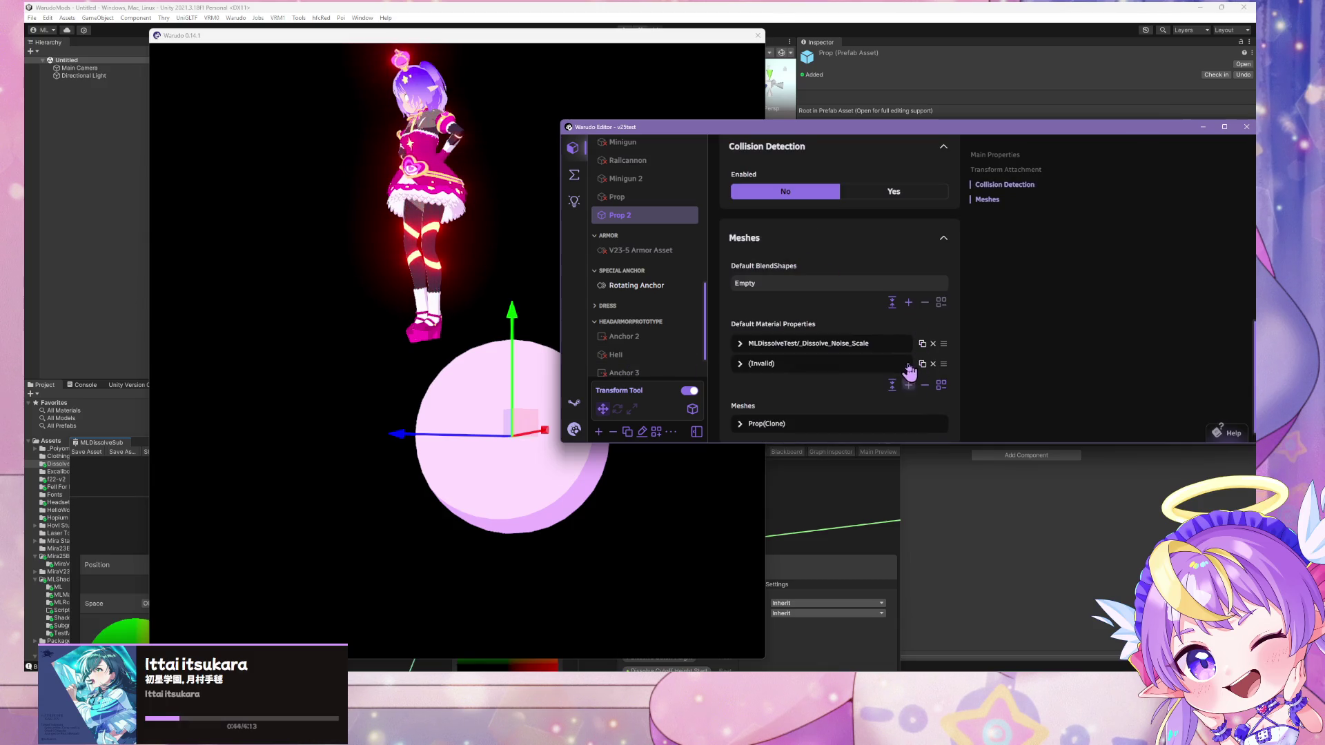
left_click(822, 371)
left_click(895, 403)
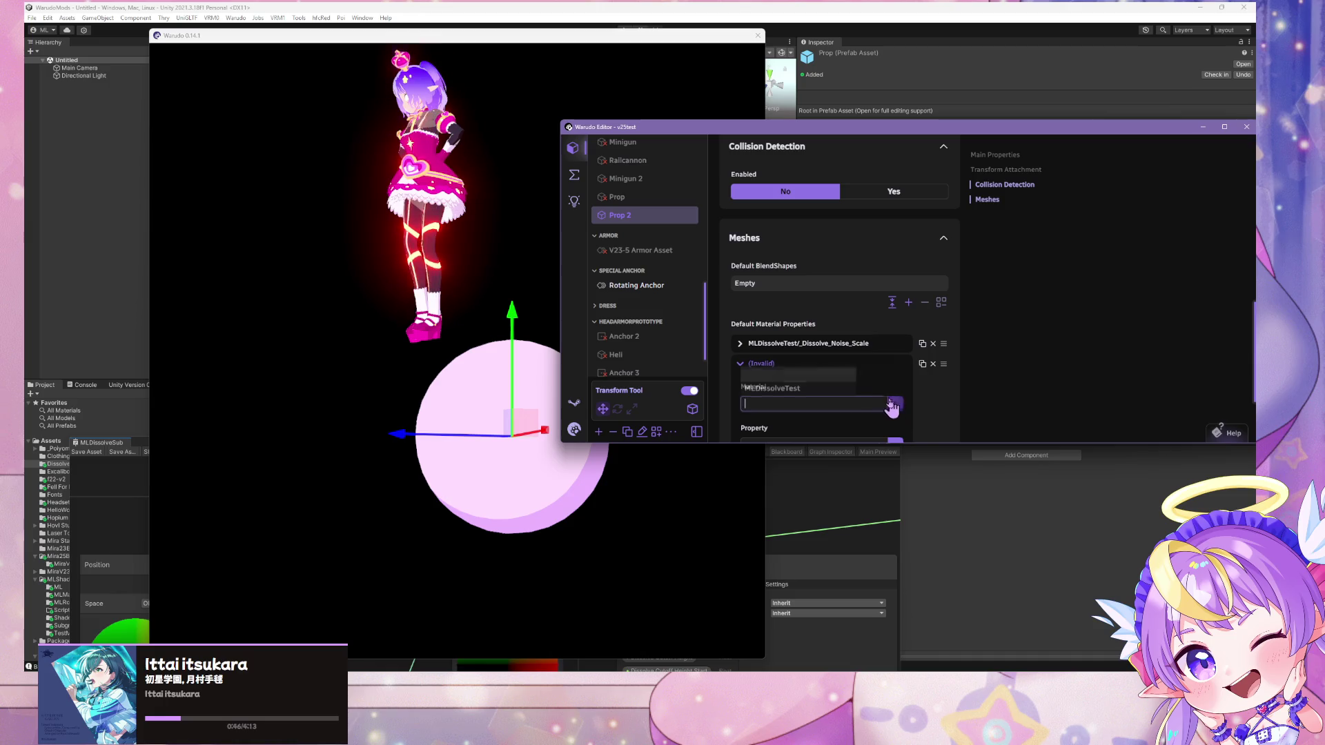
left_click(834, 392)
scroll(906, 348, "down", 2)
left_click(873, 335)
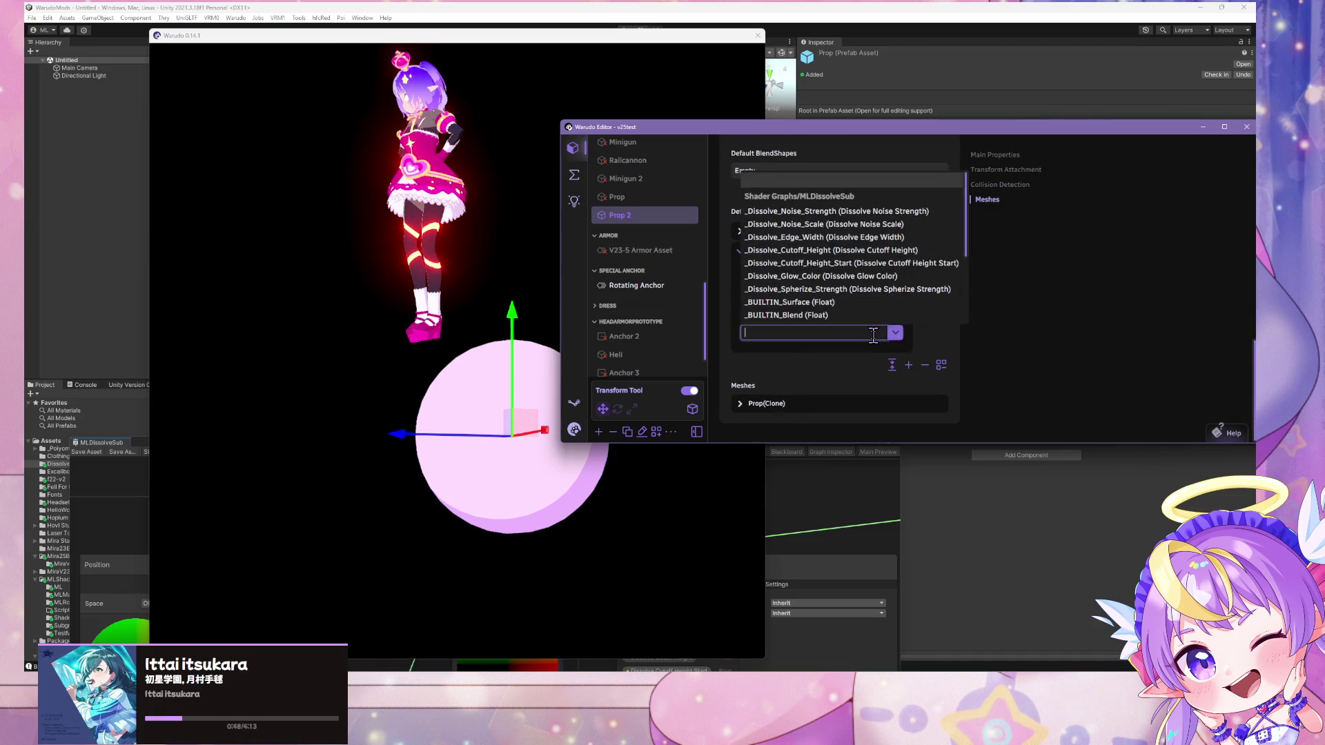
left_click(871, 238)
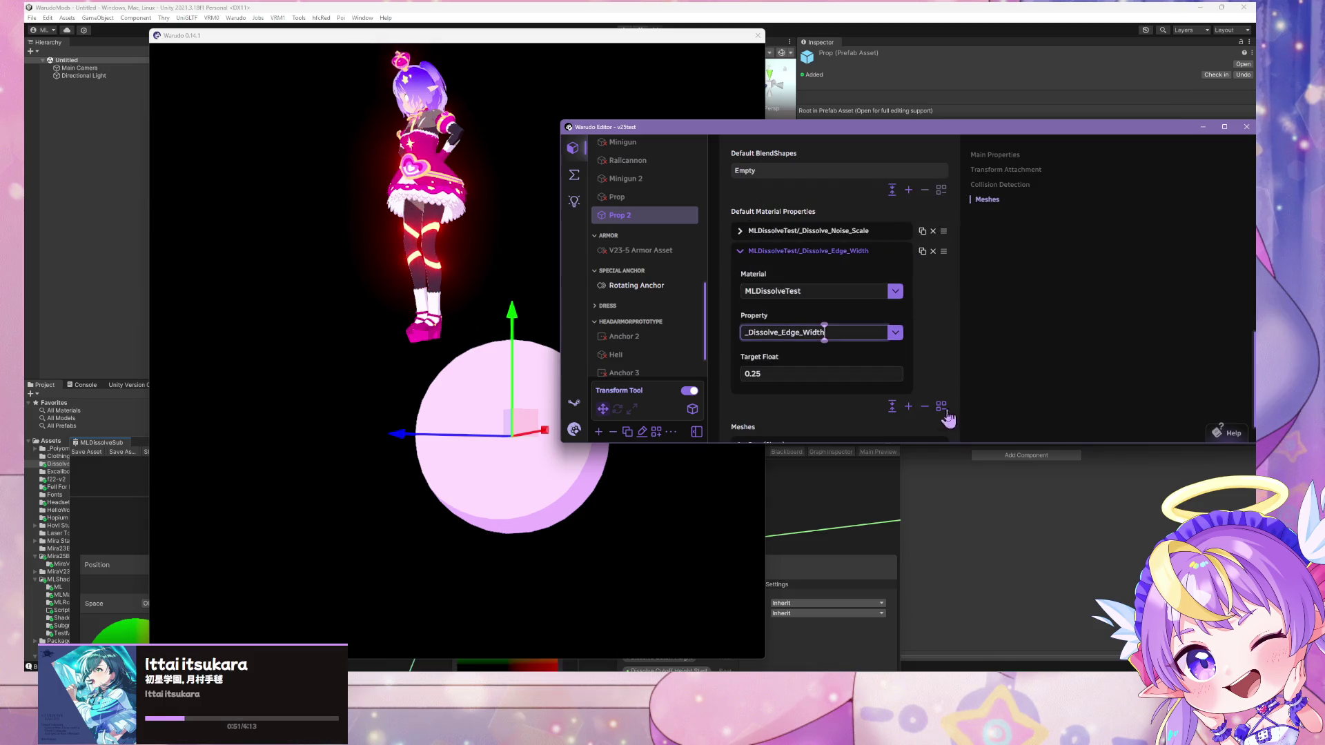
left_click(830, 254)
Add a third MLDissolveTest override for _Dissolve_Cutoff_Height, lowered to -0.02
left_click(910, 365)
left_click(773, 371)
left_click(896, 403)
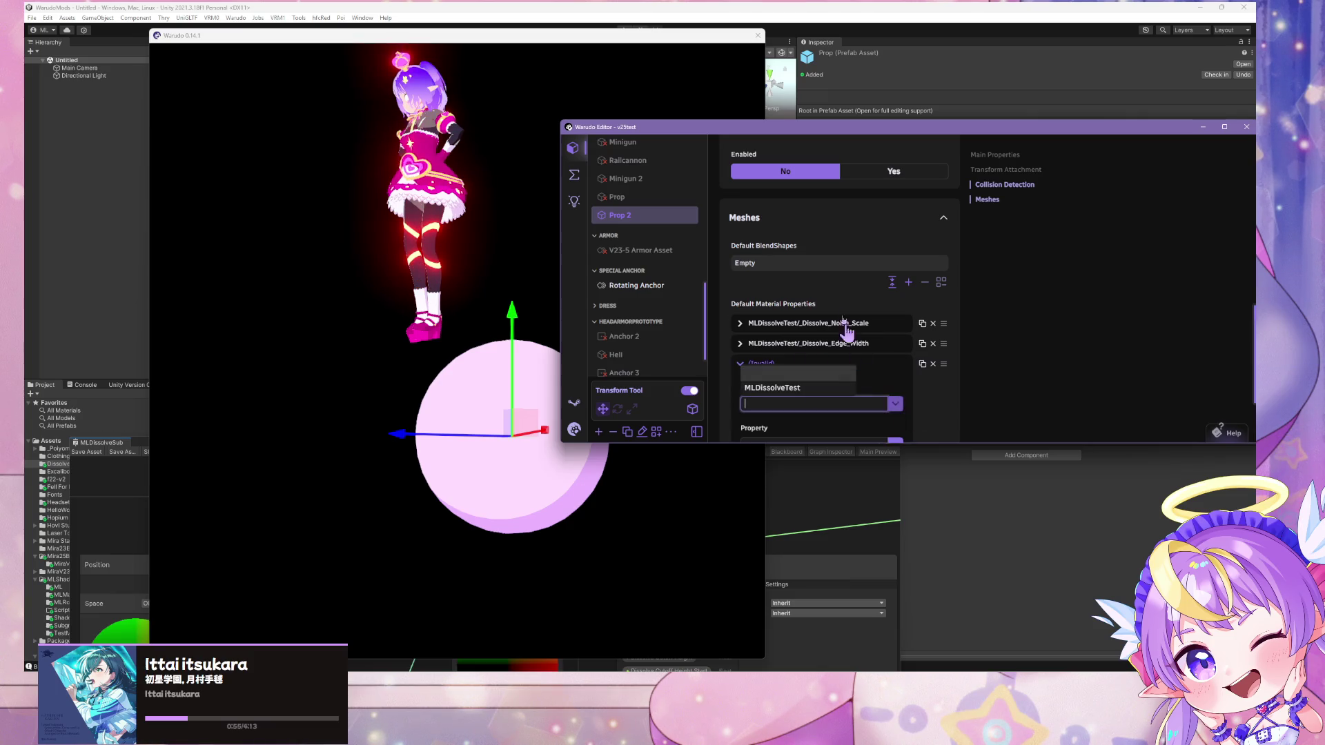
left_click(836, 388)
scroll(836, 373, "down", 3)
left_click(895, 332)
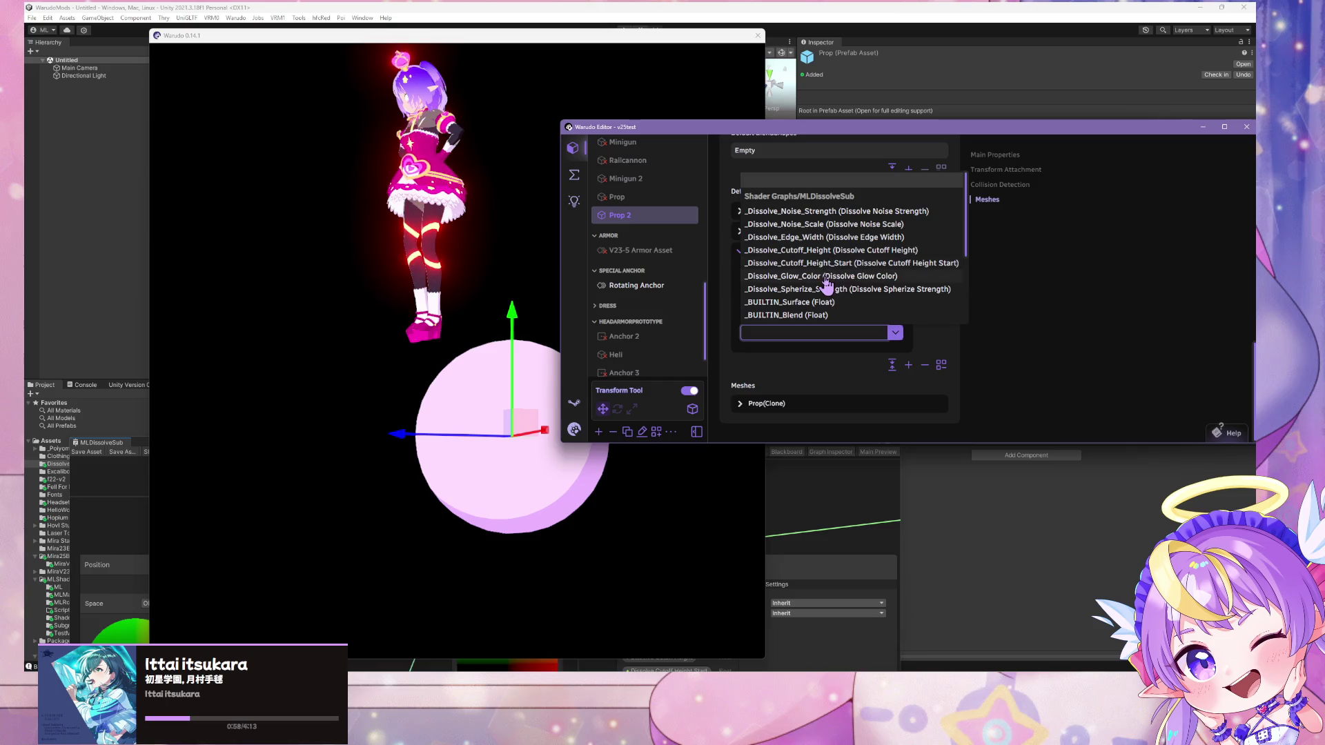
left_click(887, 251)
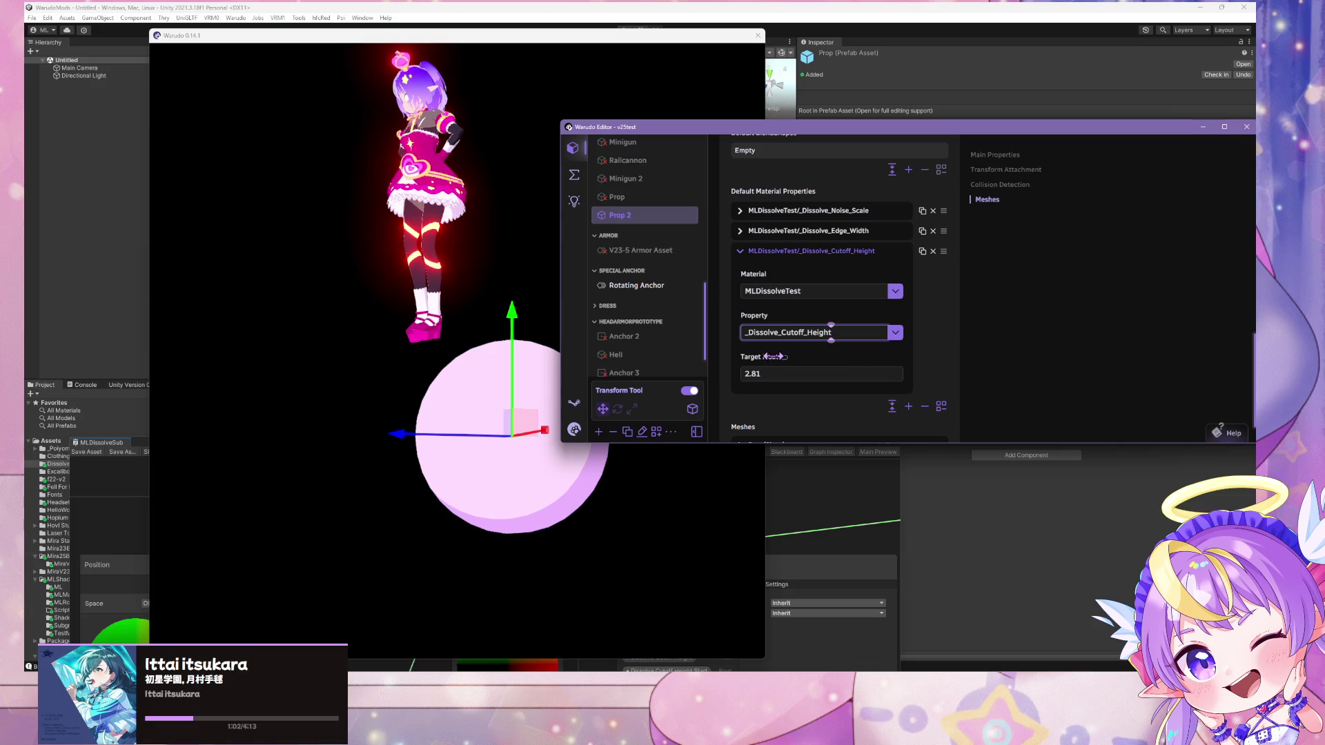
mouse_move(759, 357)
left_mouse_down()
mouse_move(706, 357)
mouse_move(798, 357)
mouse_move(711, 357)
mouse_move(752, 358)
left_mouse_up()
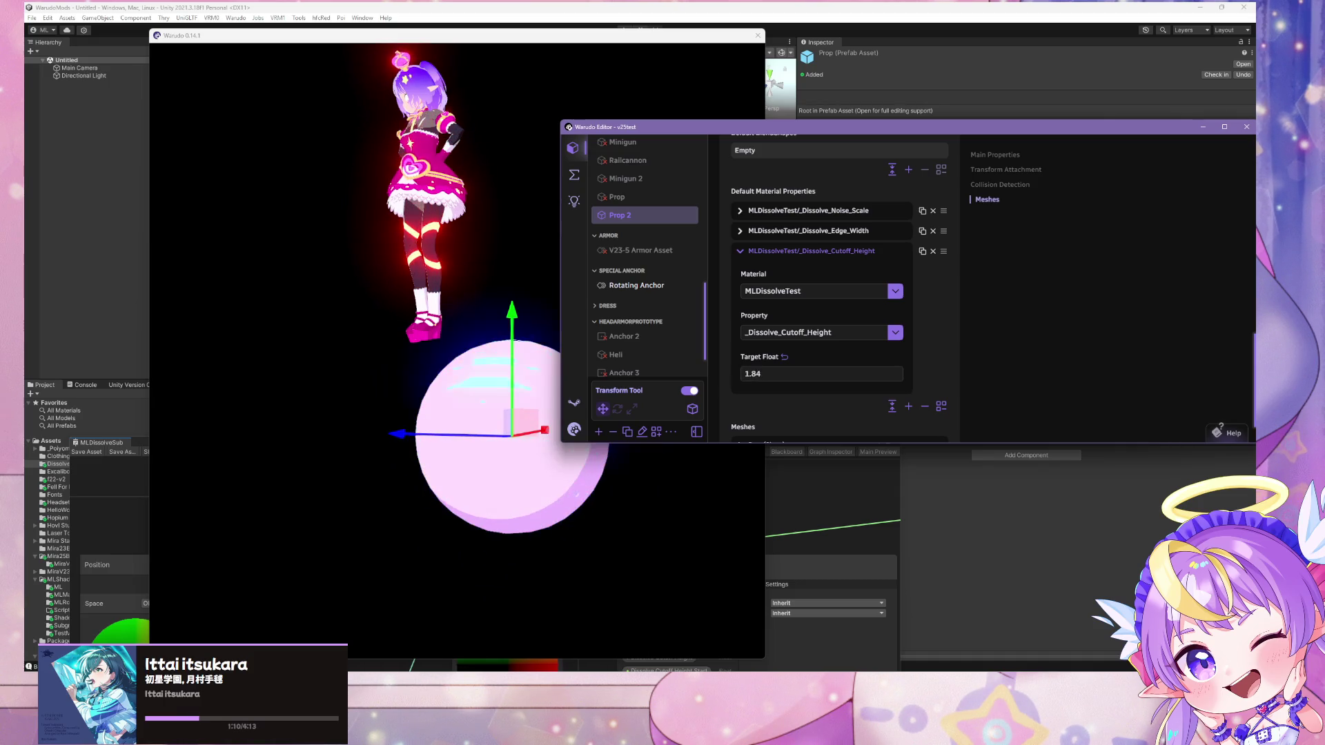
Scrub the cutoff height low with the move gizmo hidden, watching the sphere dissolve up close
left_click(773, 371)
left_click(691, 392)
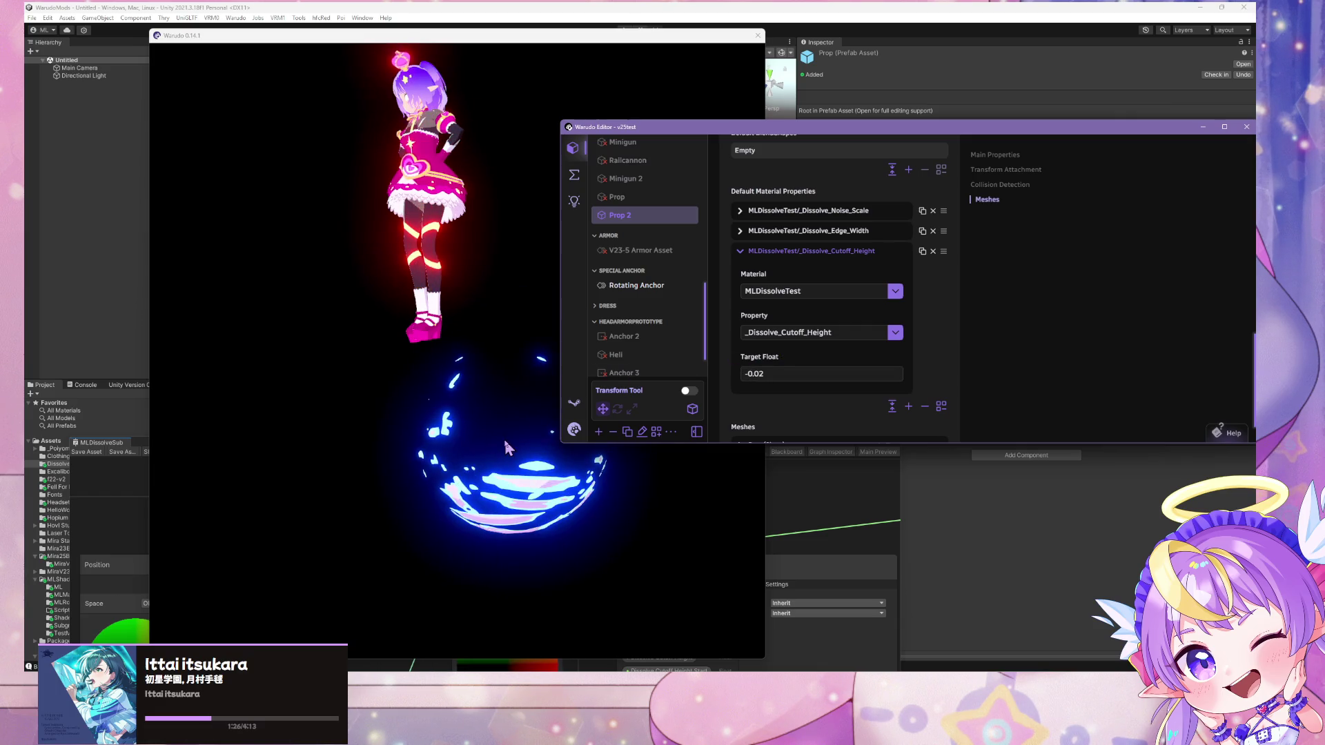
left_click(508, 449)
mouse_move(507, 448)
left_mouse_down()
mouse_move(710, 423)
mouse_move(592, 402)
mouse_move(656, 338)
left_mouse_up()
scroll(608, 412, "up", 5)
left_click(795, 355)
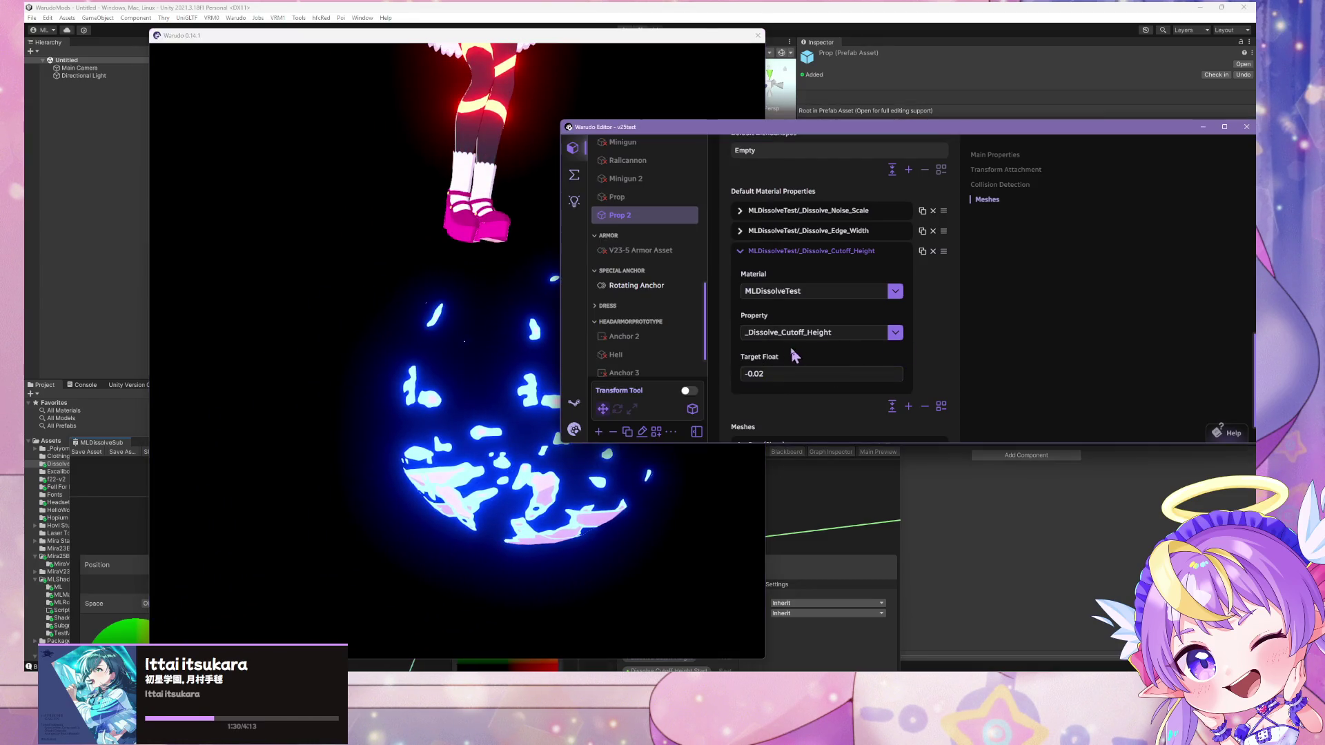
mouse_move(795, 357)
left_mouse_down()
mouse_move(1114, 357)
mouse_move(805, 357)
left_mouse_up()
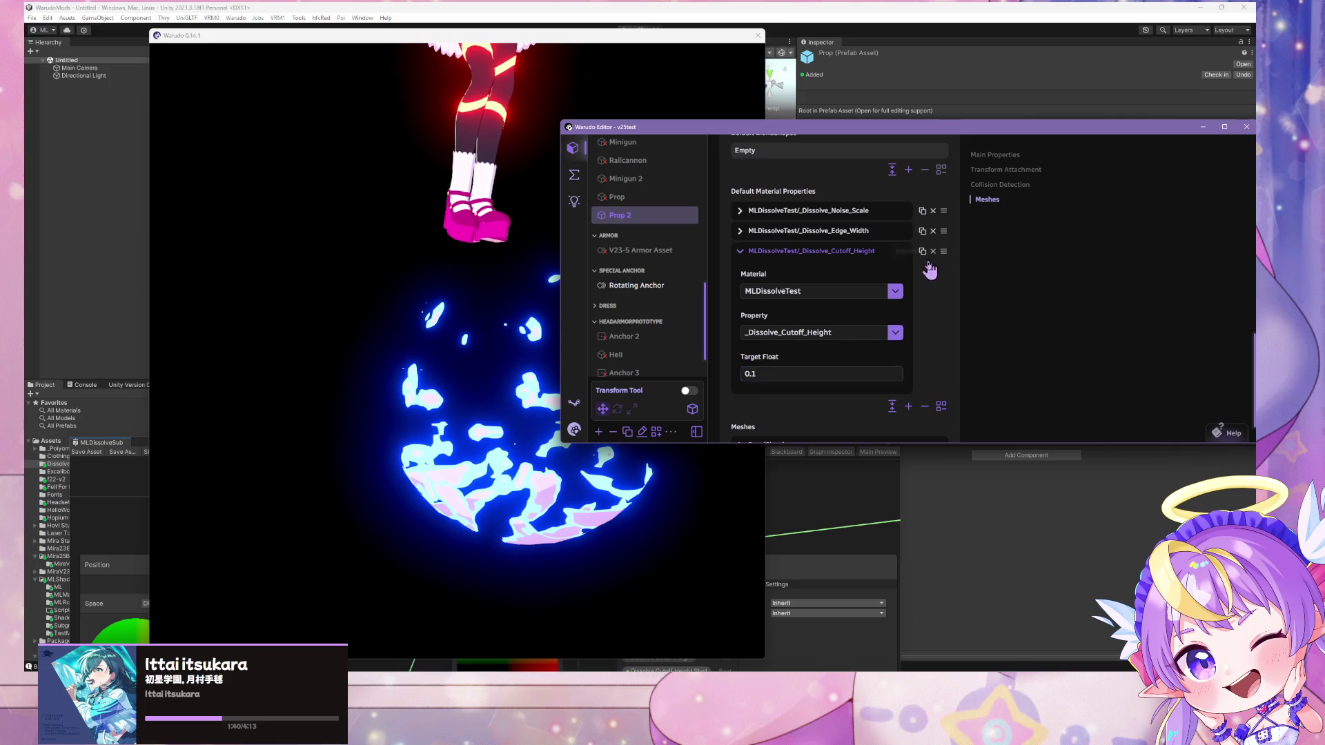
Switch the third override to _Dissolve_Cutoff_Height_Start at -0.533, making the sphere solid
left_click(899, 331)
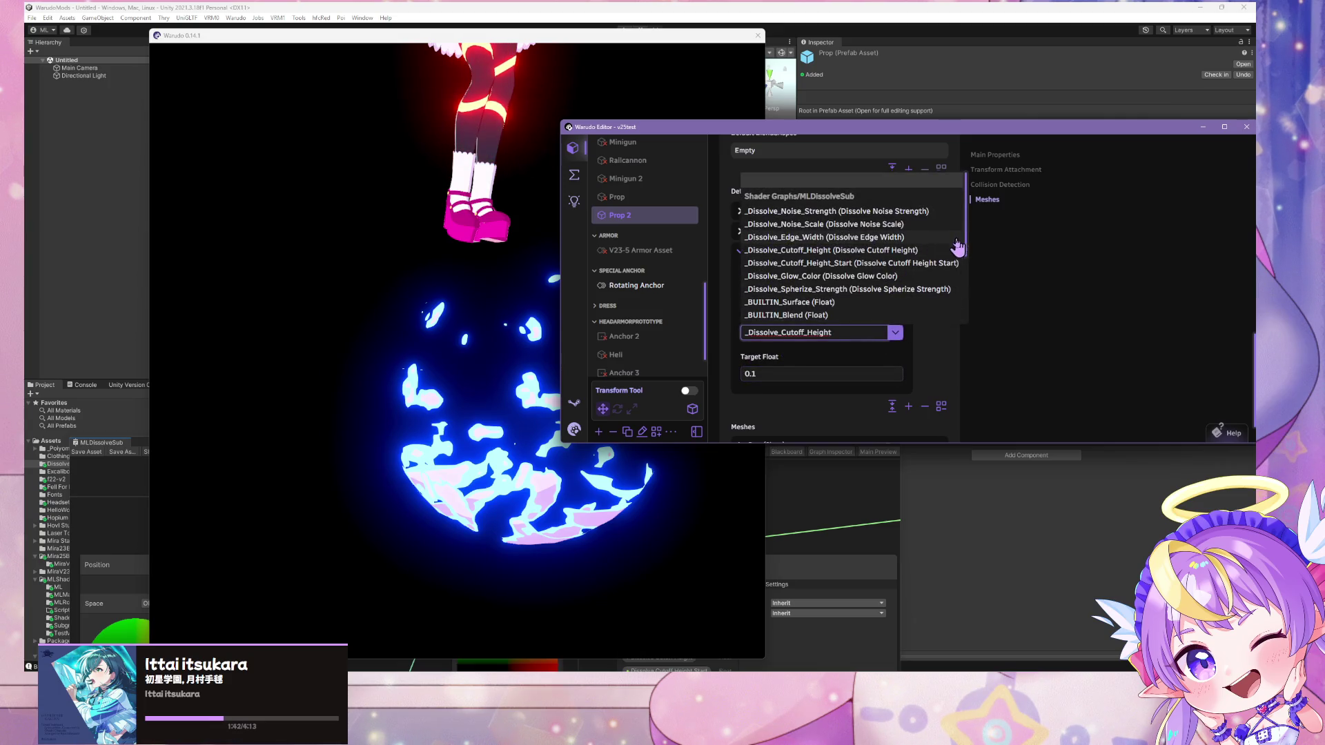
left_click(925, 266)
left_click(774, 375)
left_click(467, 390)
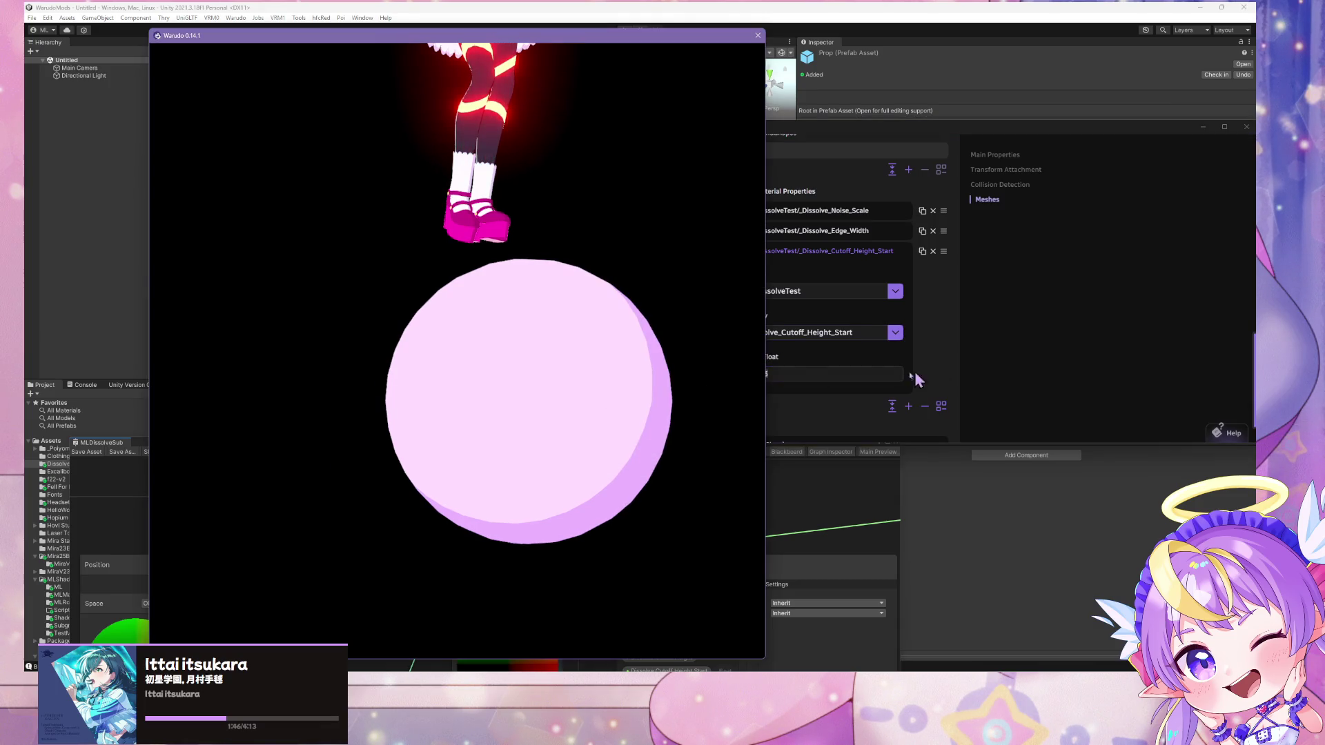
Remove the _Dissolve_Cutoff_Height_Start override and turn on the move gizmo for Prop 2
left_click(935, 252)
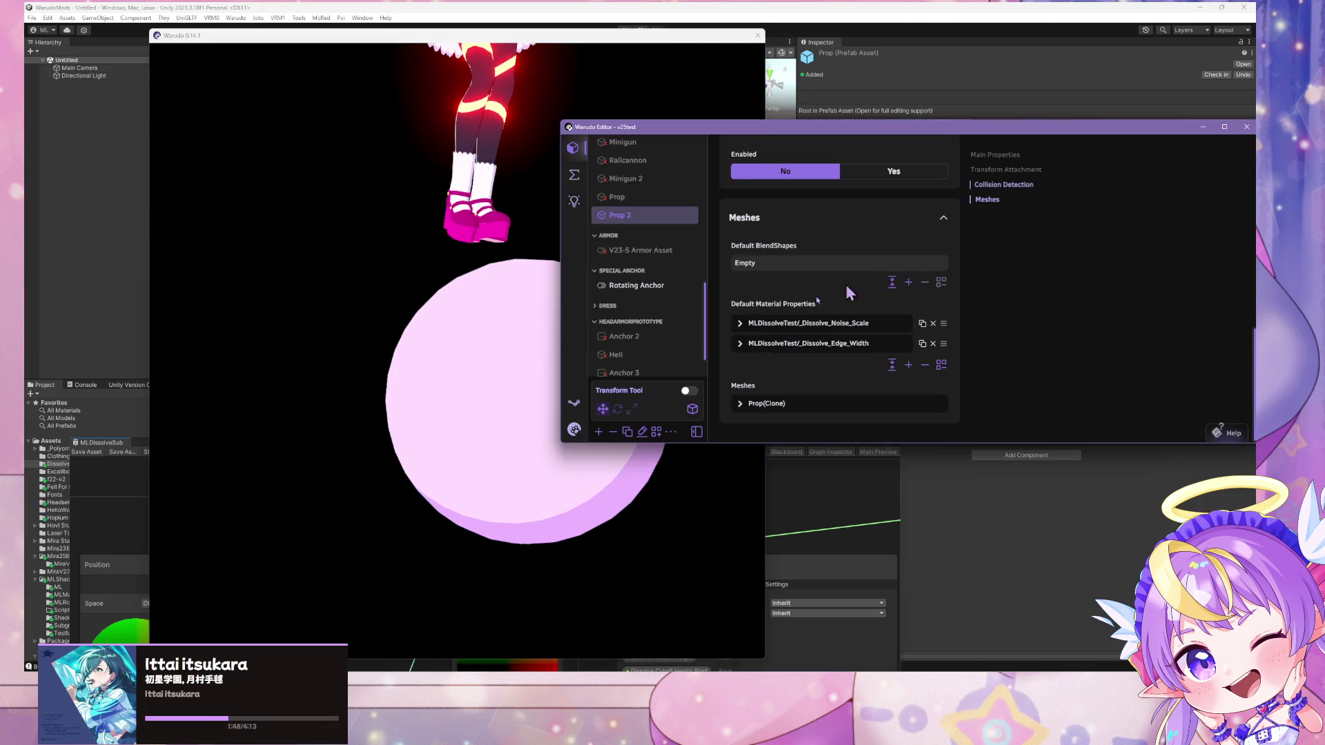
left_click(688, 391)
mouse_move(528, 423)
left_mouse_down()
mouse_move(591, 213)
mouse_move(651, 207)
mouse_move(580, 246)
mouse_move(1043, 345)
left_mouse_up()
left_click(1043, 345)
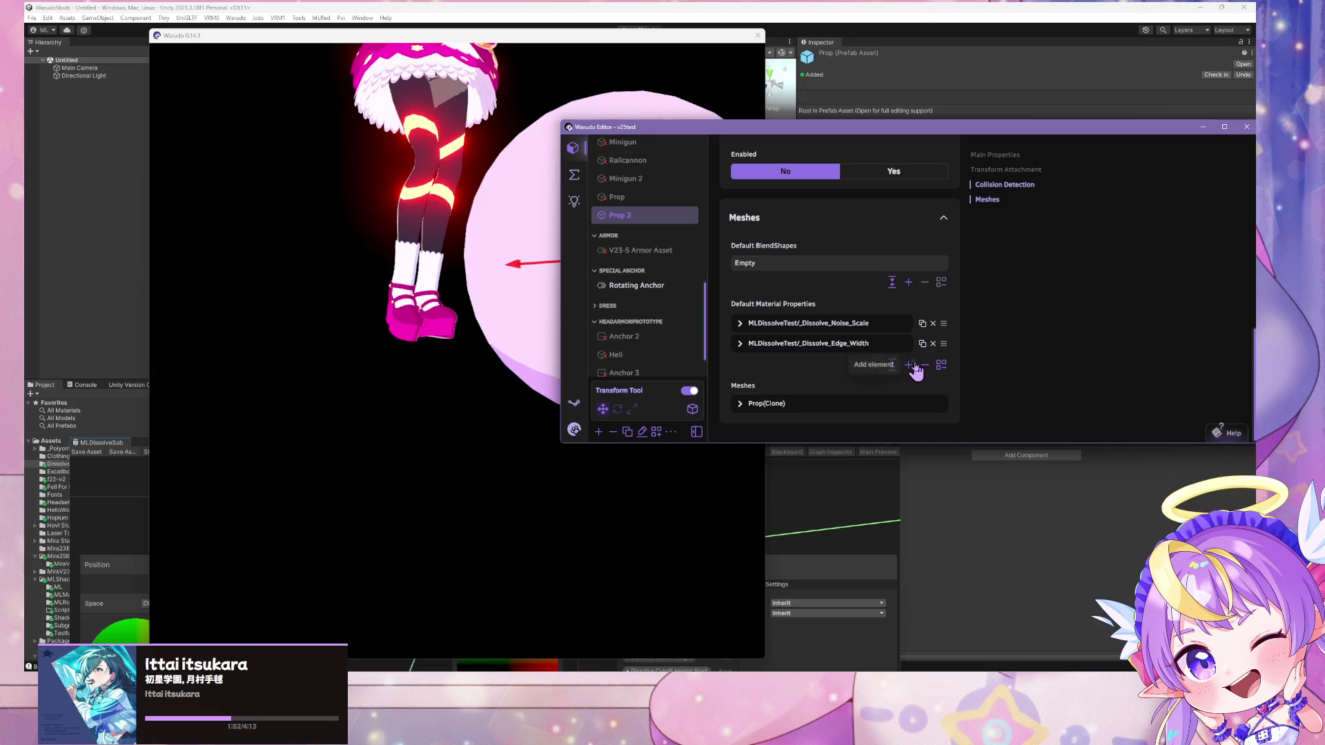
Add a default material property for MLDissolveTest's _Dissolve_Cutoff_Height_Start
left_click(909, 365)
left_click(895, 404)
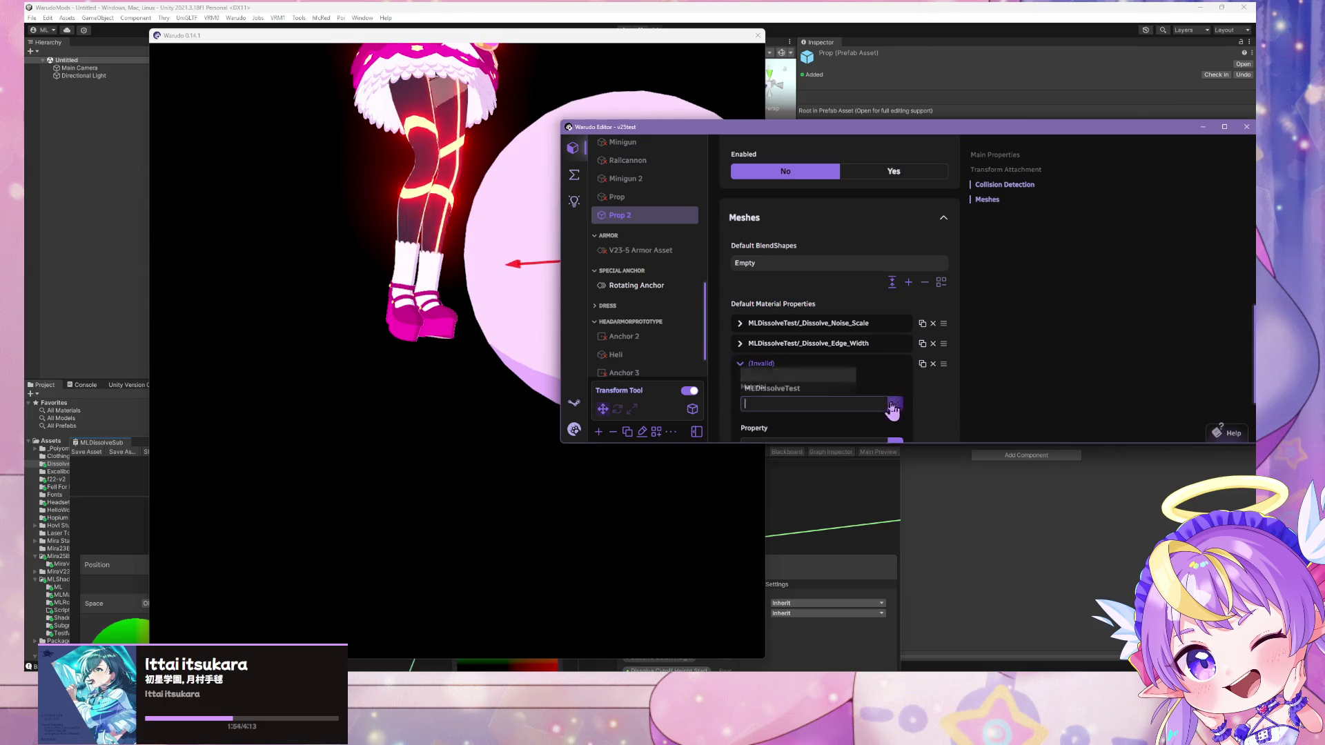
left_click(842, 388)
scroll(845, 363, "down", 2)
left_click(896, 350)
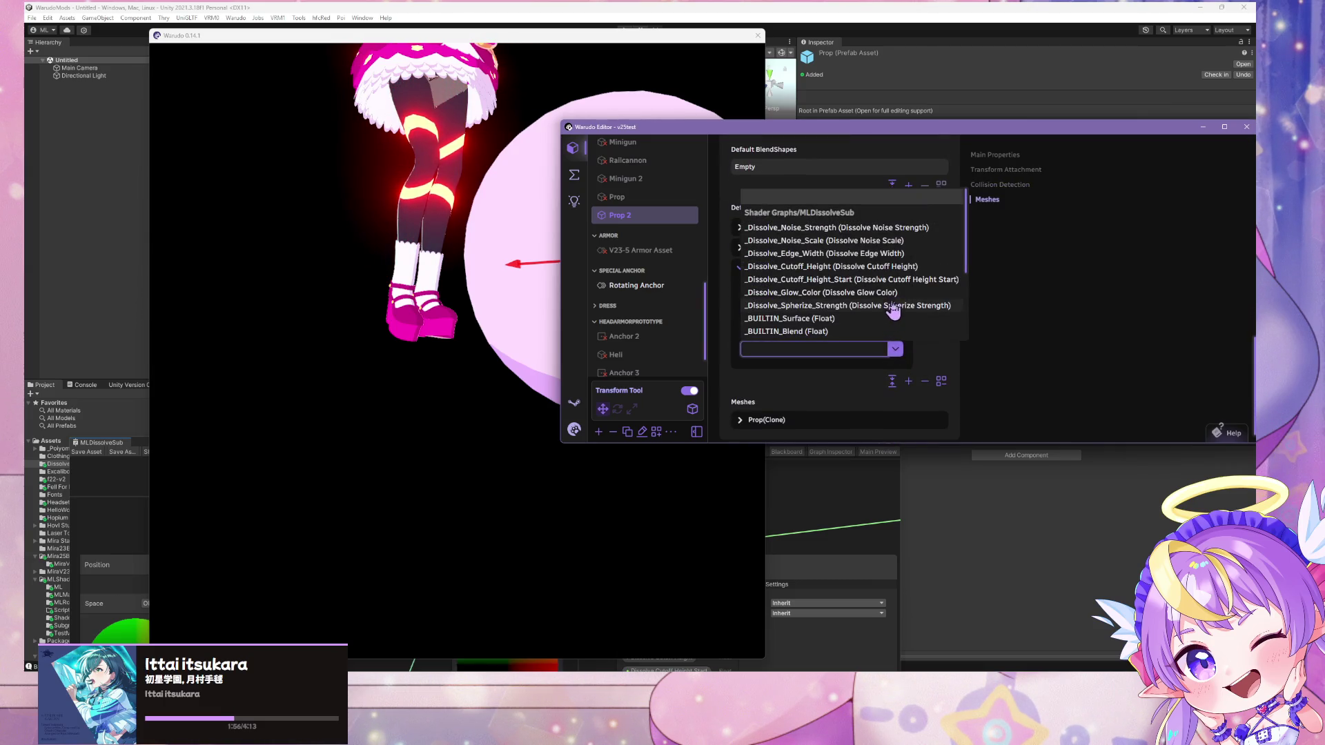
left_click(902, 280)
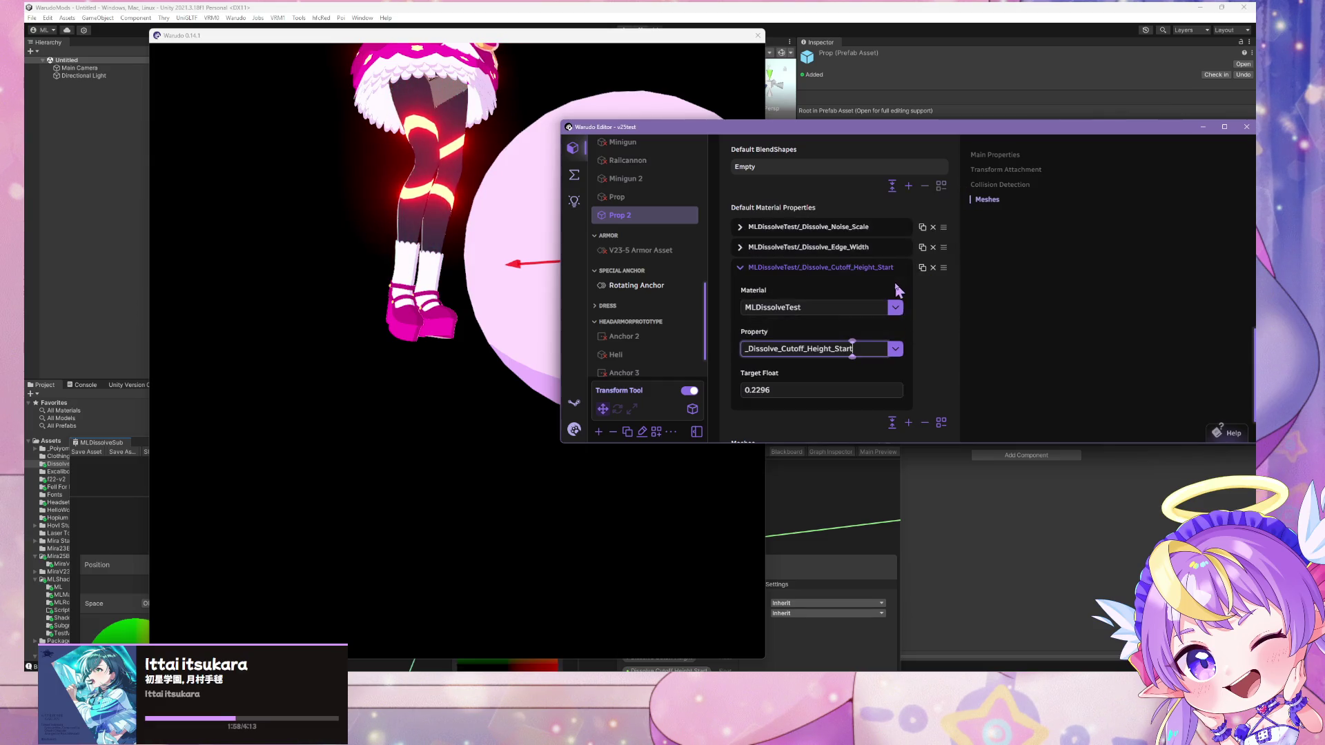
Delete the trial _Dissolve_Cutoff_Height_Start override entry again
mouse_move(525, 358)
left_mouse_down()
mouse_move(491, 400)
mouse_move(556, 349)
mouse_move(494, 410)
mouse_move(556, 384)
left_mouse_up()
left_click(895, 348)
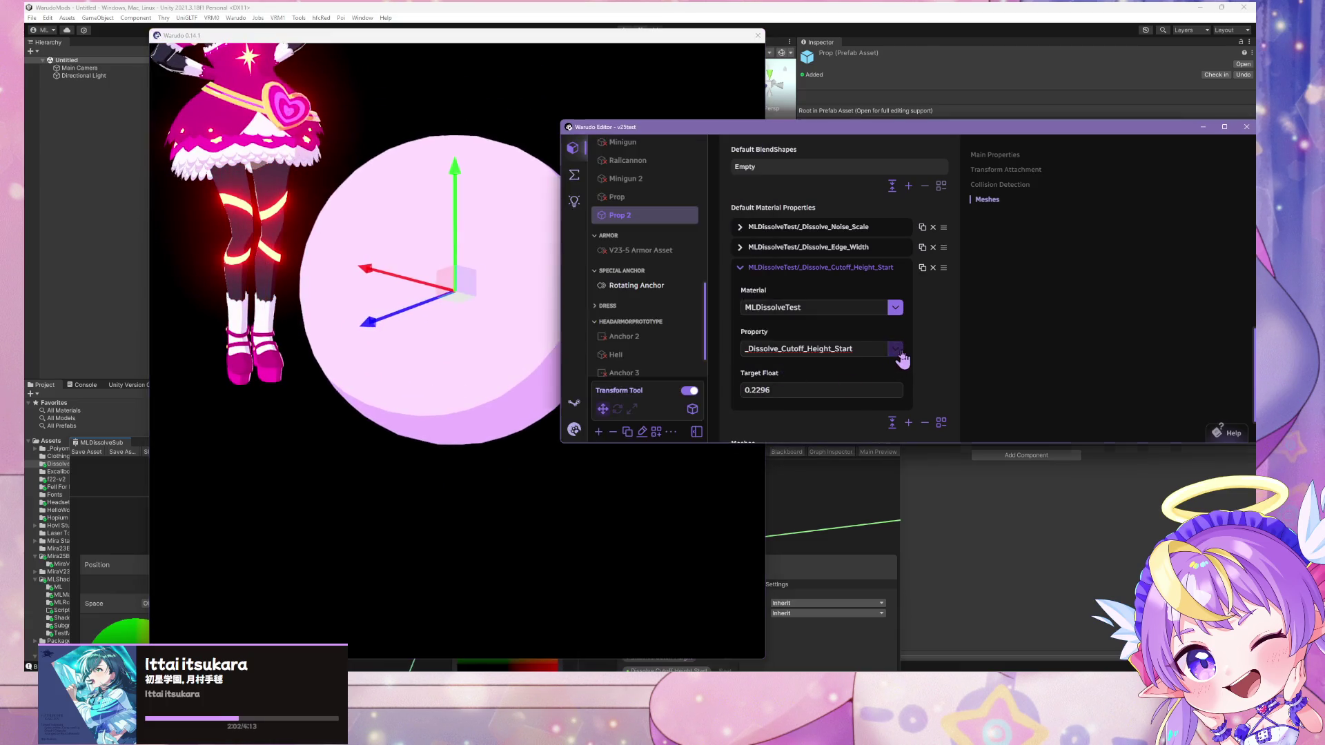
left_click(863, 349)
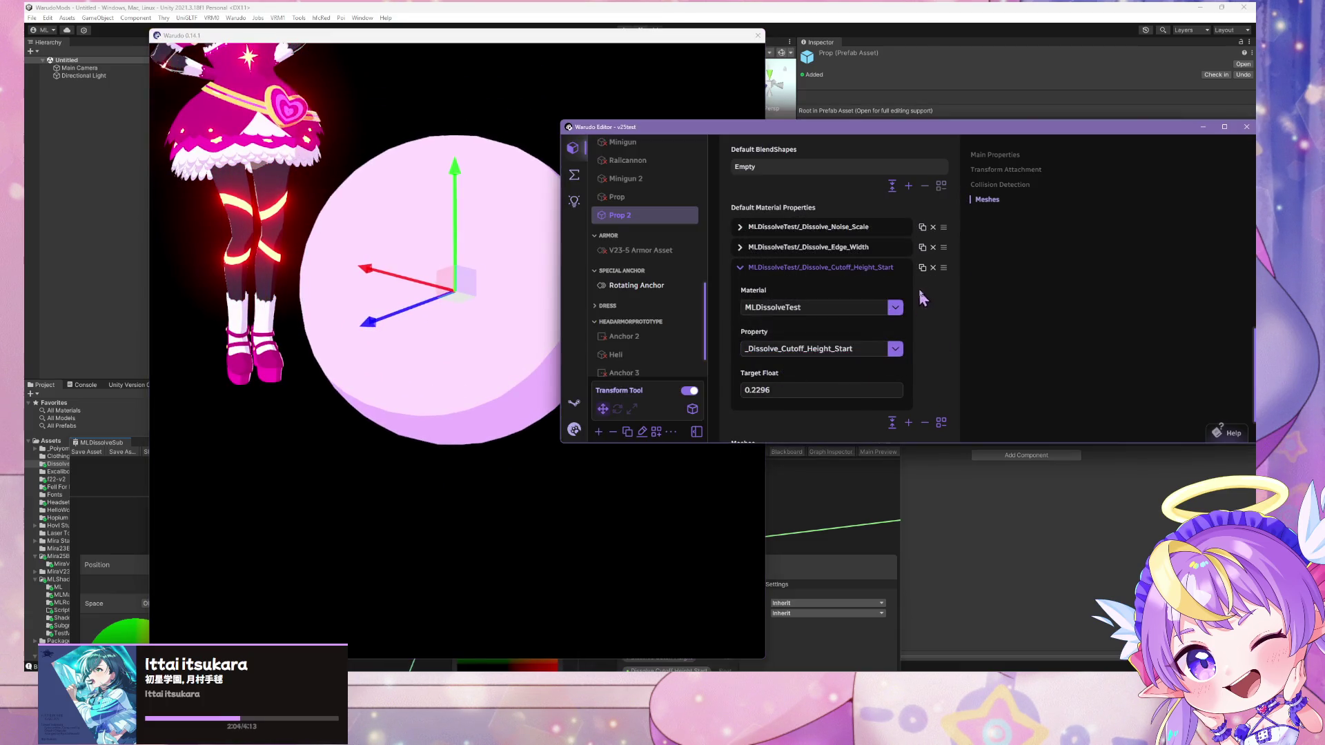
left_click(934, 269)
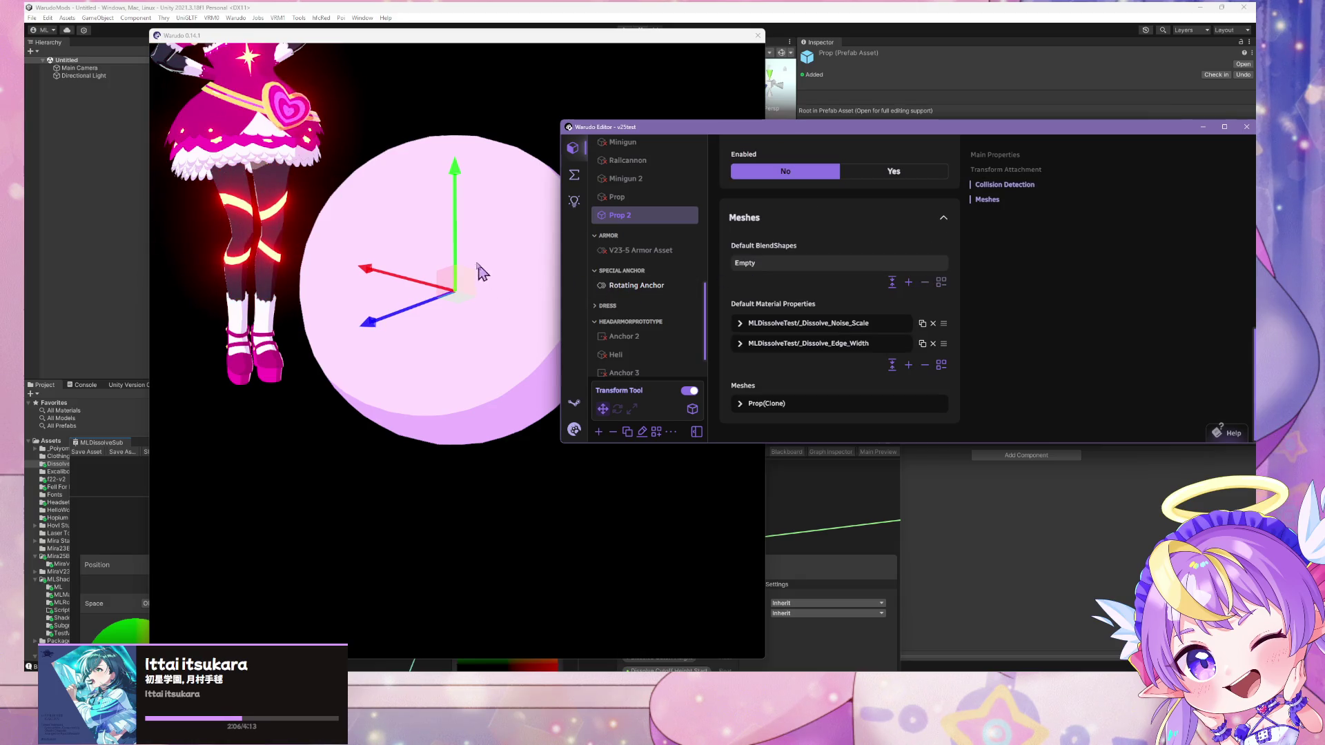
Raise the sphere and add an MLDissolveTest _Dissolve_Cutoff_Height material override
mouse_move(473, 235)
left_mouse_down()
mouse_move(495, 128)
mouse_move(541, 162)
left_mouse_up()
left_click(910, 327)
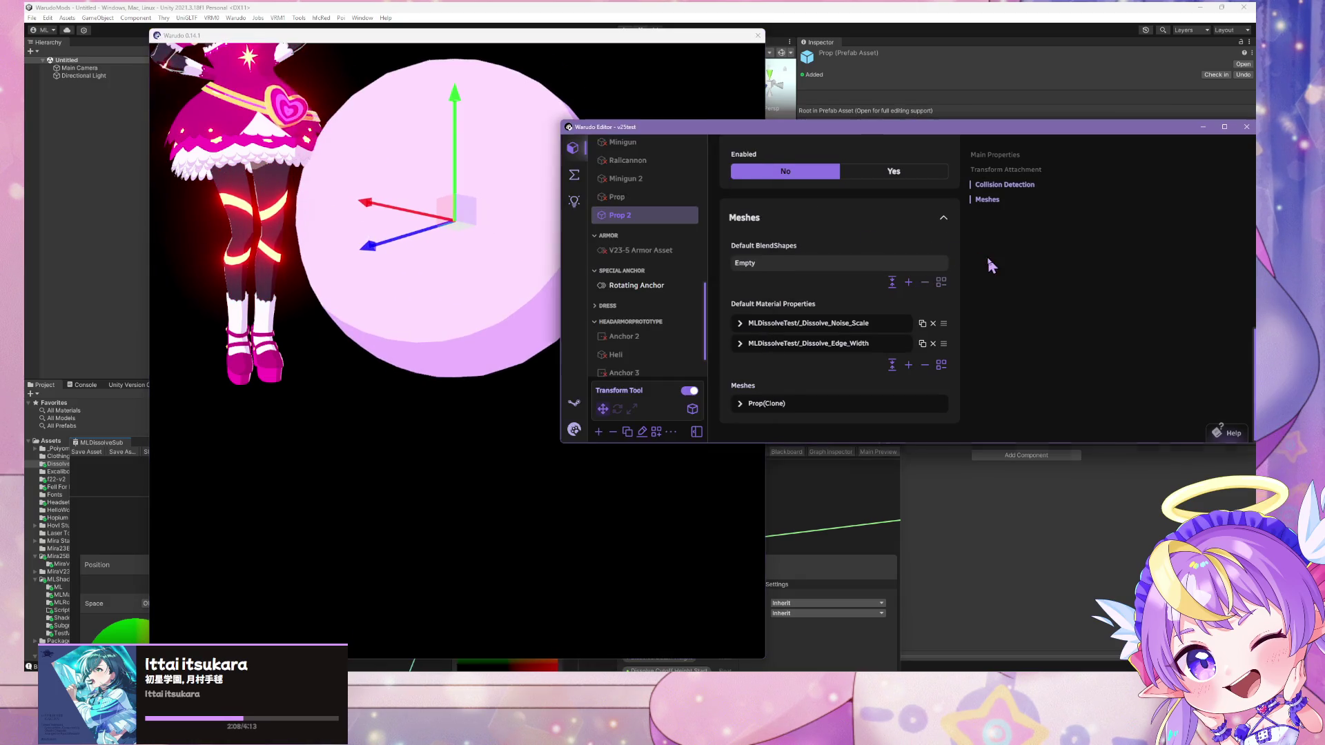
left_click(907, 366)
left_click(819, 368)
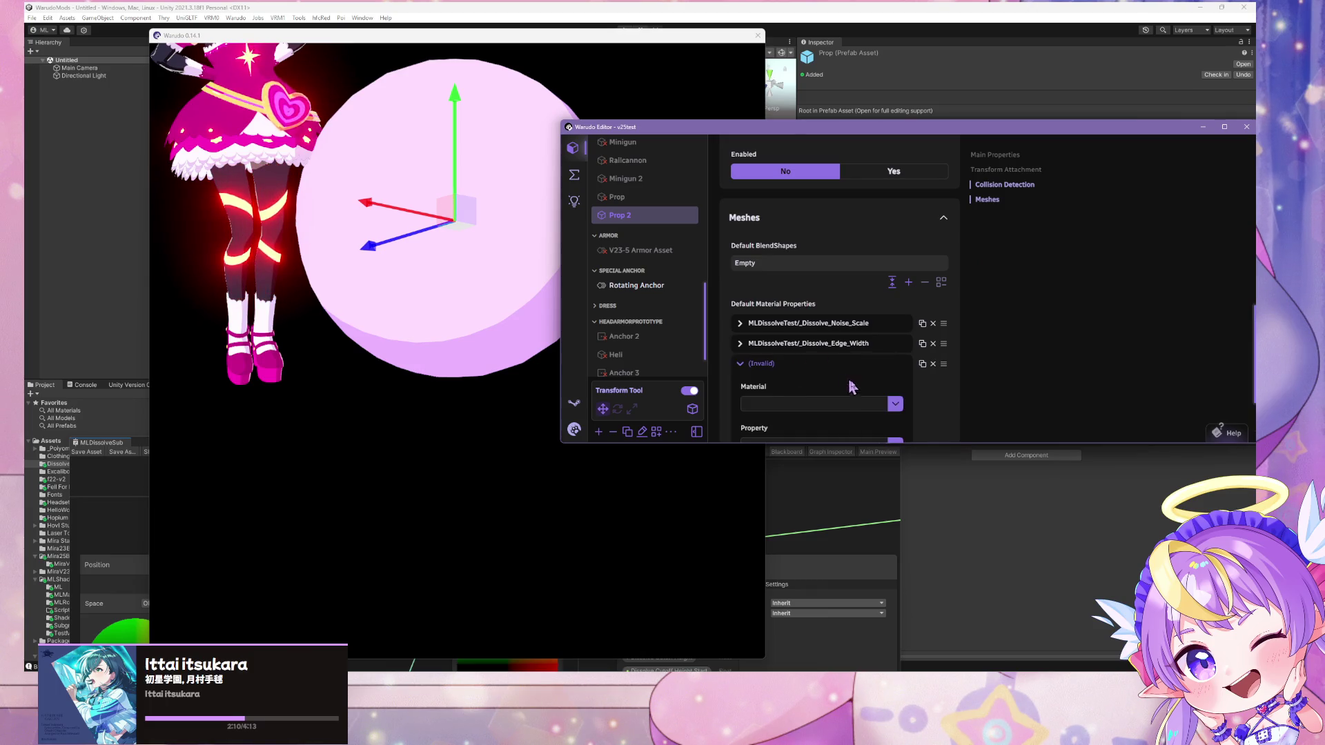
left_click(895, 404)
left_click(794, 392)
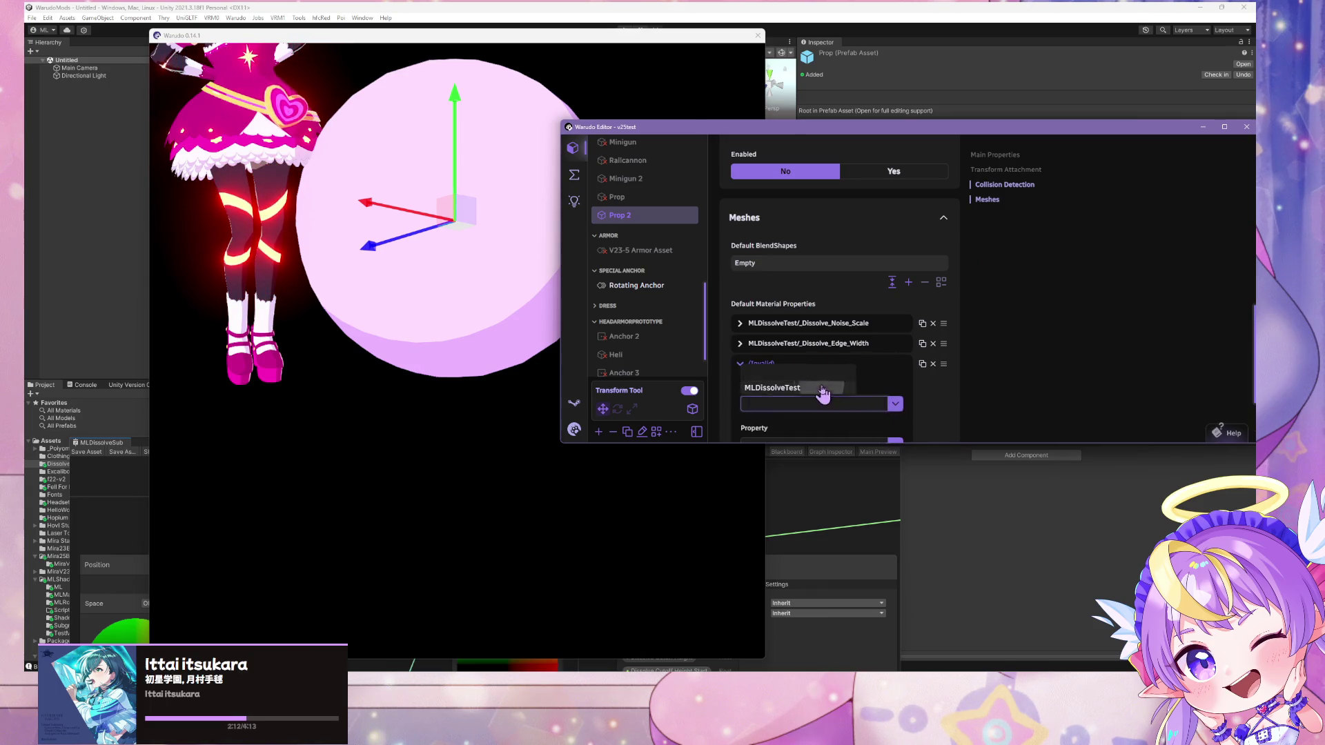
scroll(909, 358, "down", 2)
left_click(895, 352)
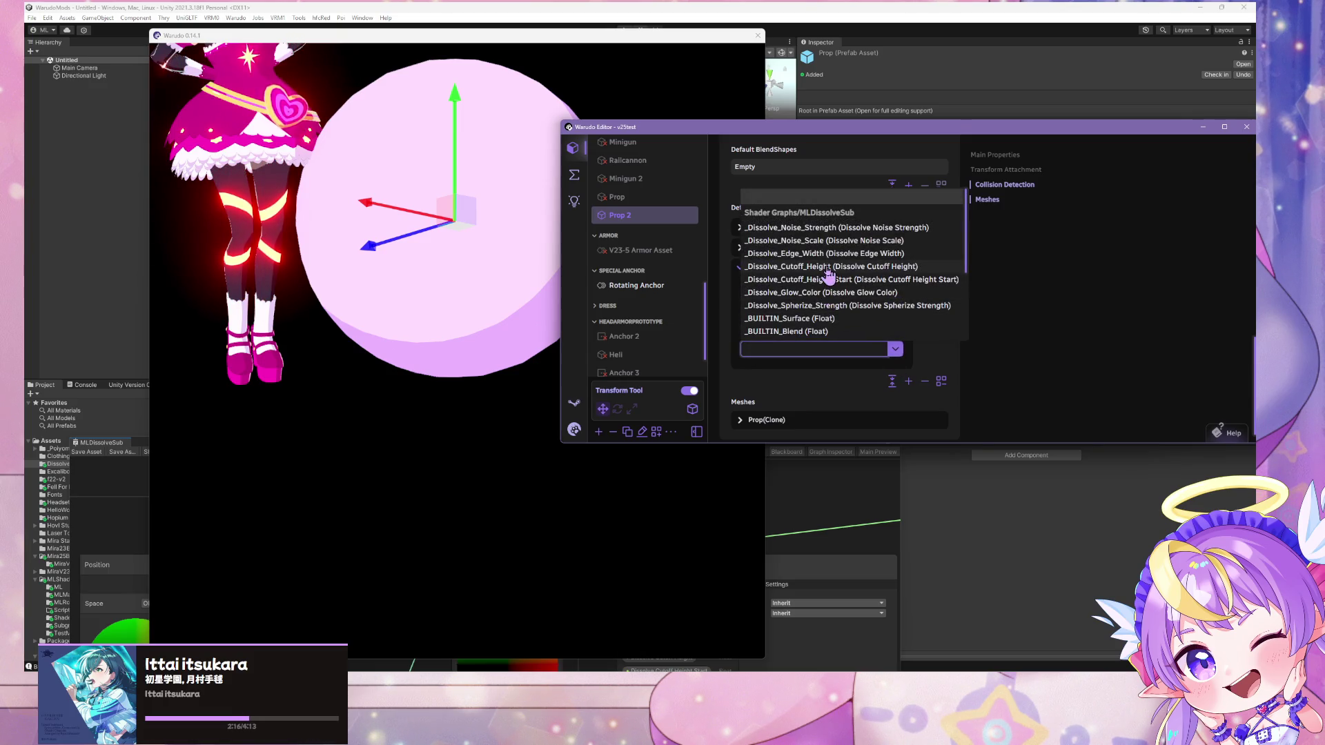
left_click(829, 267)
Try cutoff height targets 0.03, -0.98, 1.19 and 4.43, settling on -0.68
triple_click(834, 392)
type("0.03")
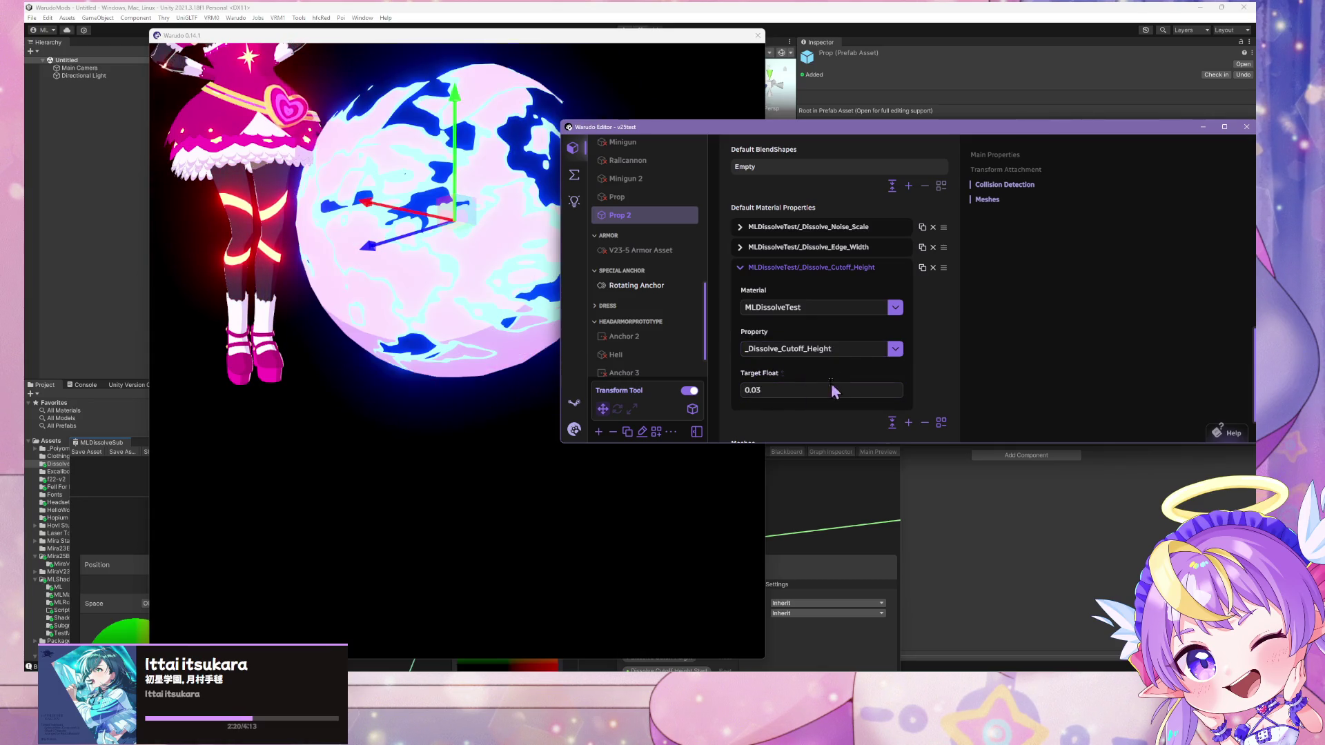
triple_click(833, 391)
type("-0.98")
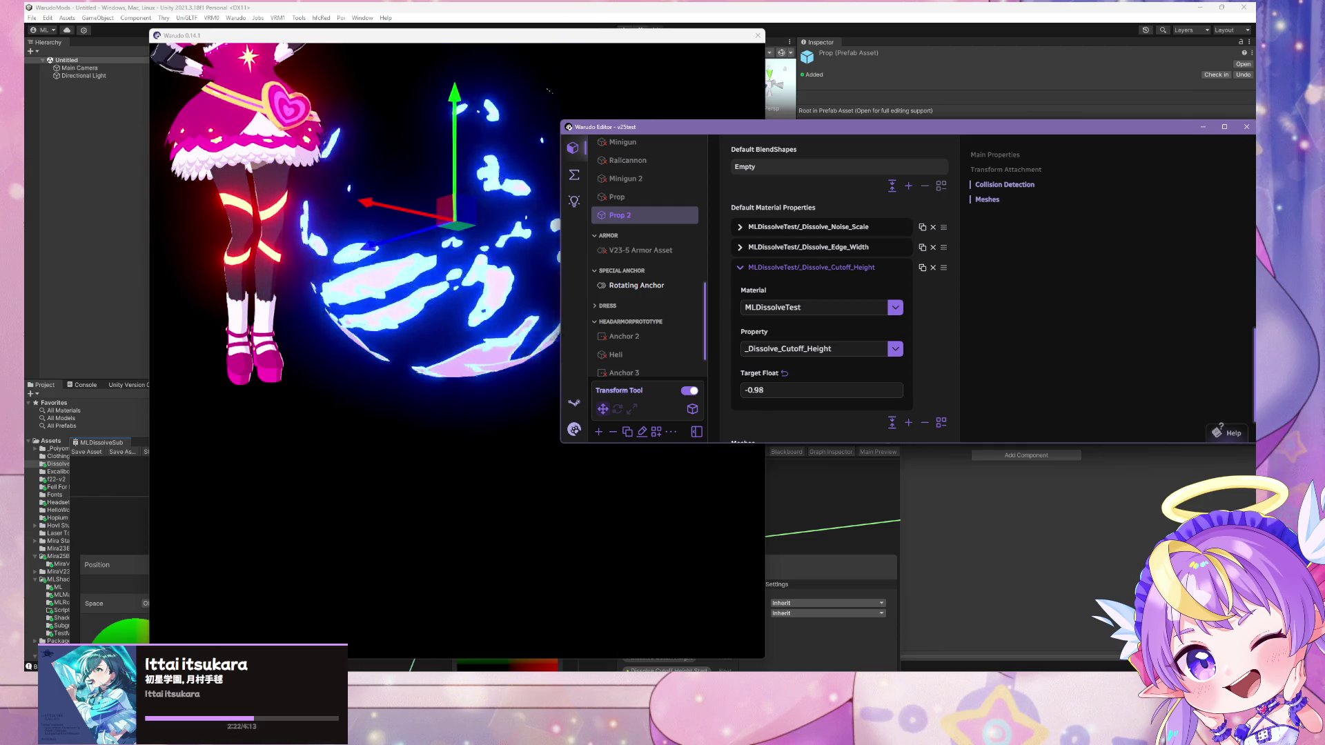
triple_click(821, 390)
type("1.19")
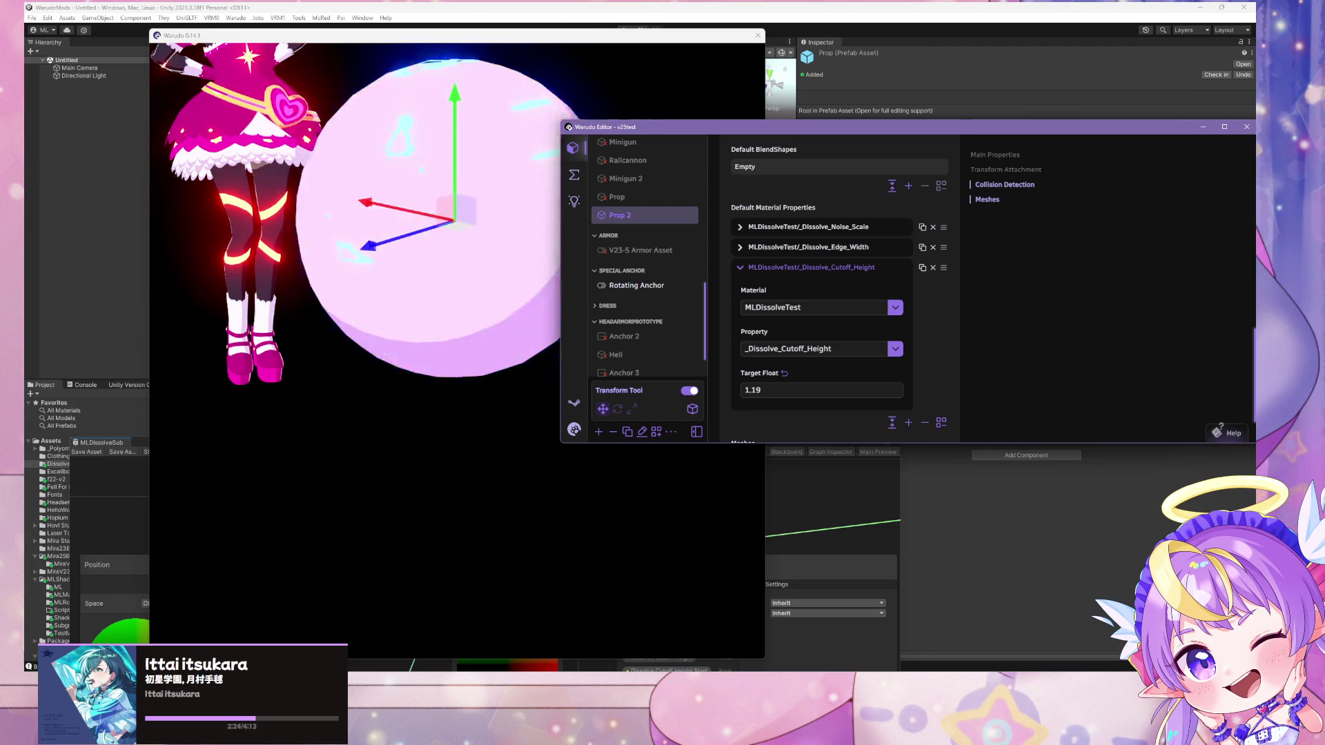
triple_click(821, 390)
type("4.43")
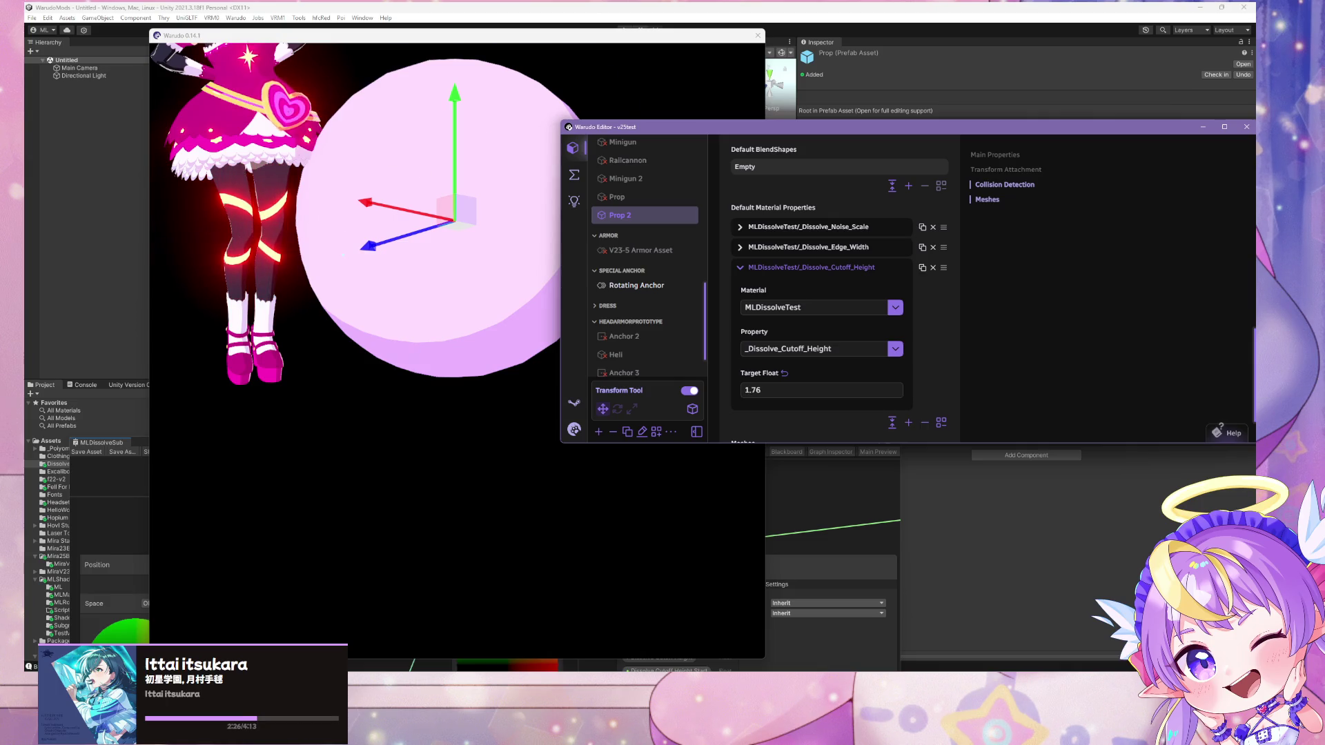
triple_click(821, 390)
type("-0.68")
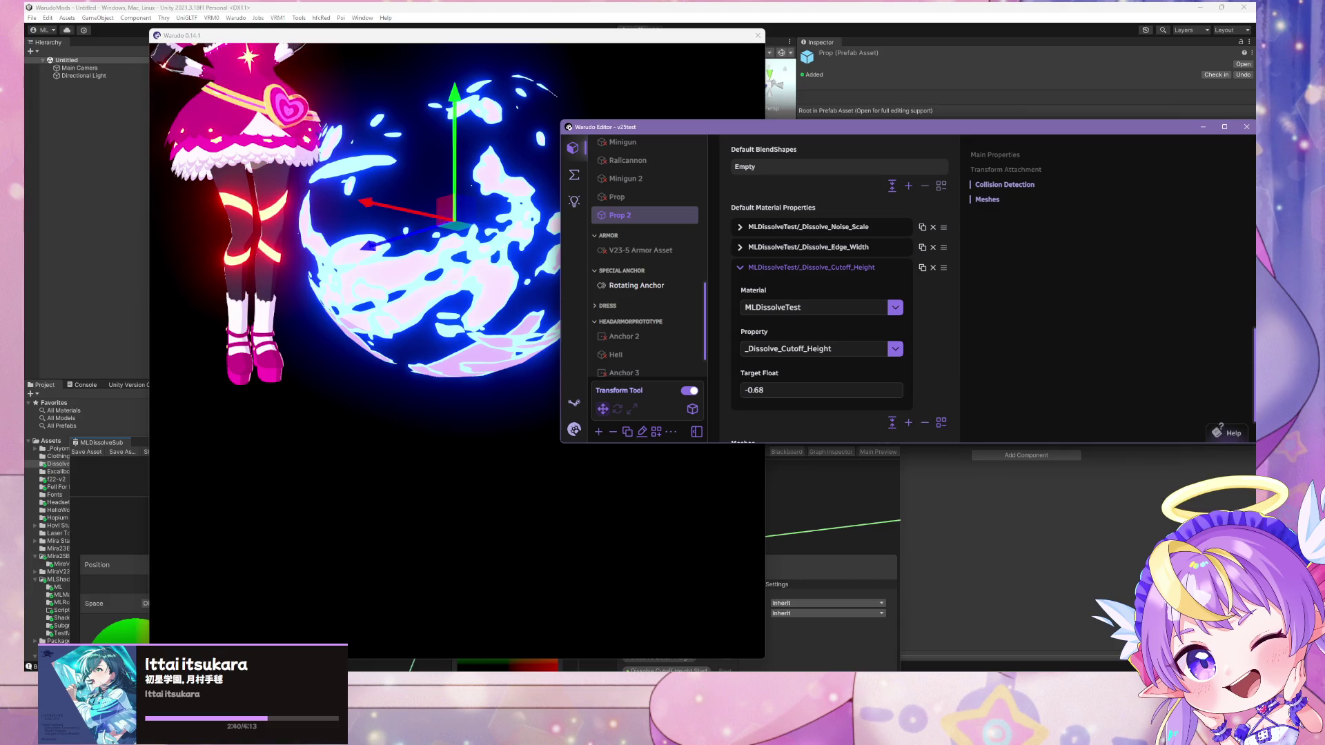
Glance at Unity, then return to Warudo's 3D view of the sphere
key("alt+Tab")
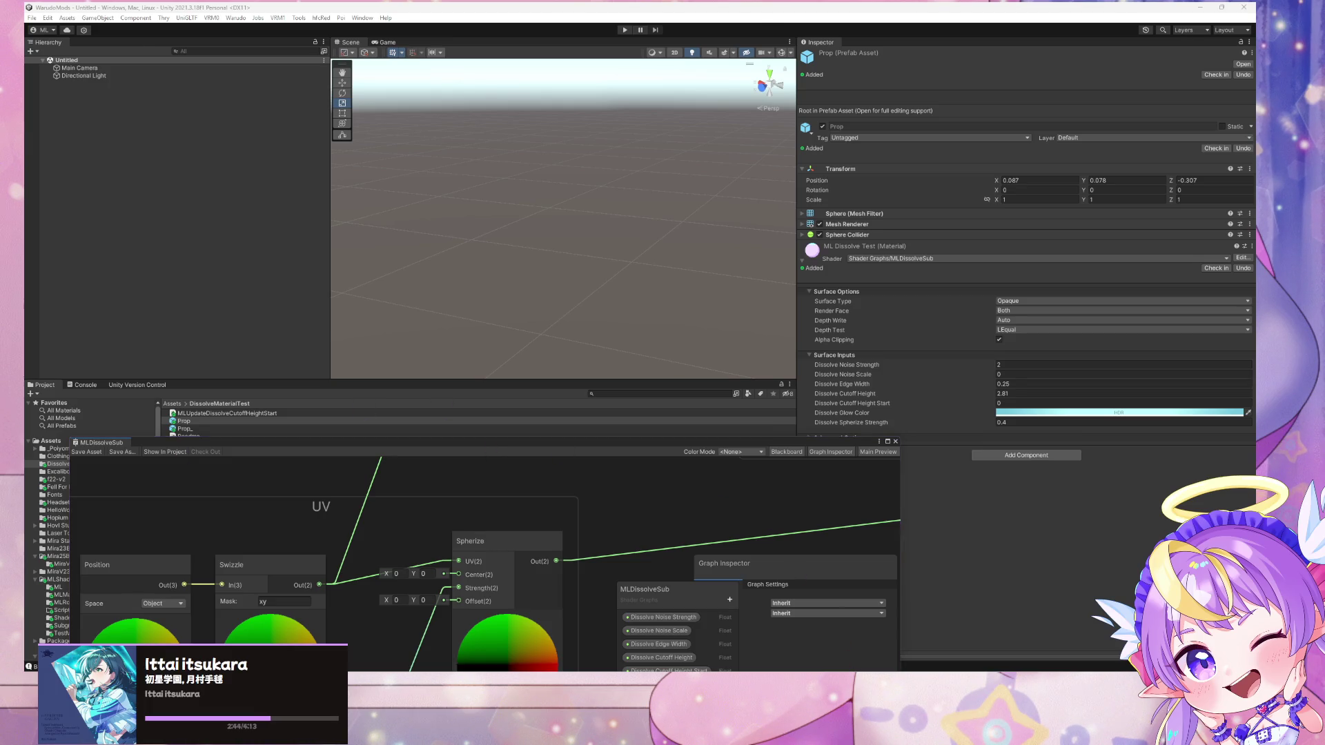
key("alt+Tab")
left_click(479, 347)
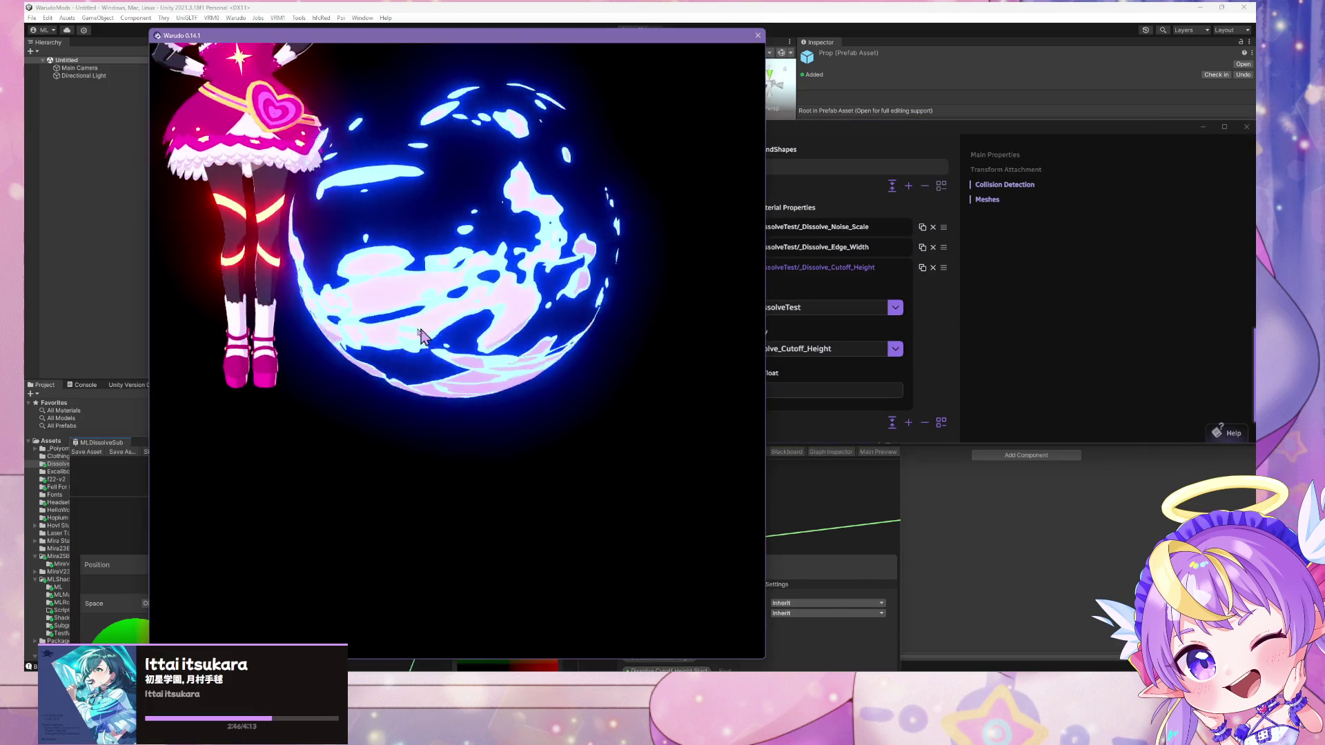
Move the sphere down, then up beside the avatar's waist, and switch back to Unity
scroll(421, 303, "up", 3)
mouse_move(433, 173)
left_mouse_down()
mouse_move(474, 403)
mouse_move(488, 345)
mouse_move(483, 69)
mouse_move(483, 200)
mouse_move(546, 368)
mouse_move(552, 55)
mouse_move(556, 317)
mouse_move(566, 183)
mouse_move(576, 310)
mouse_move(580, 186)
left_mouse_up()
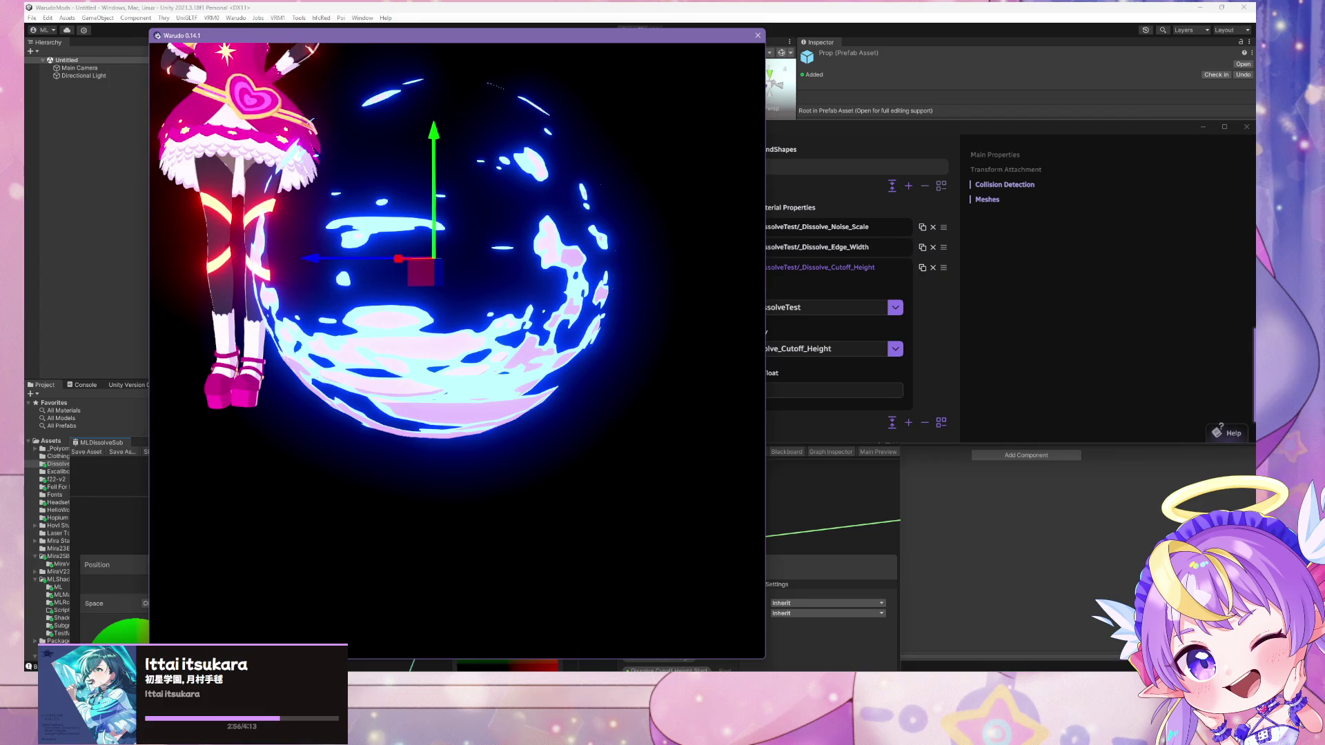
mouse_move(715, 670)
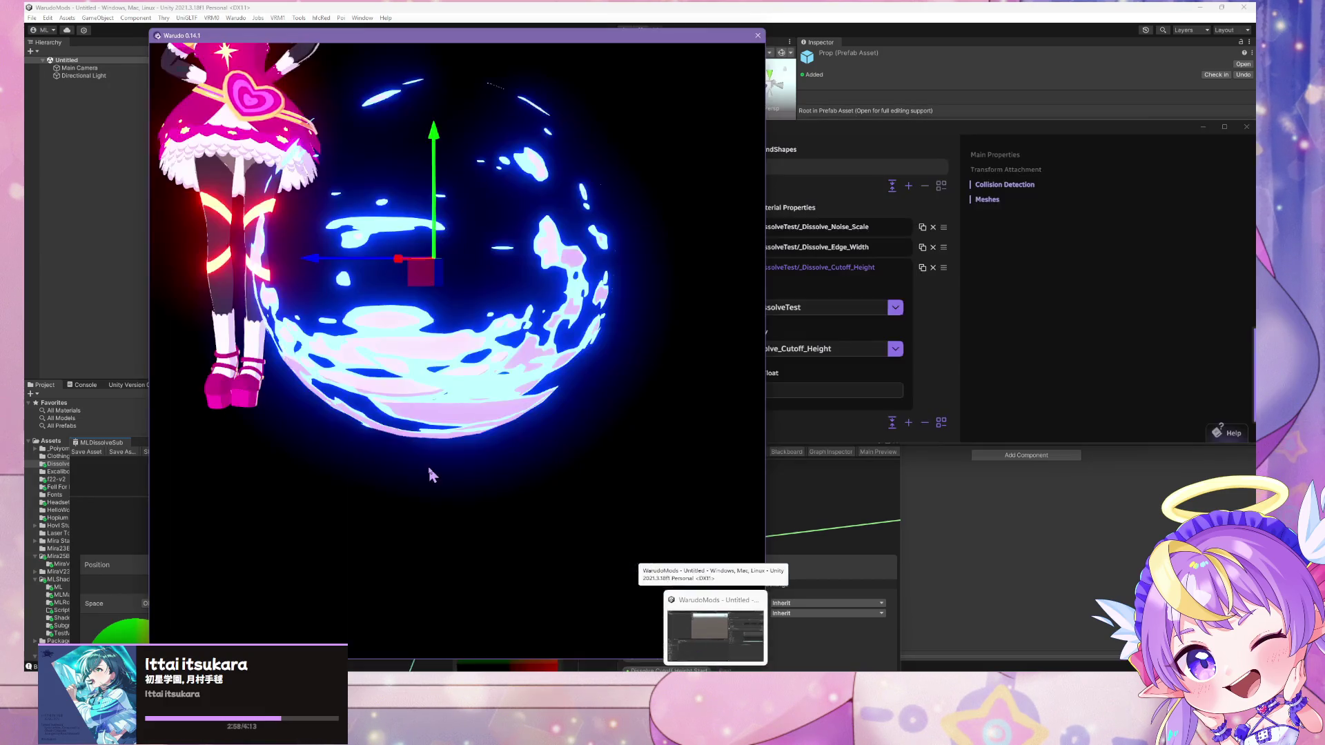
mouse_move(421, 273)
left_mouse_down()
mouse_move(680, 491)
mouse_move(496, 198)
mouse_move(474, 408)
mouse_move(447, 184)
mouse_move(493, 31)
mouse_move(737, 261)
mouse_move(532, 225)
mouse_move(269, 338)
mouse_move(582, 272)
mouse_move(572, 162)
mouse_move(345, 110)
mouse_move(494, 235)
mouse_move(562, 378)
mouse_move(483, 207)
mouse_move(387, 131)
mouse_move(456, 332)
mouse_move(440, 180)
mouse_move(495, 339)
mouse_move(469, 235)
mouse_move(494, 313)
mouse_move(476, 180)
mouse_move(545, 379)
left_mouse_up()
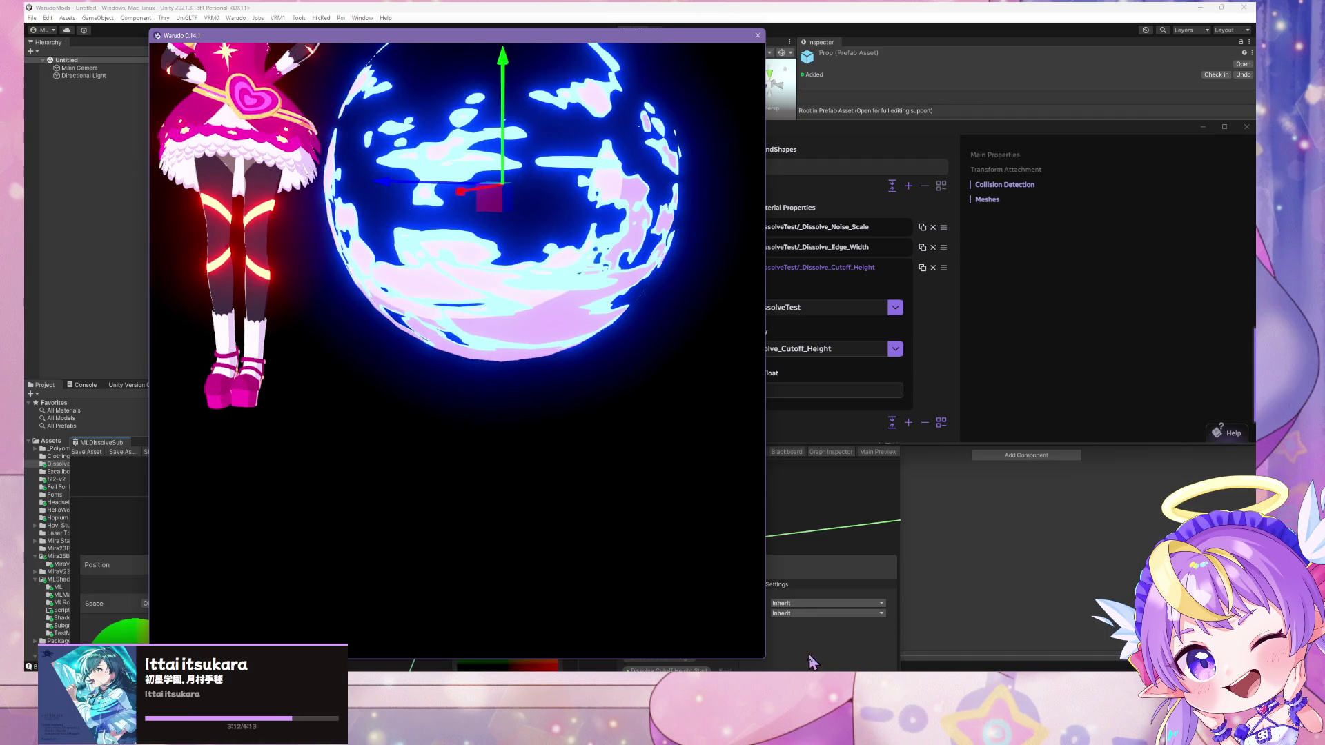
left_click(531, 477)
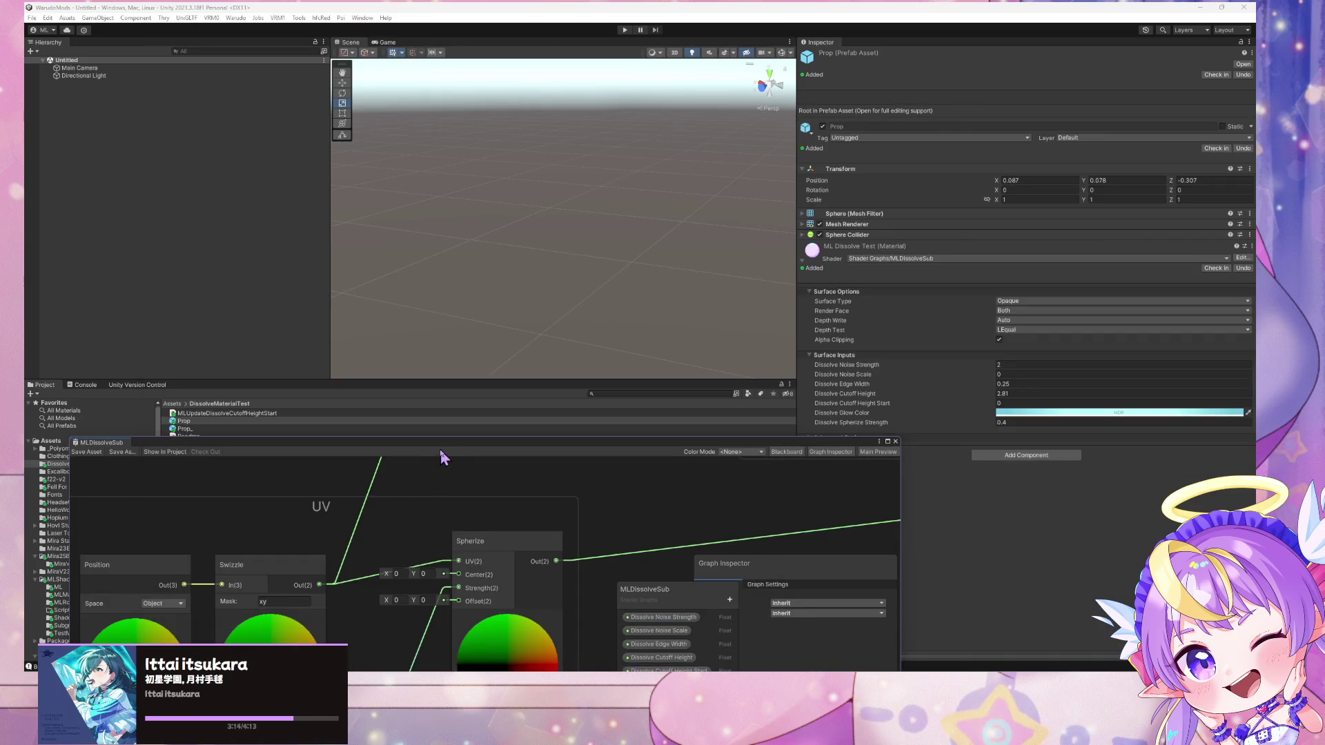
Pan the graph to the UV group and the Dissolve Spherize Strength node
left_click_drag(449, 441, 699, 172)
scroll(584, 366, "down", 3)
mouse_move(737, 335)
left_mouse_down()
mouse_move(739, 242)
mouse_move(711, 275)
left_mouse_up()
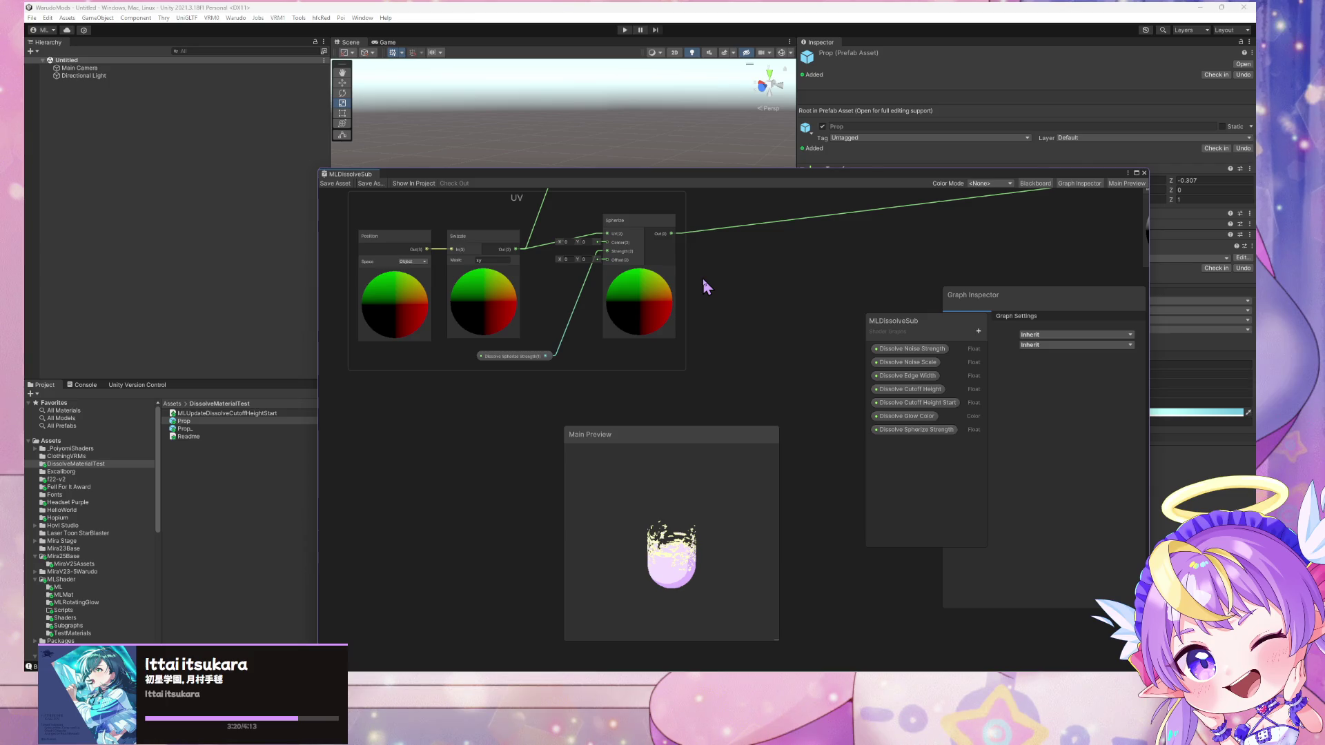
left_click_drag(735, 323, 314, 464)
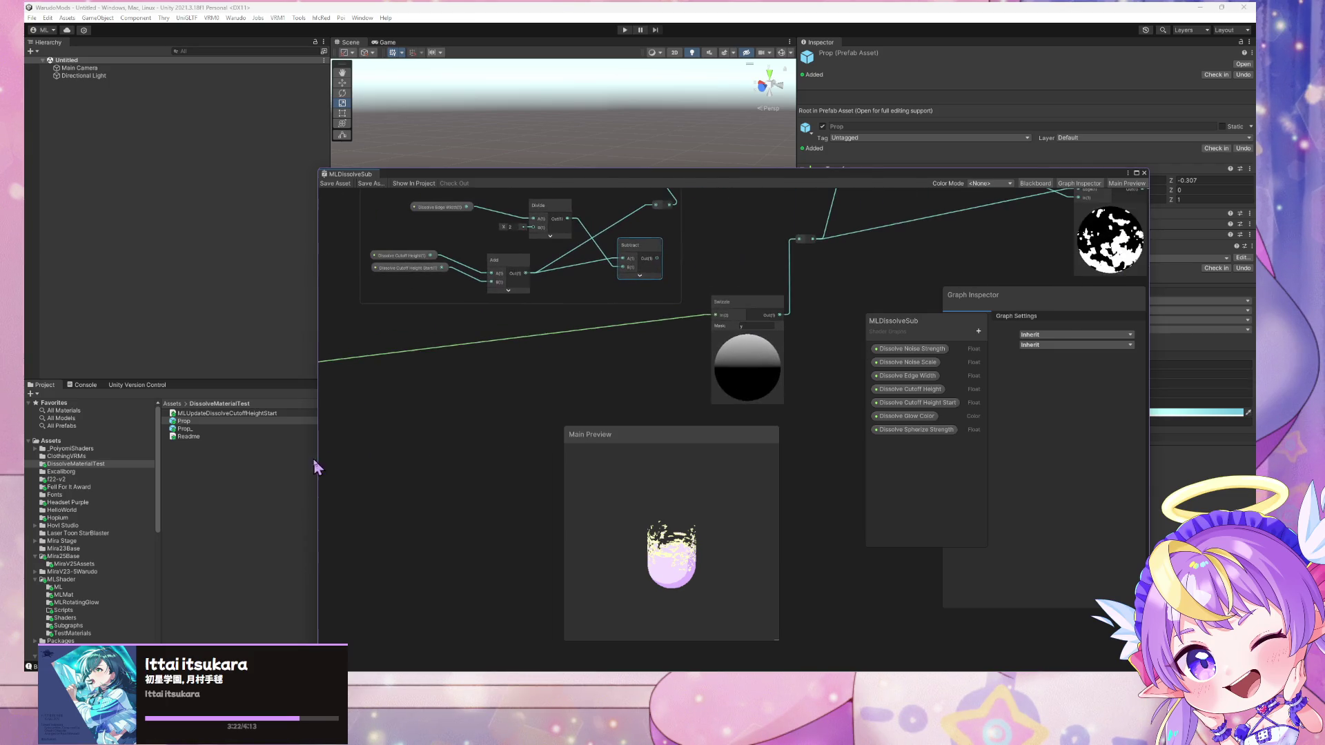
mouse_move(814, 359)
left_mouse_down()
mouse_move(423, 432)
mouse_move(867, 260)
mouse_move(632, 406)
left_mouse_up()
scroll(628, 401, "up", 4)
left_click_drag(557, 356, 500, 358)
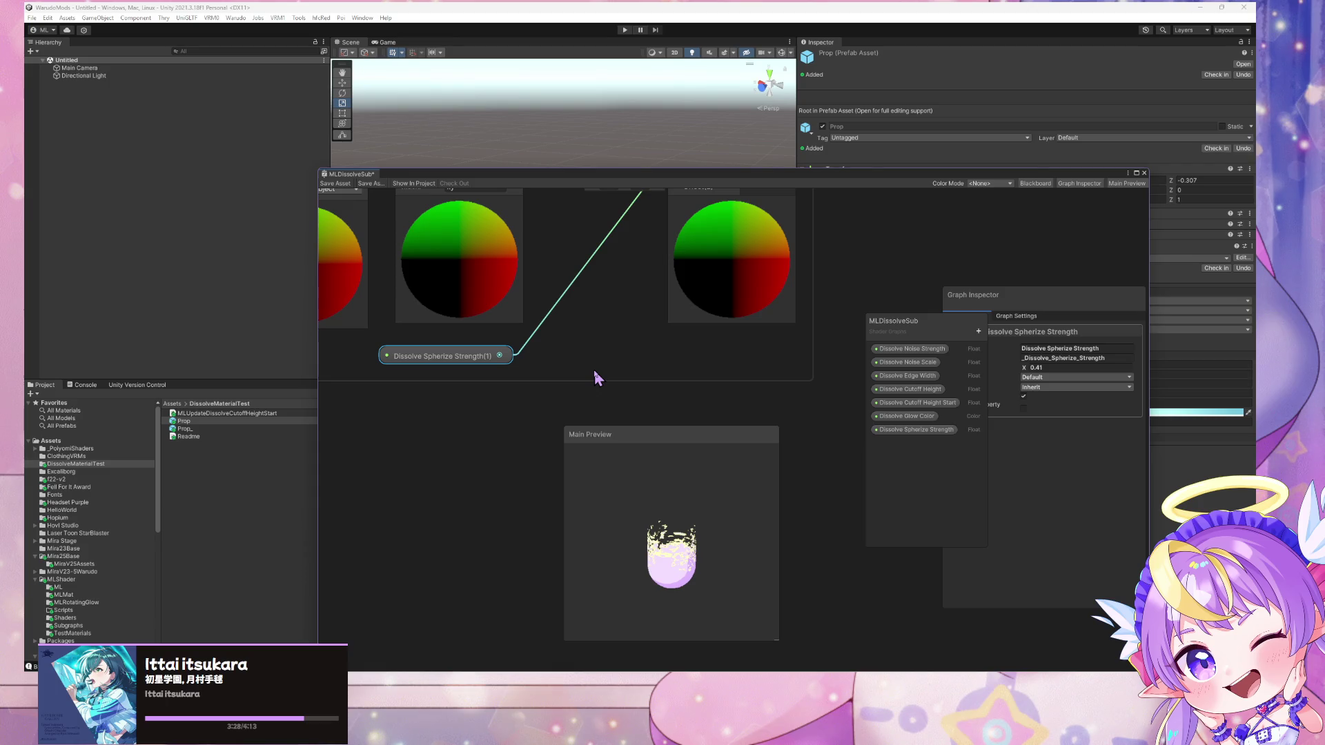
mouse_move(598, 374)
left_mouse_down()
mouse_move(556, 391)
mouse_move(509, 461)
left_mouse_up()
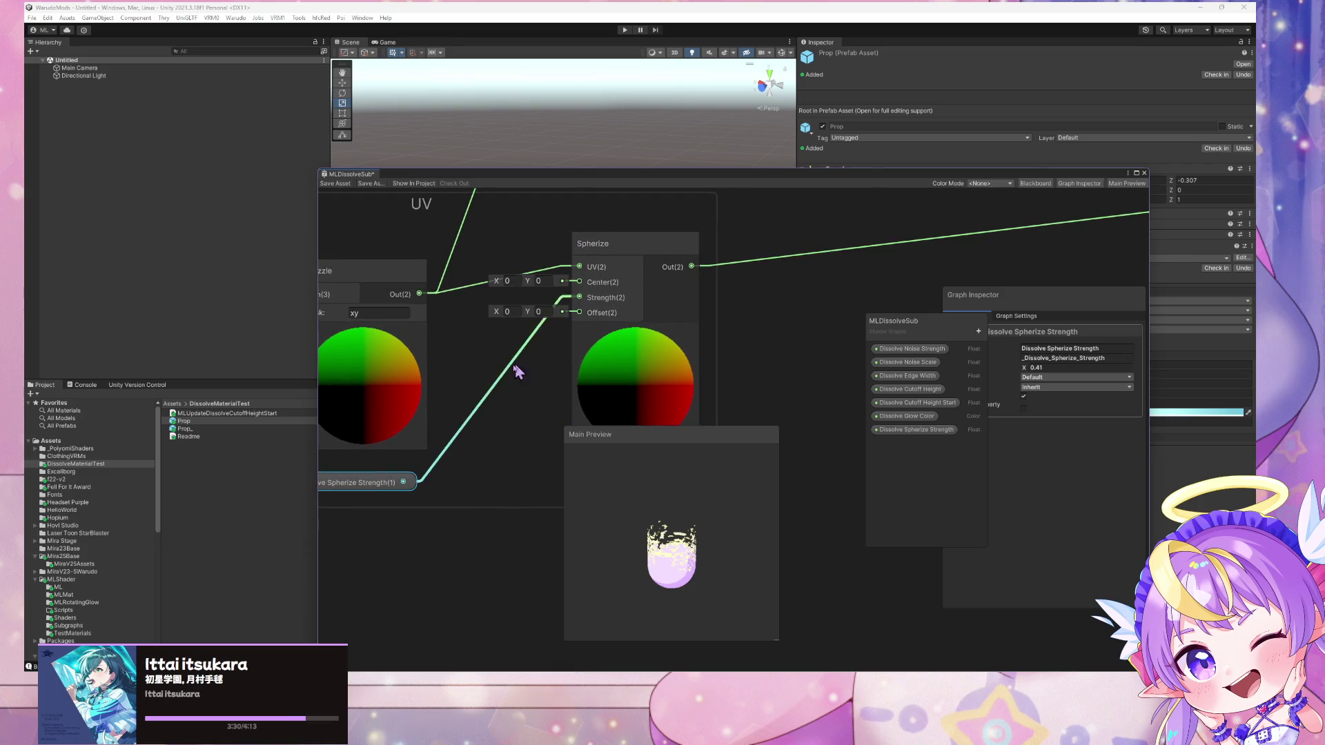
scroll(517, 376, "down", 3)
scroll(518, 376, "up", 2)
scroll(518, 370, "down", 2)
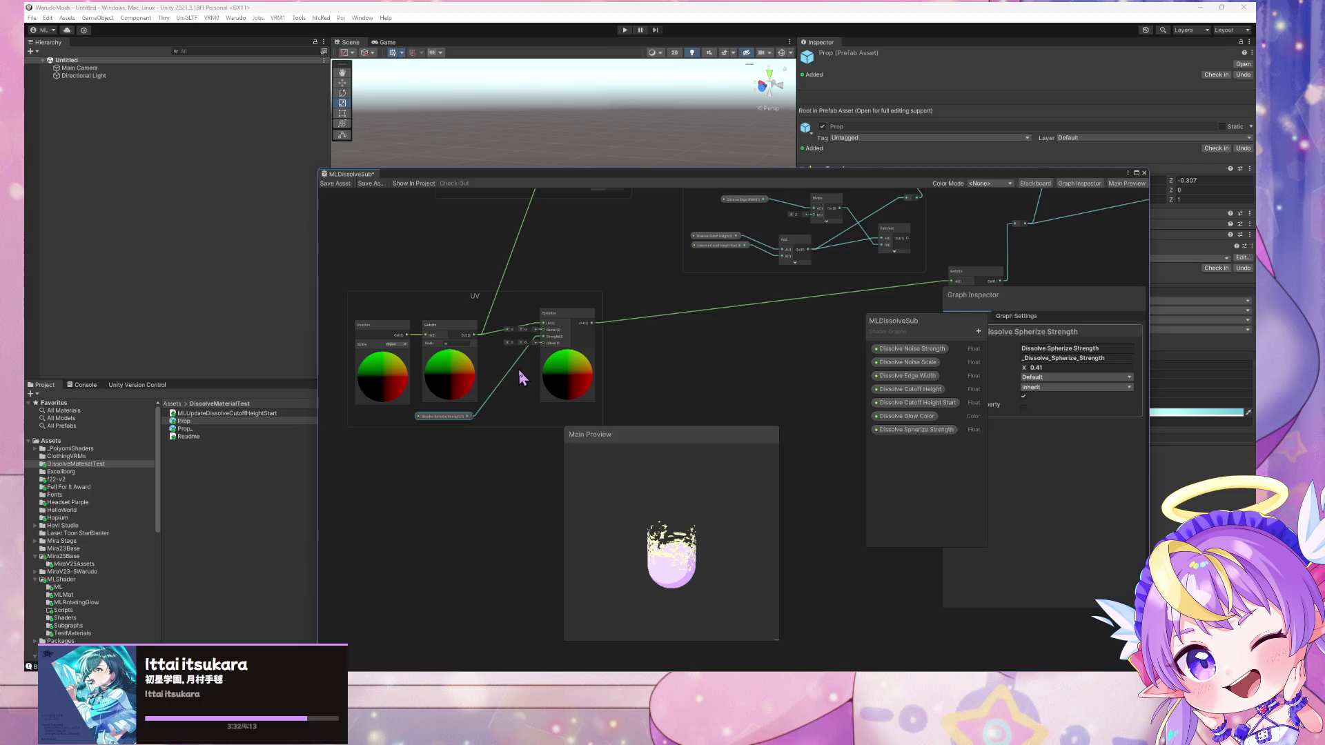
scroll(438, 379, "down", 2)
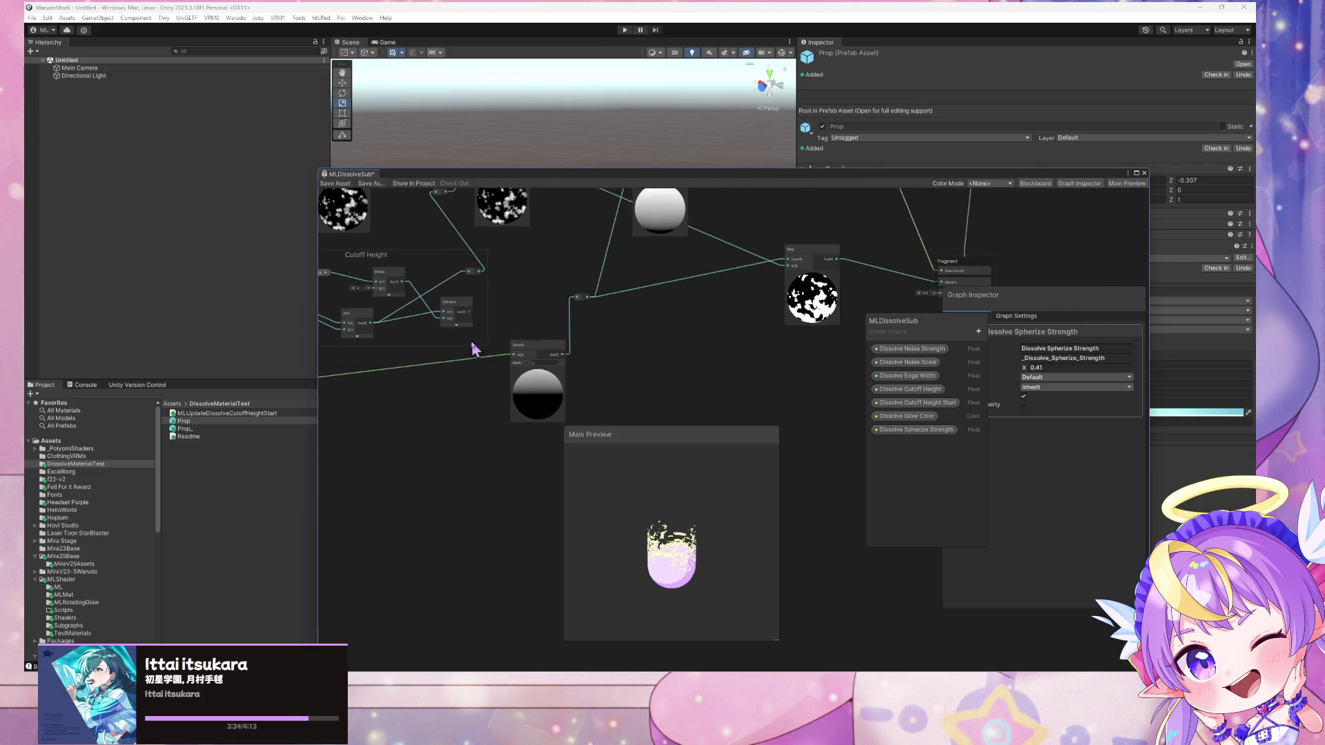
scroll(803, 304, "up", 2)
scroll(803, 304, "down", 1)
scroll(690, 339, "up", 3)
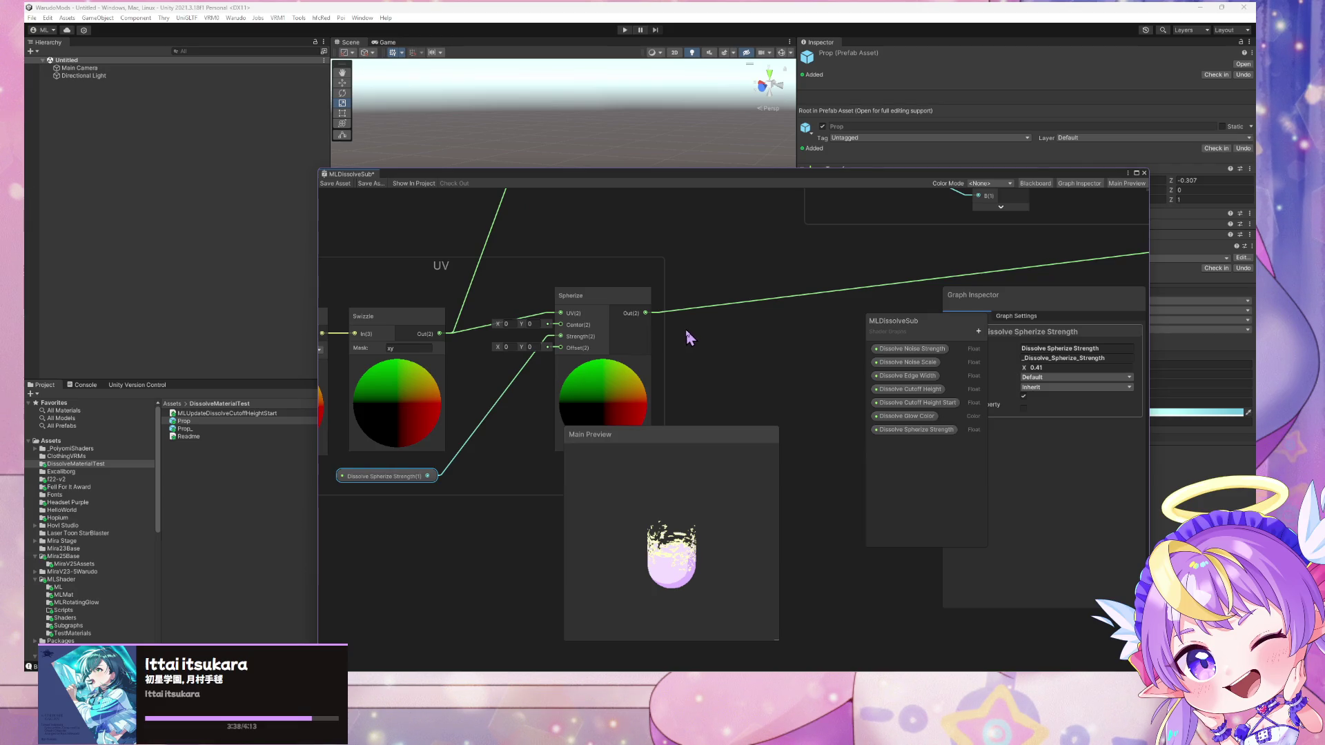
Change the Swizzle node's mask from xy to xz, then to zy
left_click(420, 348)
left_click(335, 183)
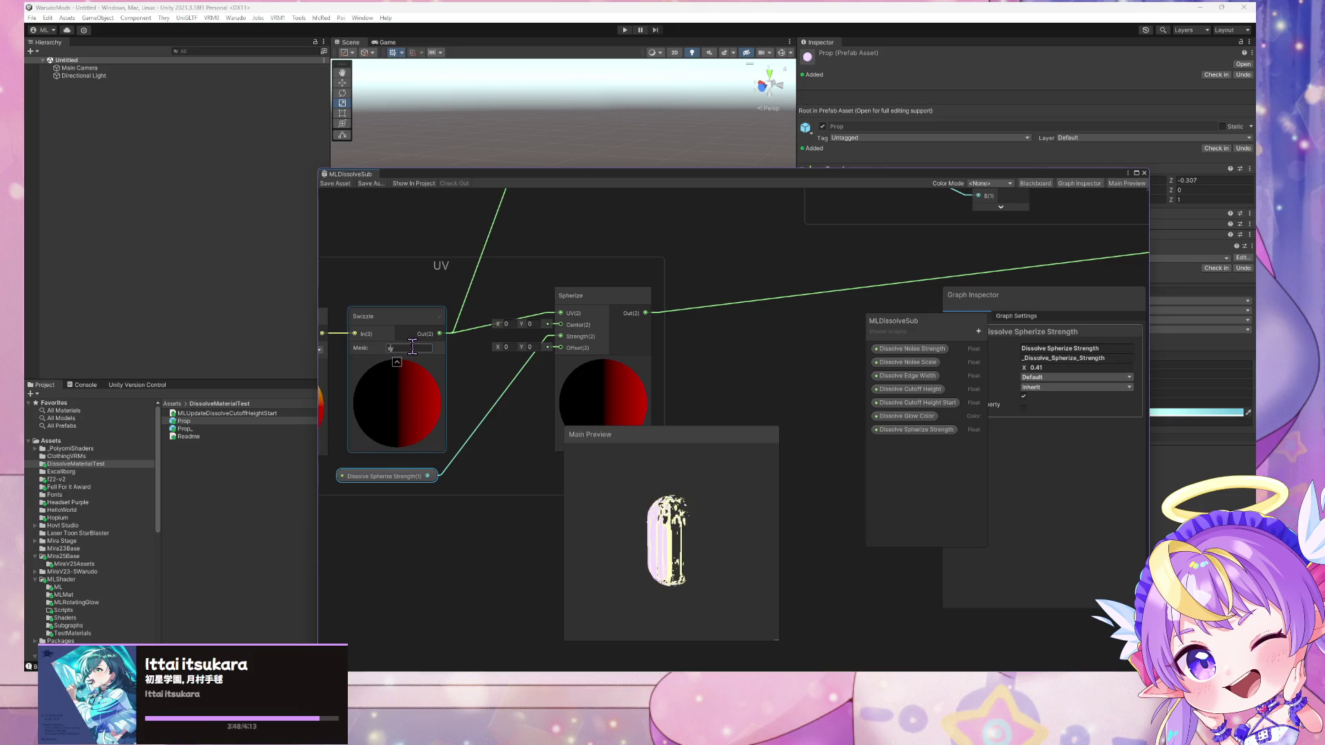
left_click(335, 184)
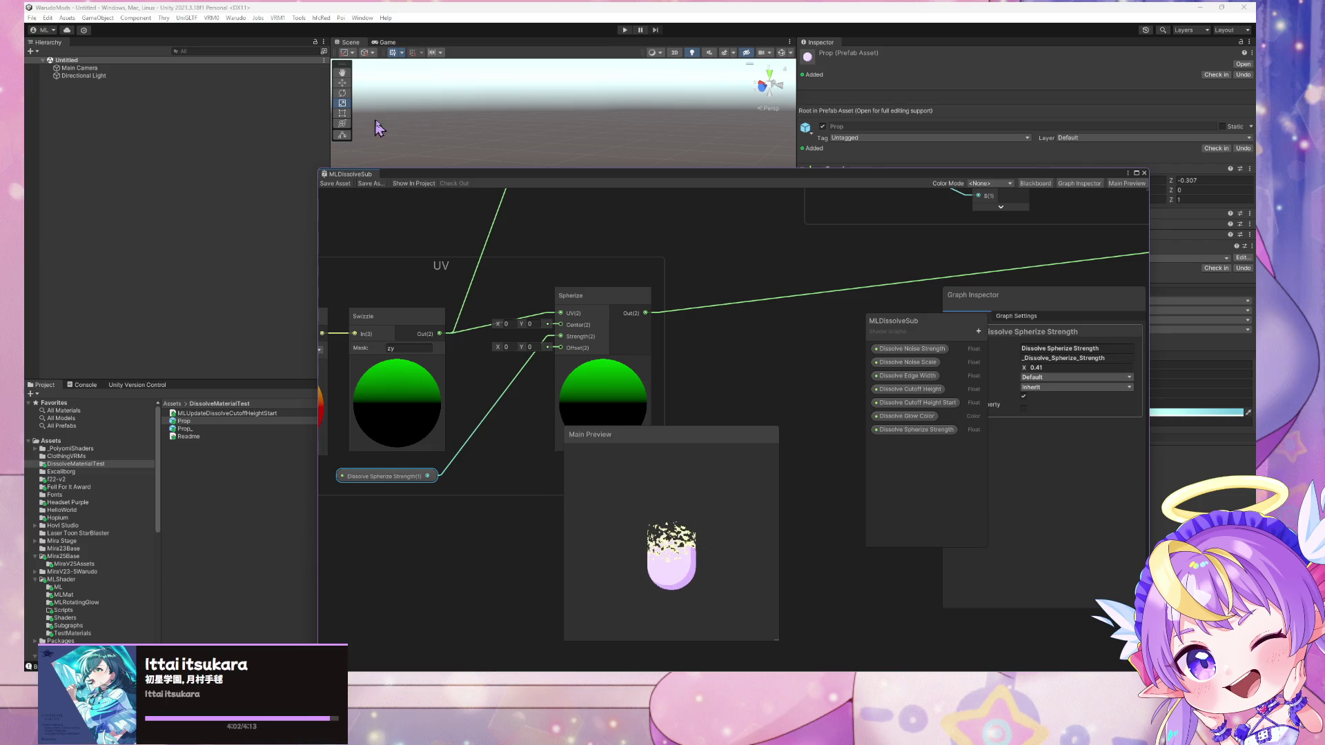
mouse_move(468, 175)
left_mouse_down()
mouse_move(752, 192)
mouse_move(668, 141)
mouse_move(285, 146)
mouse_move(402, 181)
left_mouse_up()
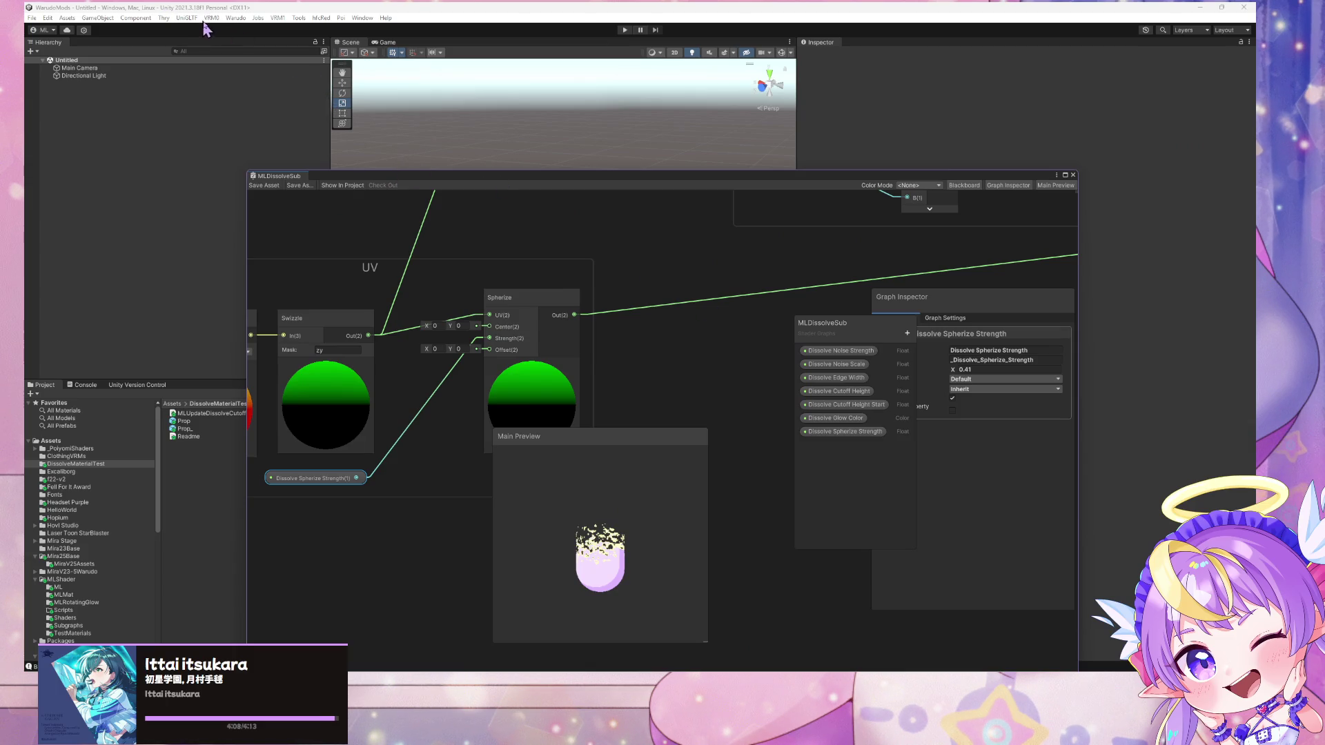
Build the DissolveMaterialTest mod, then switch to Warudo to view the sphere
left_click(235, 18)
left_click(276, 79)
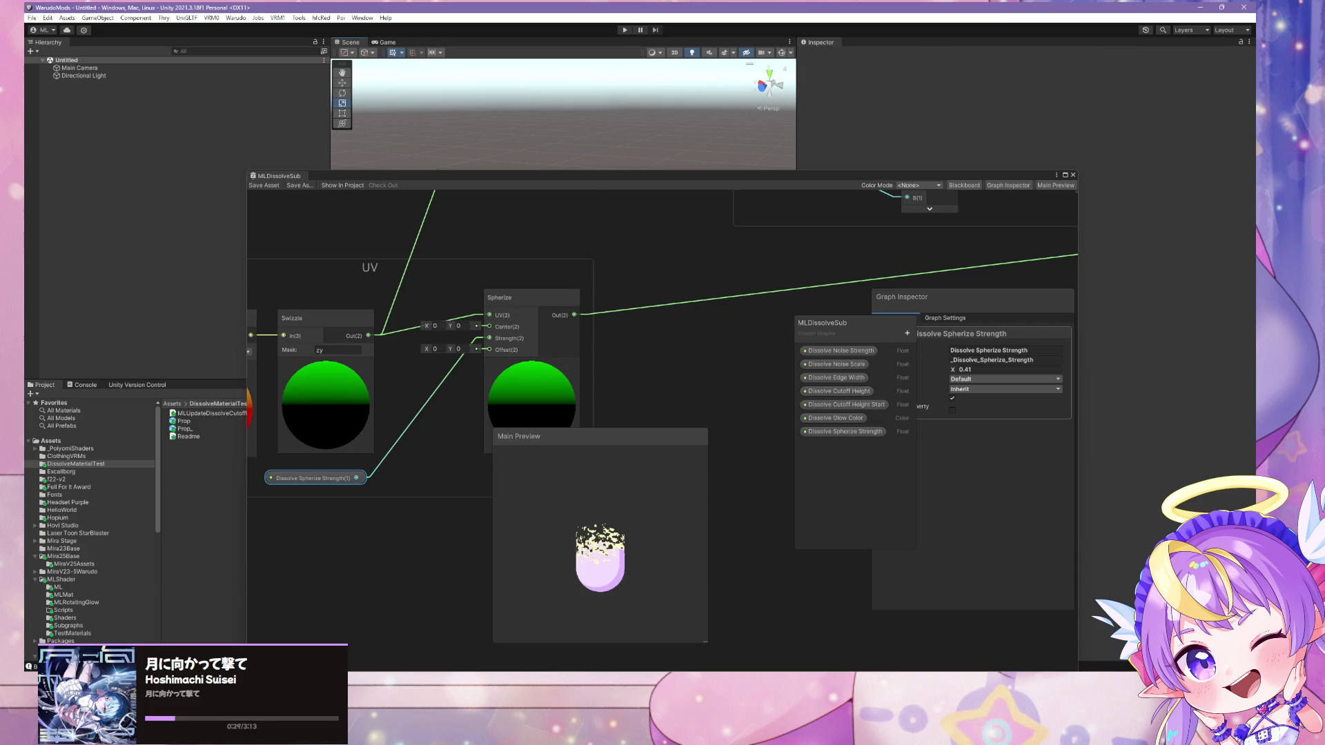
key("alt+Tab")
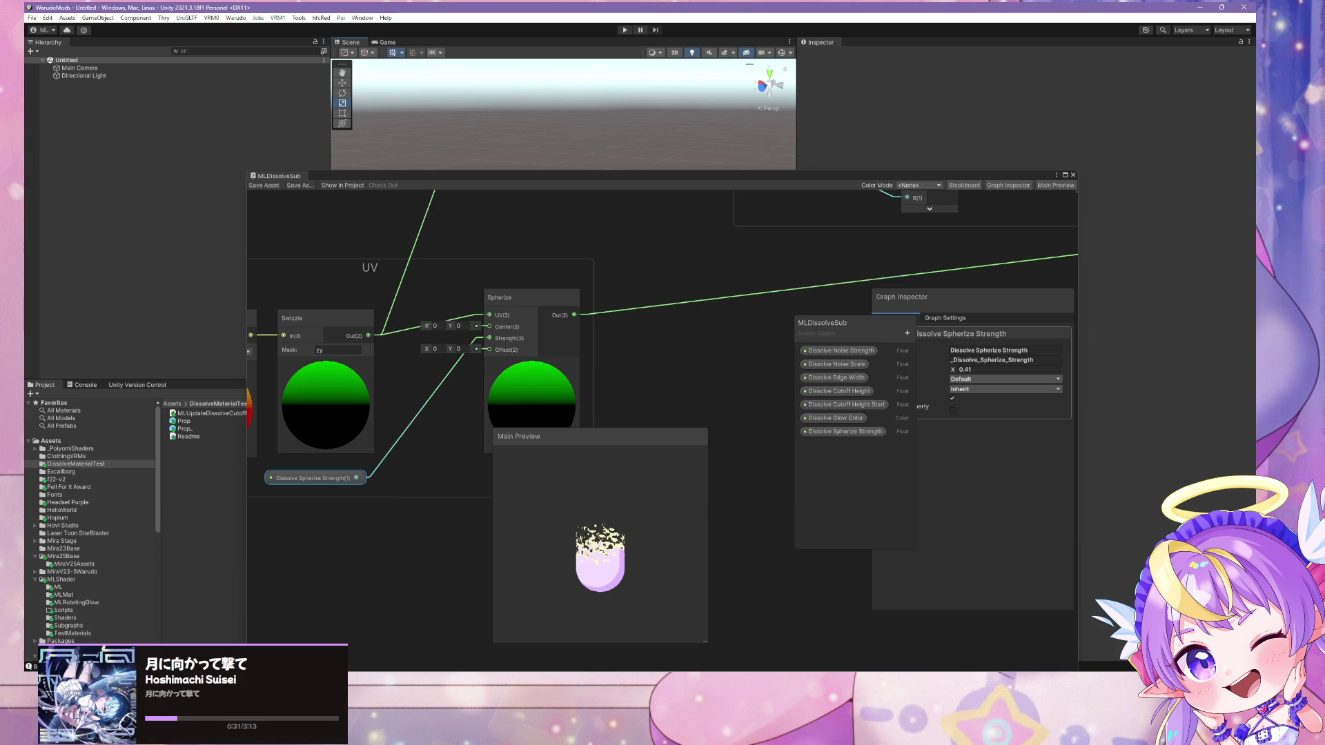
key("alt+Tab")
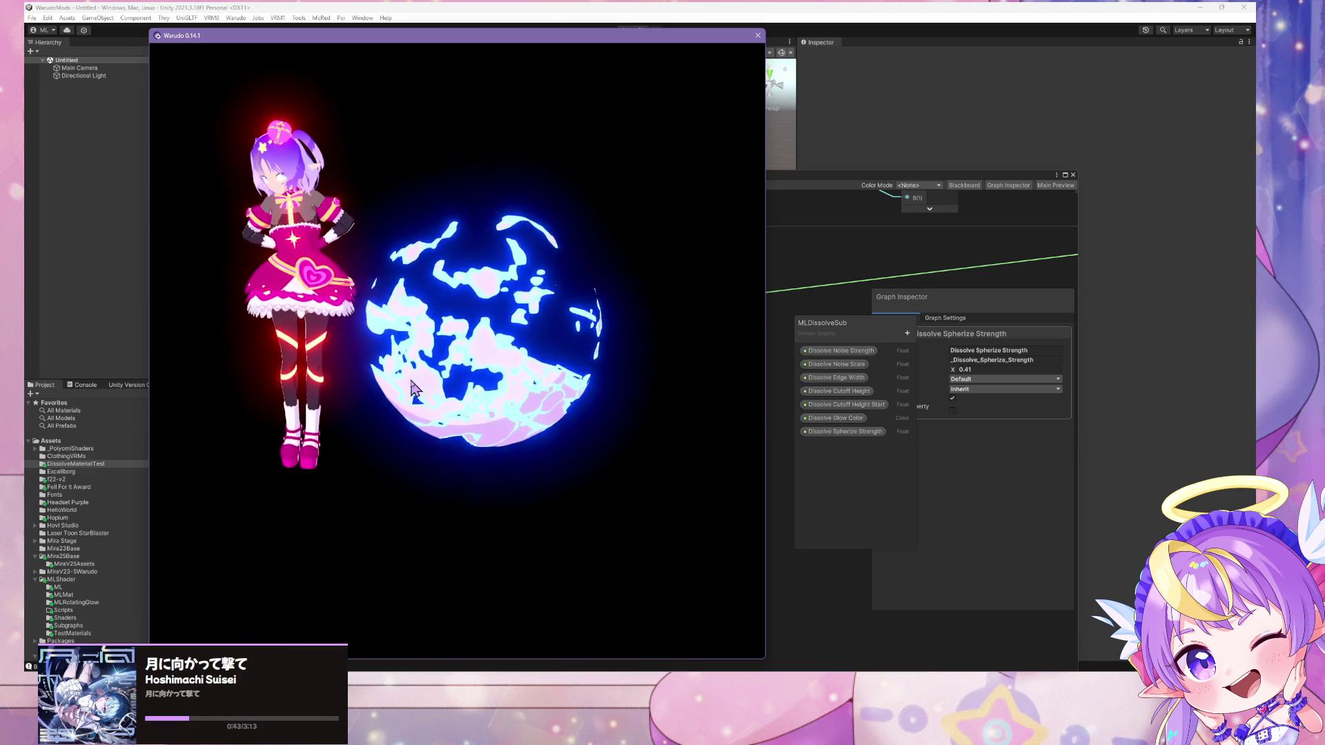
Return to Unity's MLDissolveSub graph and pan across the UV and Cutoff Height groups
left_click(479, 337)
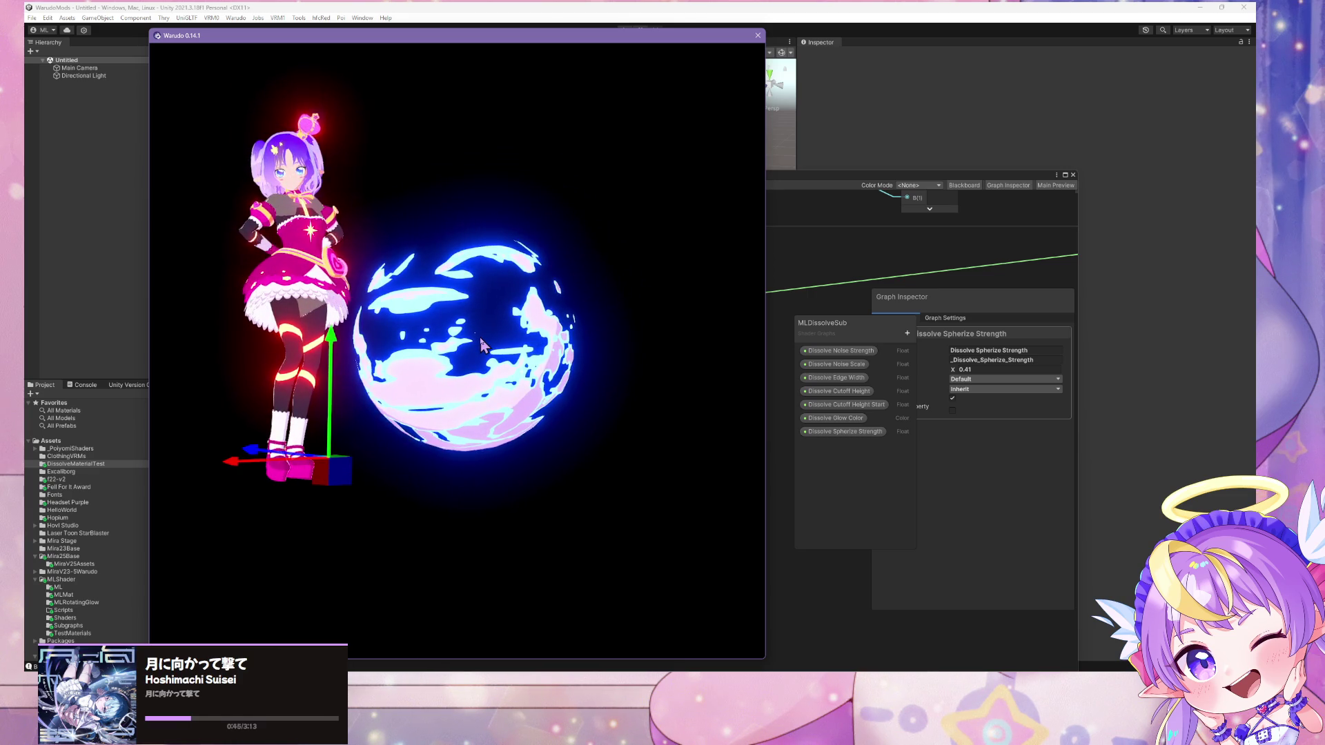
left_click(794, 263)
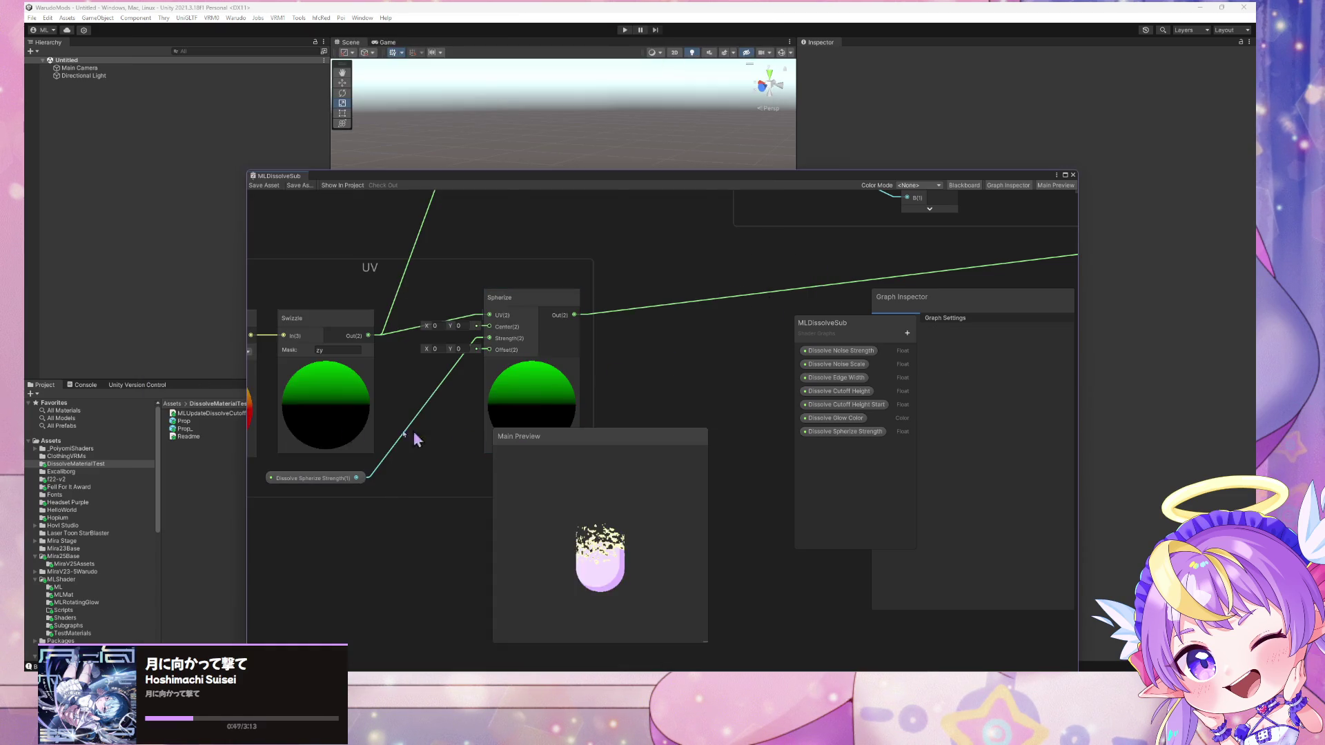
left_click_drag(512, 487, 632, 403)
left_click_drag(516, 321, 320, 330)
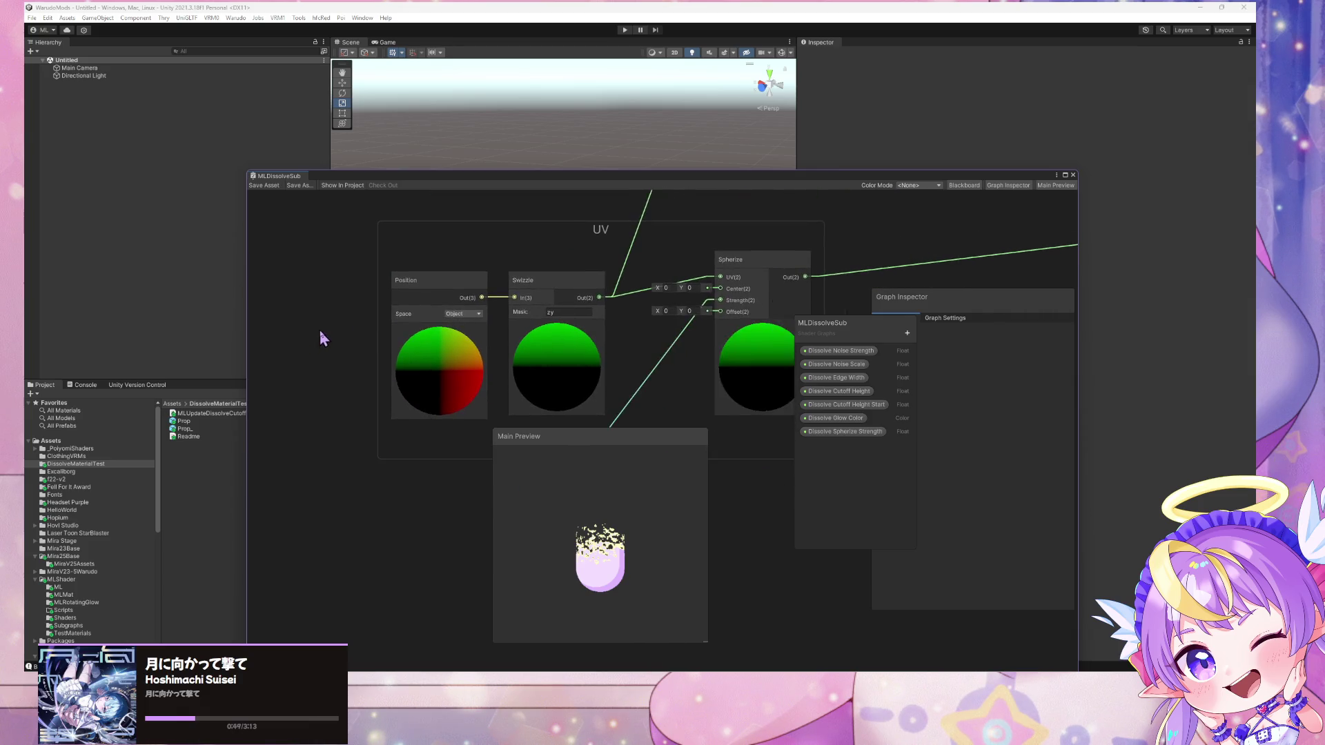
scroll(338, 332, "down", 3)
scroll(384, 332, "up", 2)
left_click_drag(772, 347, 432, 474)
scroll(556, 367, "down", 3)
mouse_move(556, 366)
left_mouse_down()
mouse_move(462, 346)
mouse_move(508, 343)
left_mouse_up()
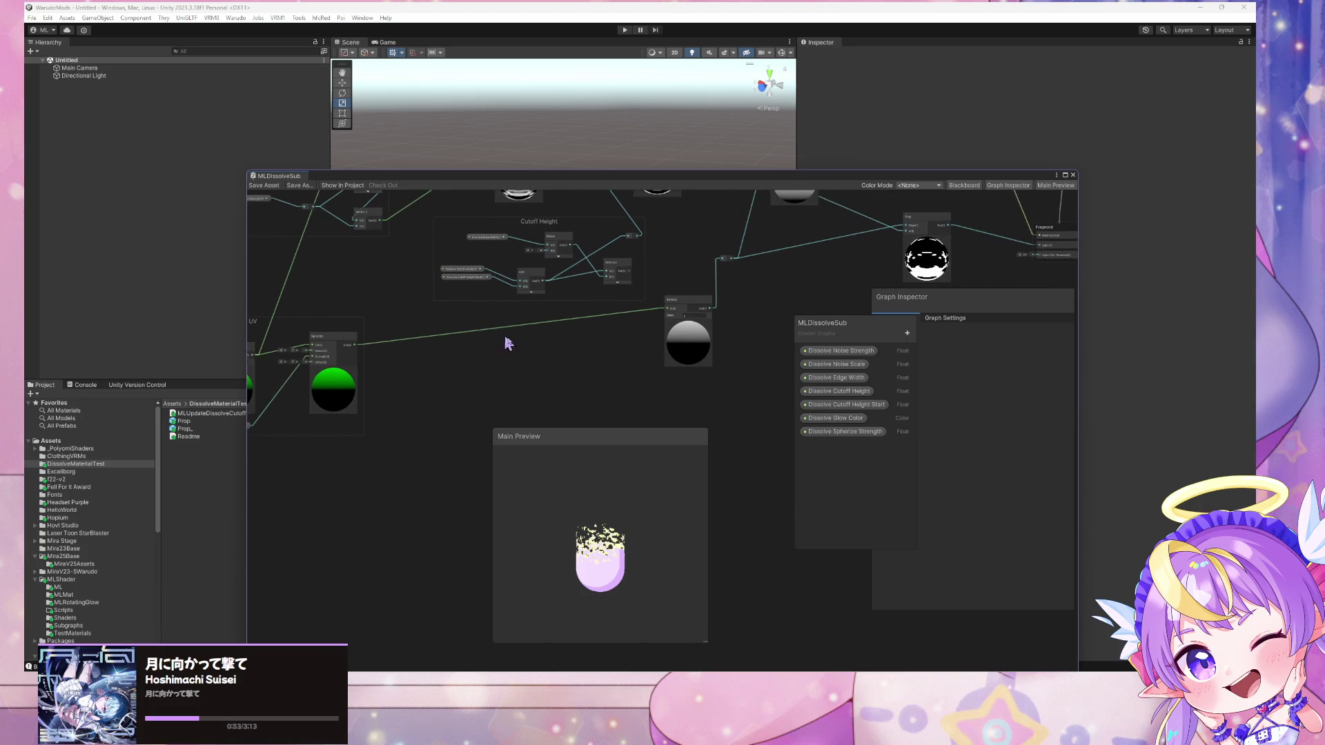
Add a ViewProjectionUV node, feed it into the Switch node and place it left
key("space")
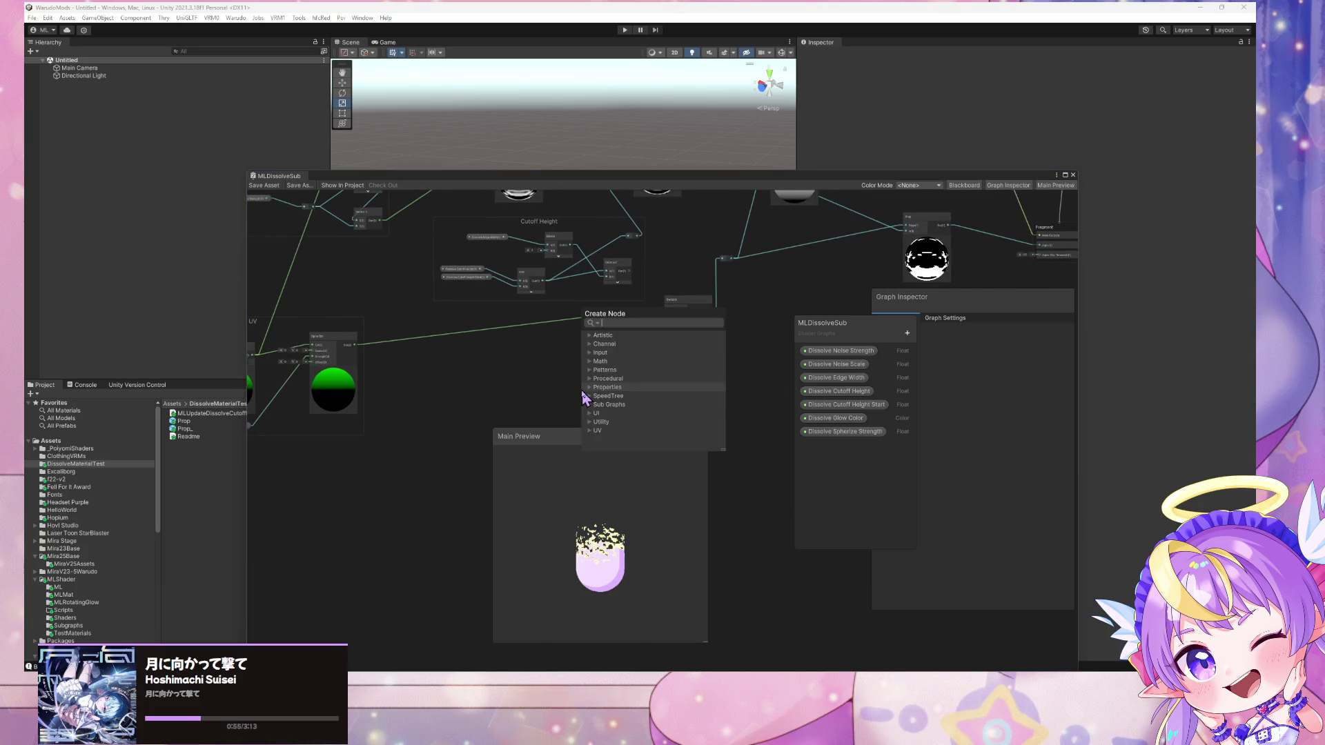
type("s")
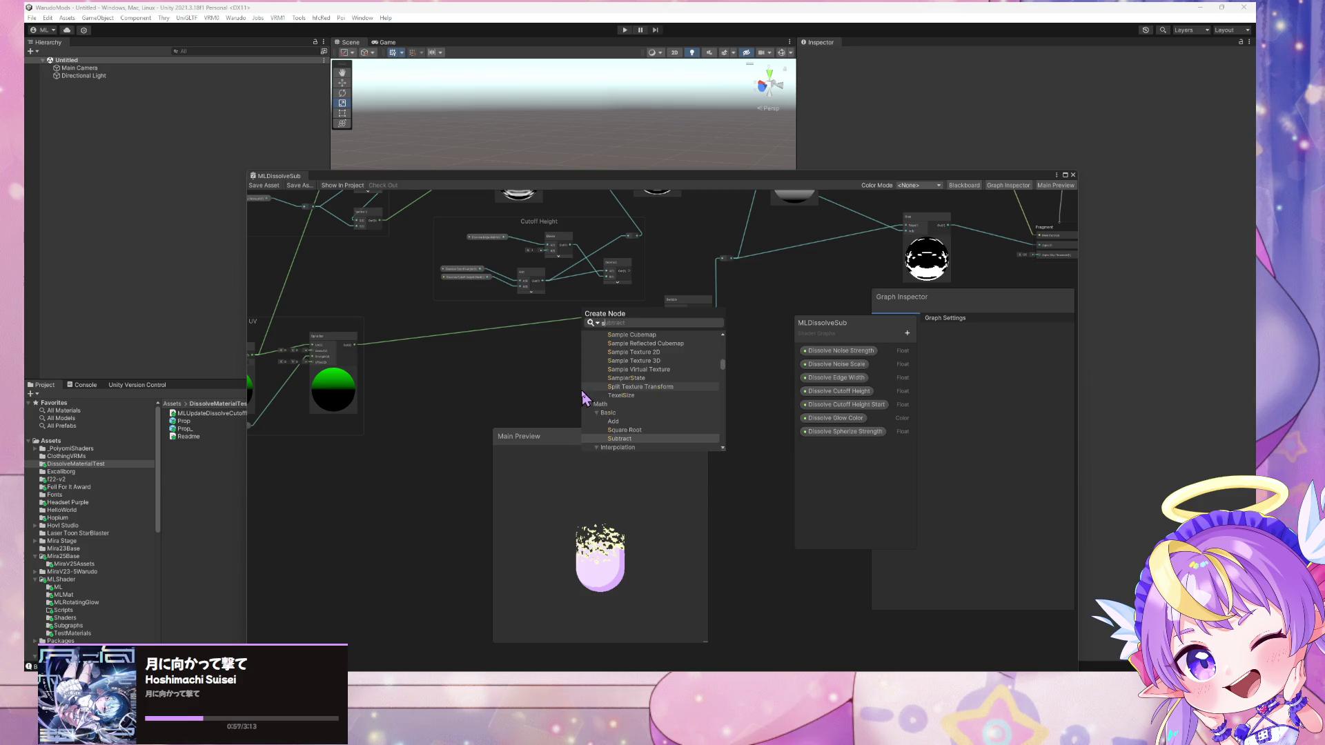
key("BackSpace")
type("project")
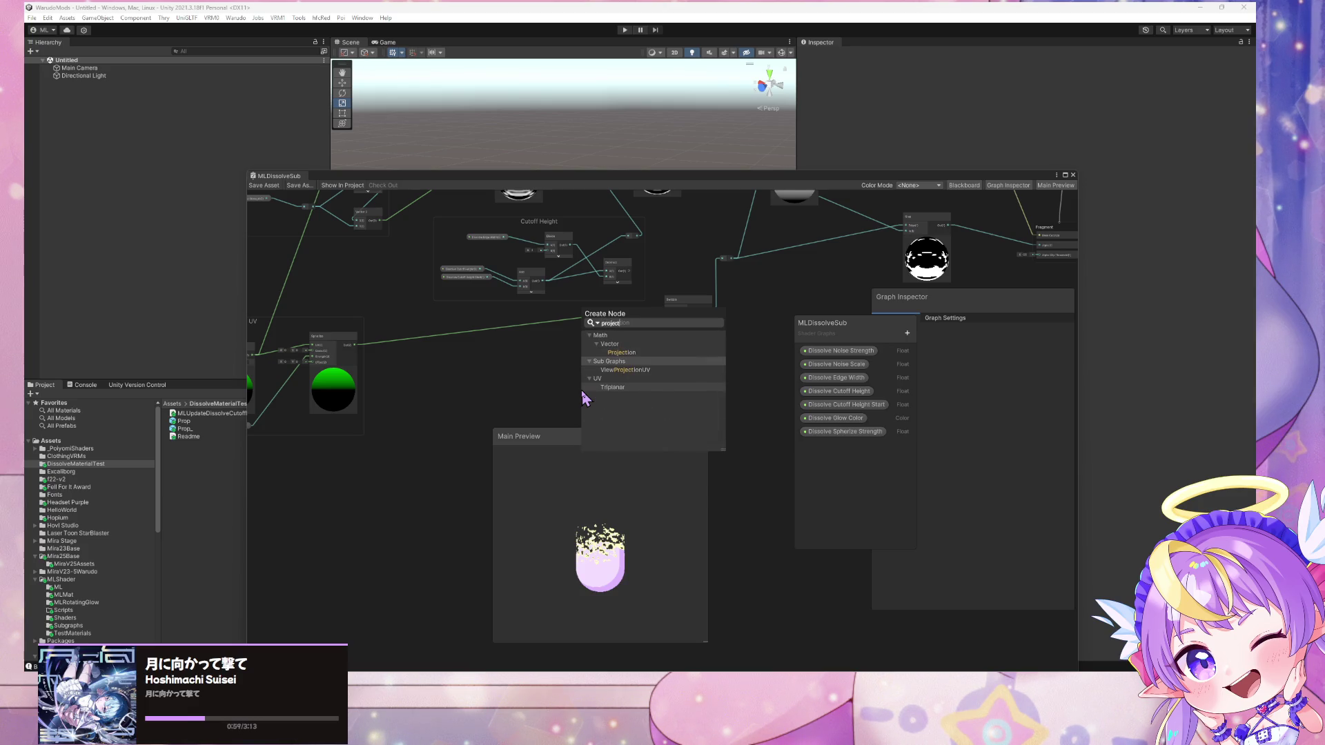
key("Down")
key("Return")
left_click_drag(583, 354, 667, 311)
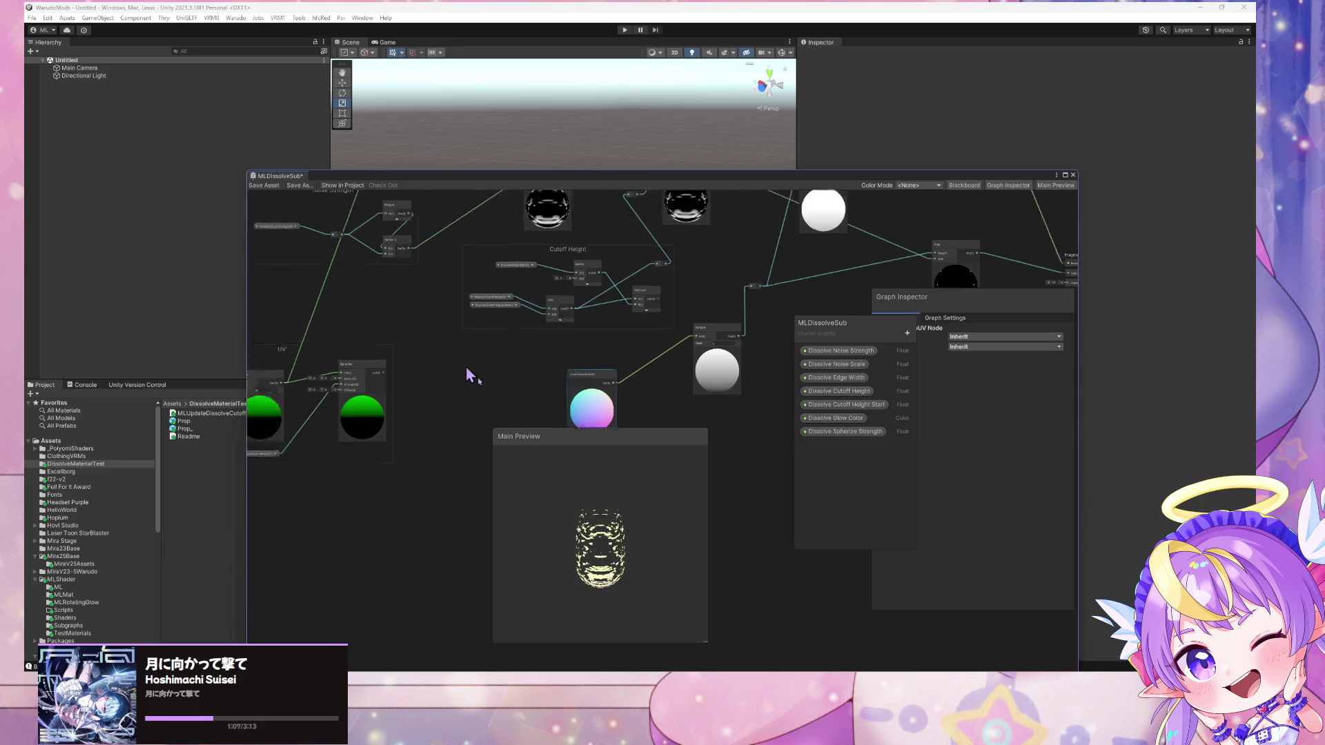
left_click_drag(467, 376, 572, 374)
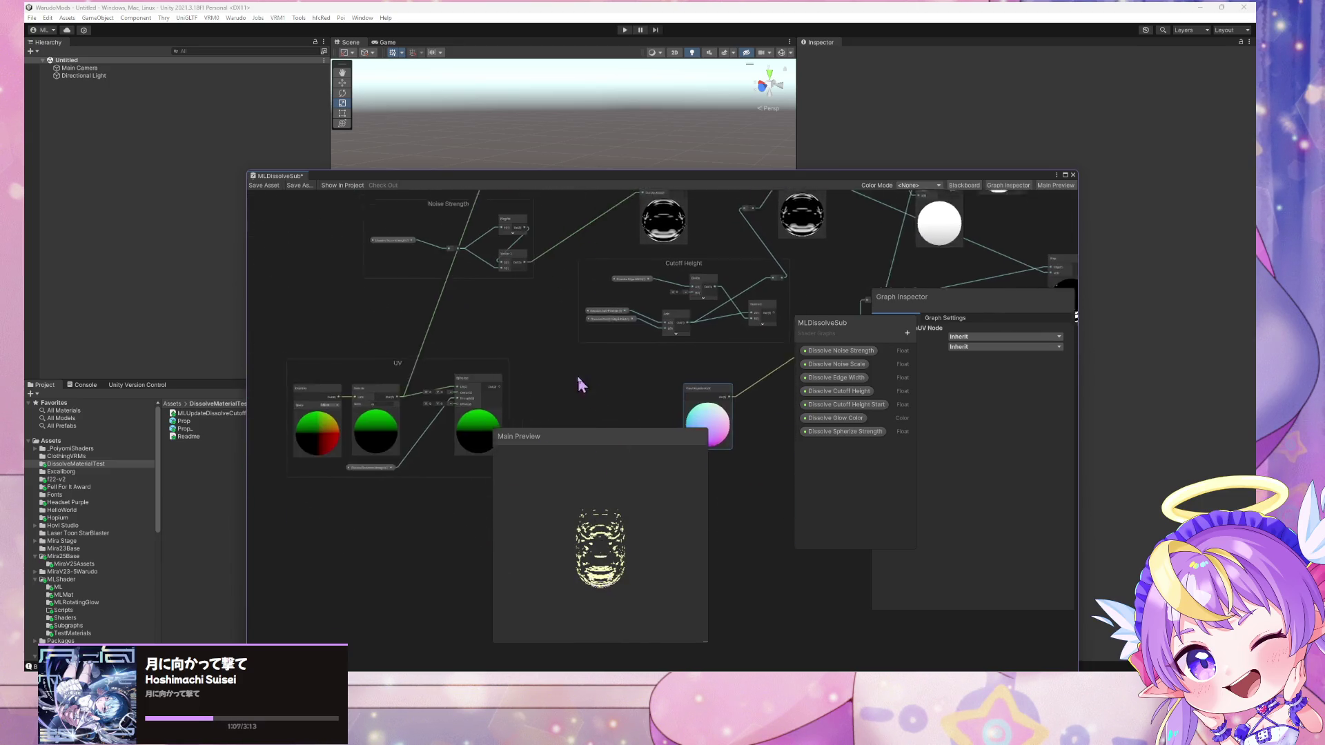
left_click_drag(692, 383, 543, 390)
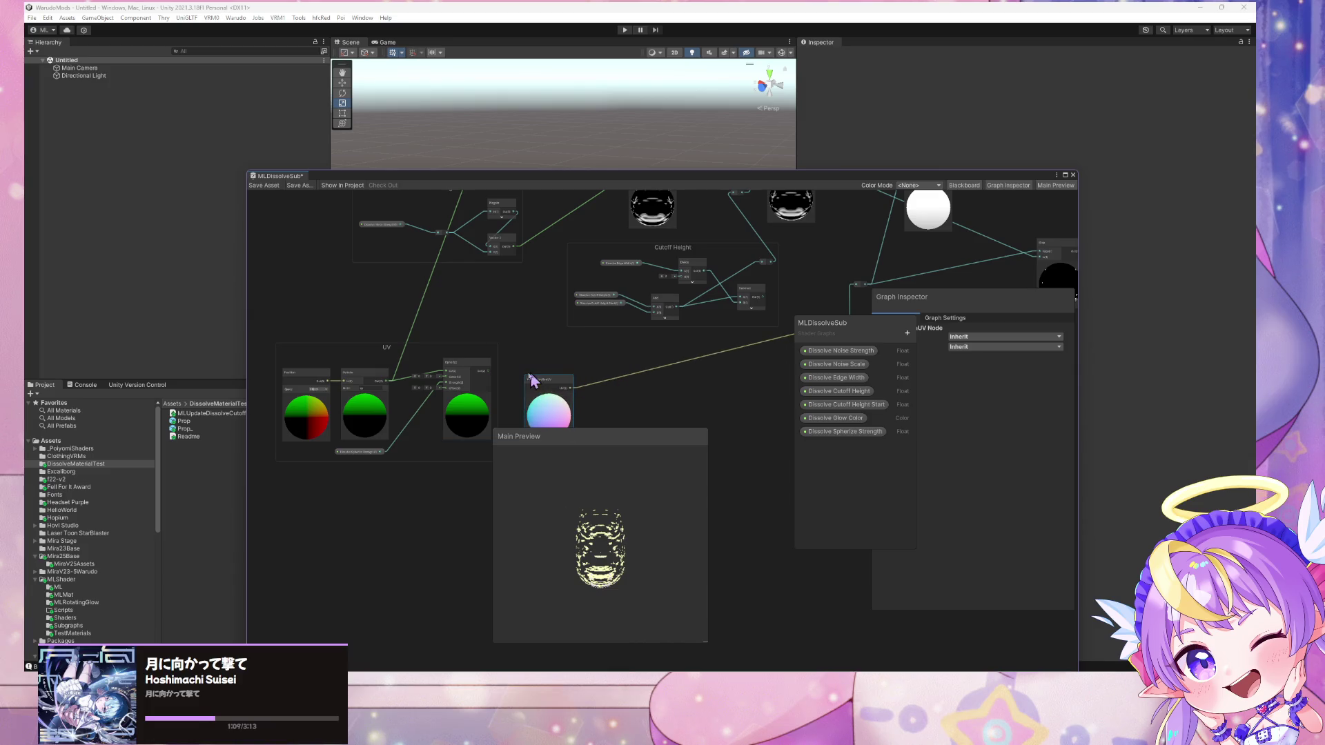
Detach the existing wire and connect ViewProjectionUV into the reroute point
scroll(663, 368, "down", 5)
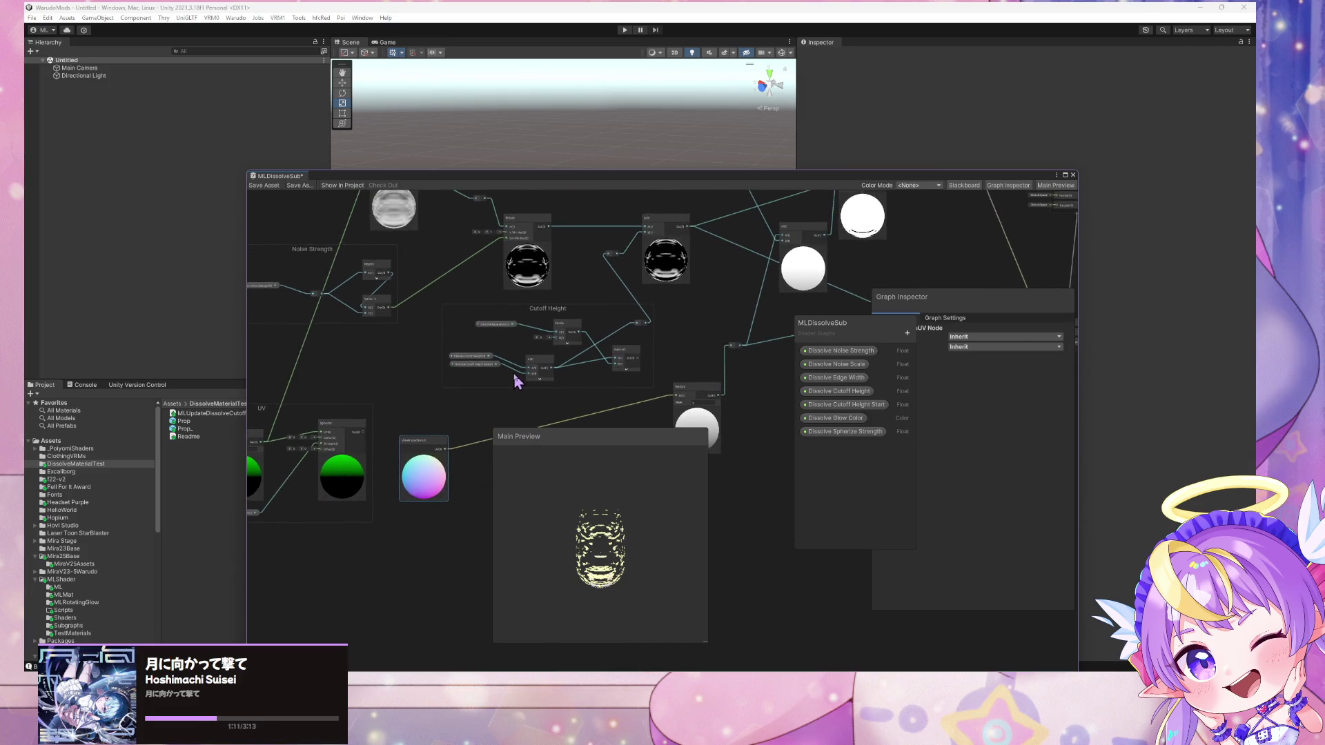
left_click_drag(378, 365, 379, 365)
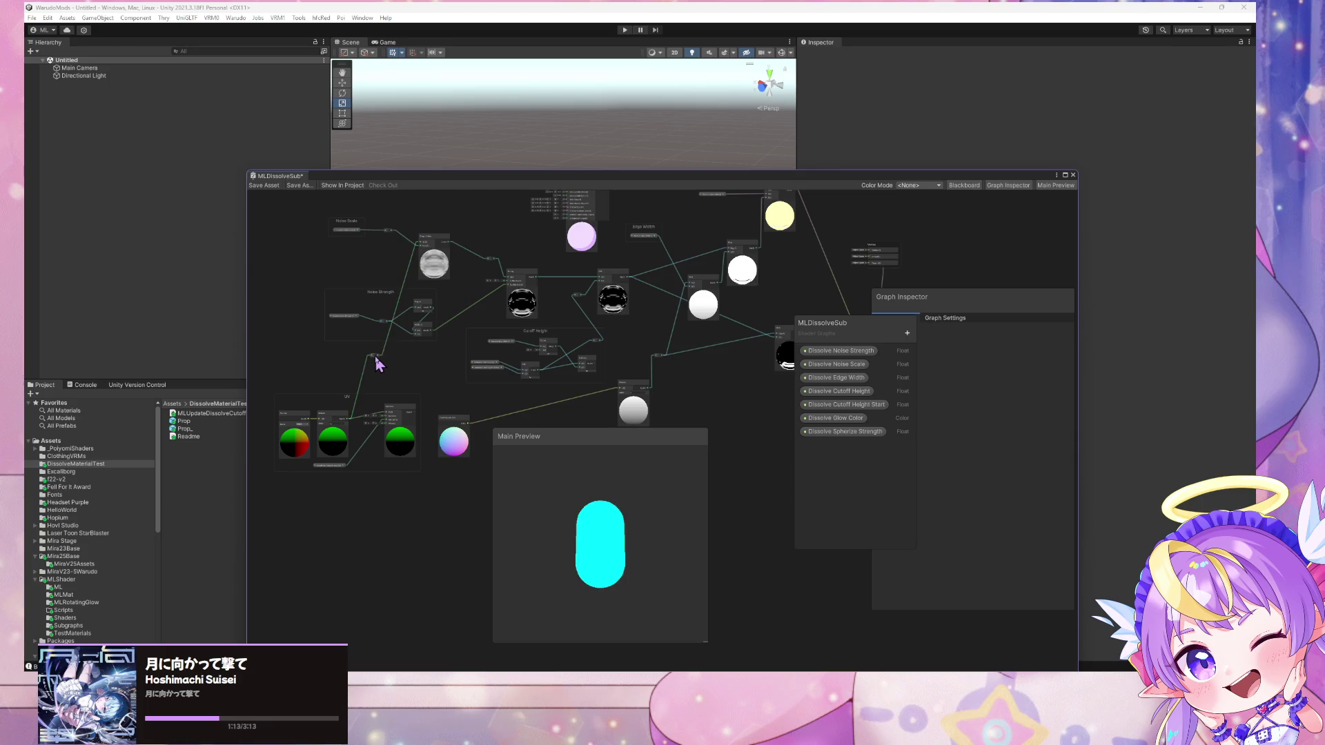
left_click_drag(623, 396, 465, 417)
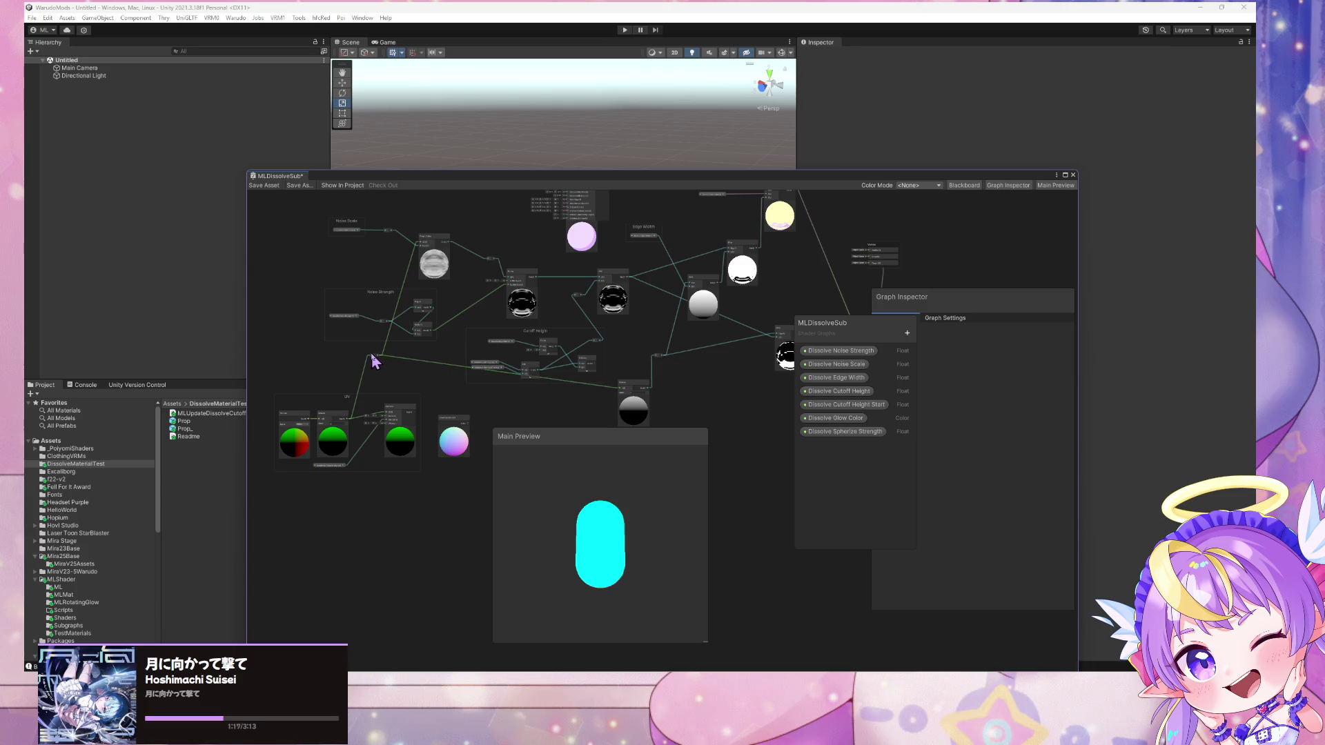
mouse_move(379, 364)
left_mouse_down()
mouse_move(412, 392)
mouse_move(357, 363)
left_mouse_up()
scroll(384, 371, "up", 3)
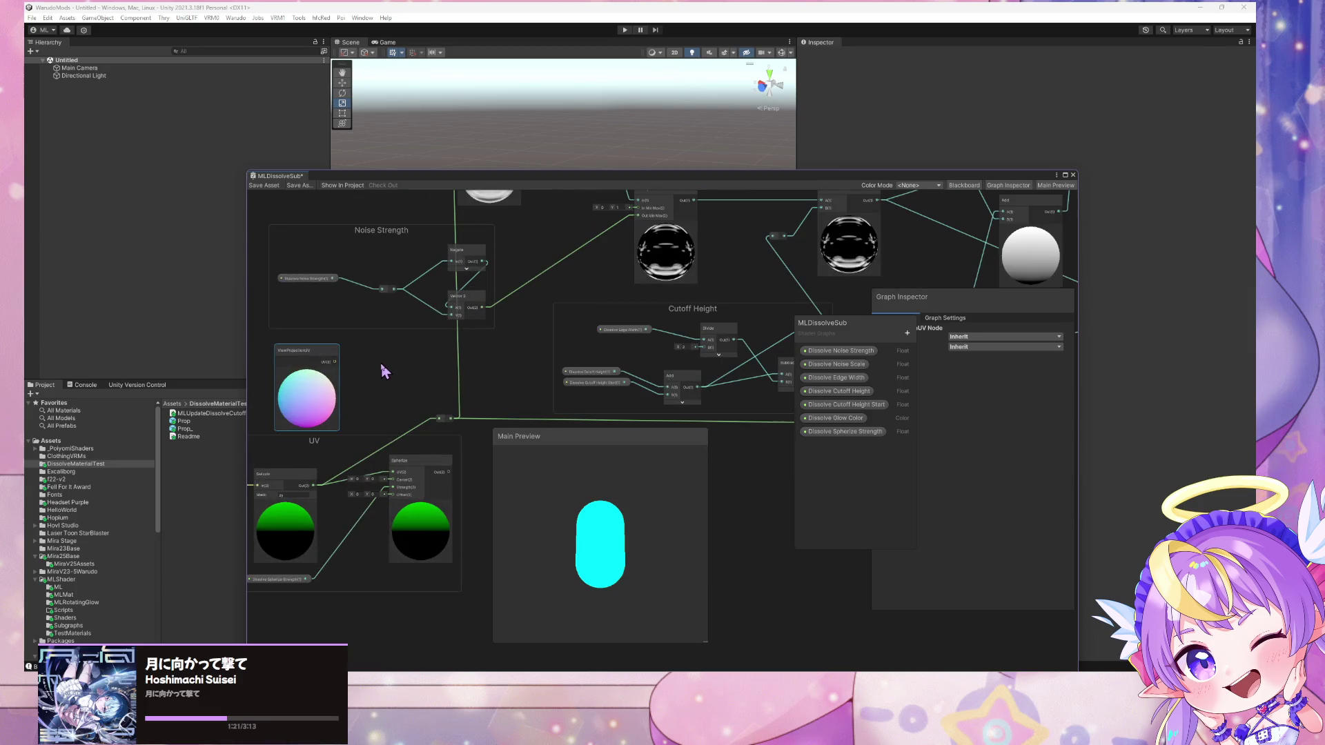
left_click_drag(445, 427, 441, 419)
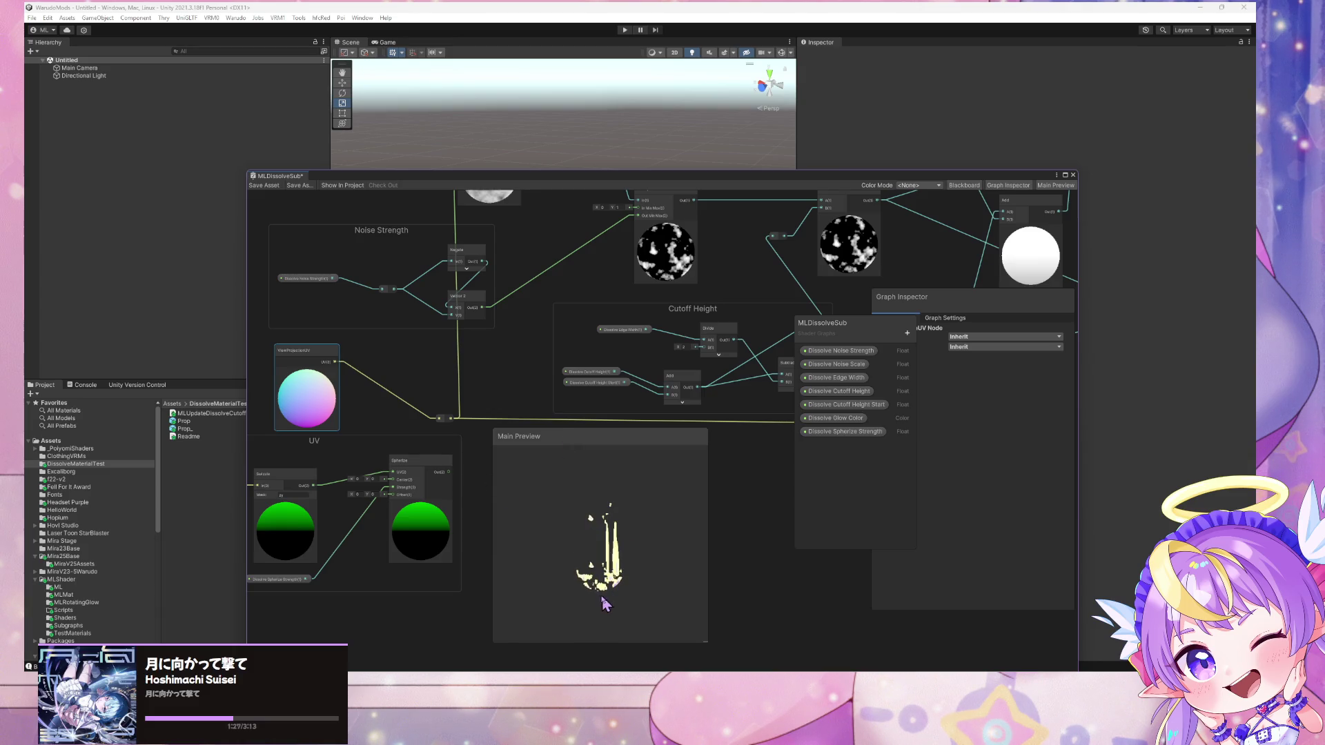
mouse_move(336, 490)
left_mouse_down()
mouse_move(436, 401)
mouse_move(432, 379)
mouse_move(473, 407)
left_mouse_up()
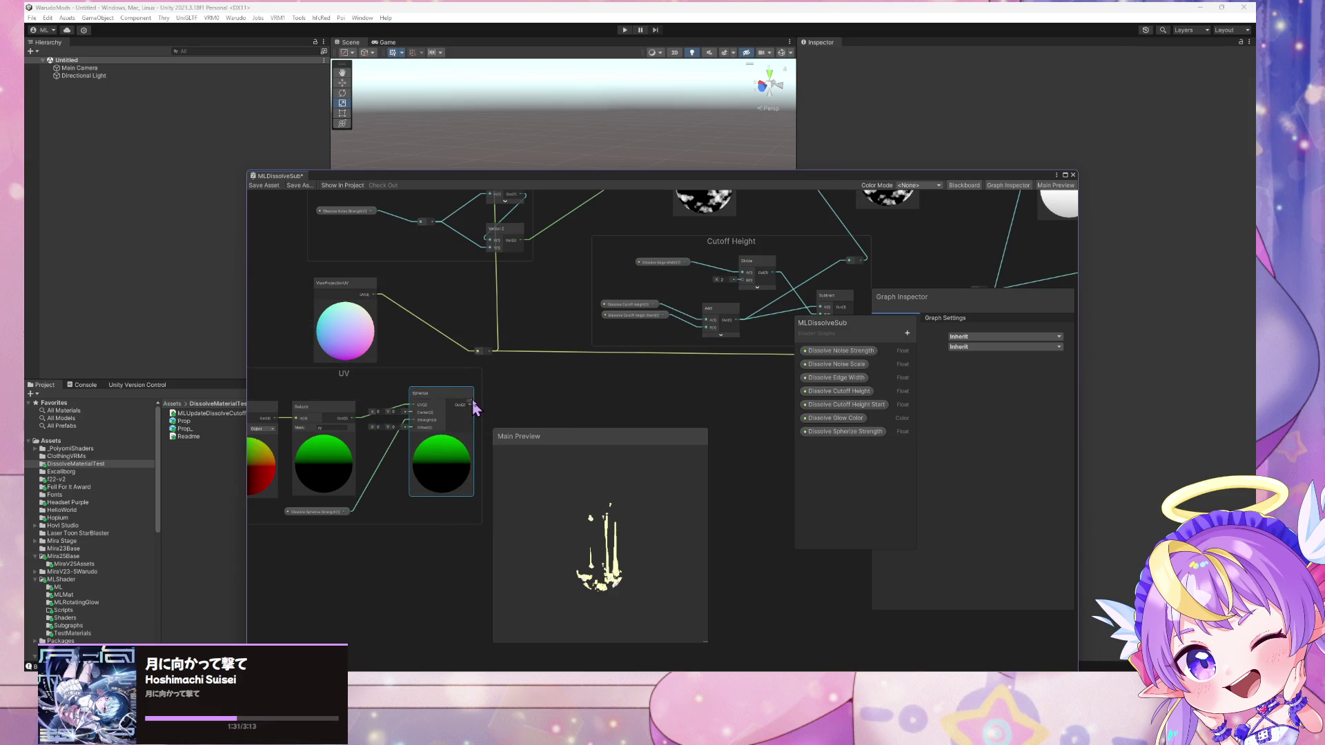
Disconnect and delete the ViewProjectionUV node, then return to Warudo
left_click_drag(485, 359, 494, 402)
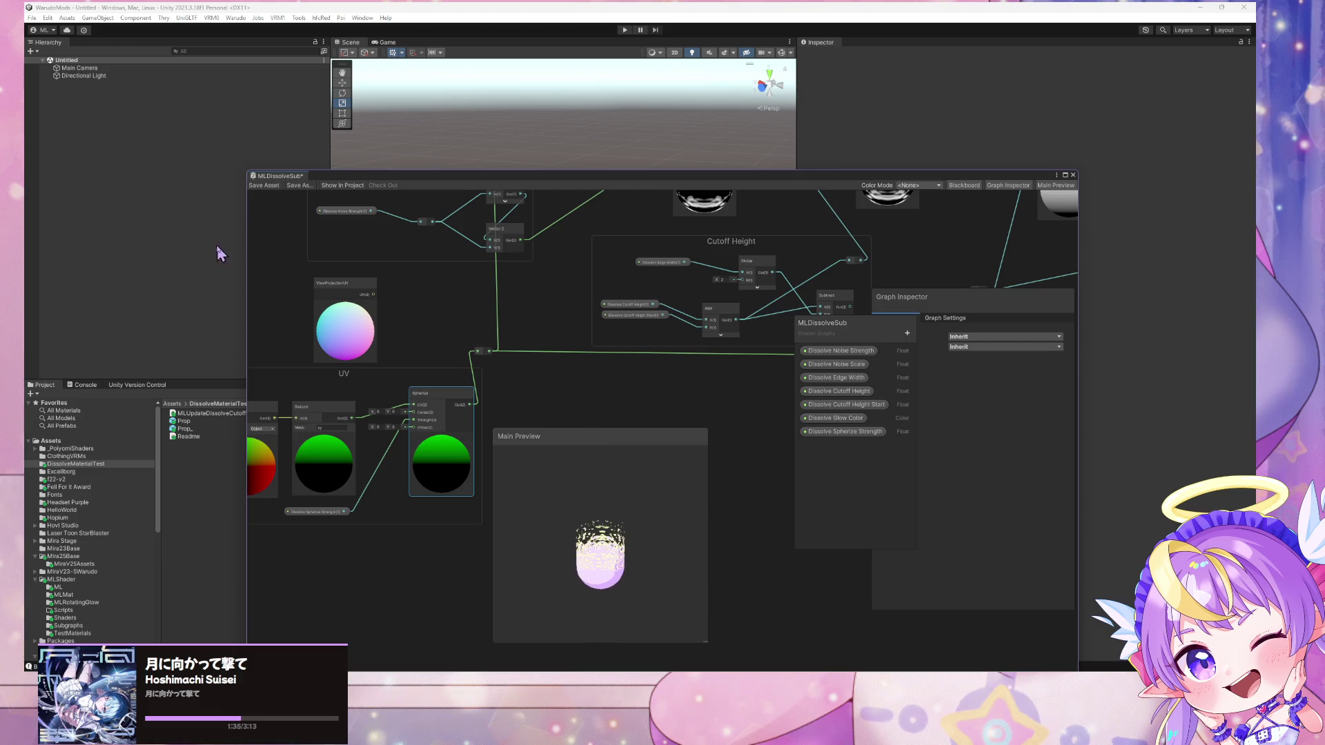
left_click(357, 293)
key("Delete")
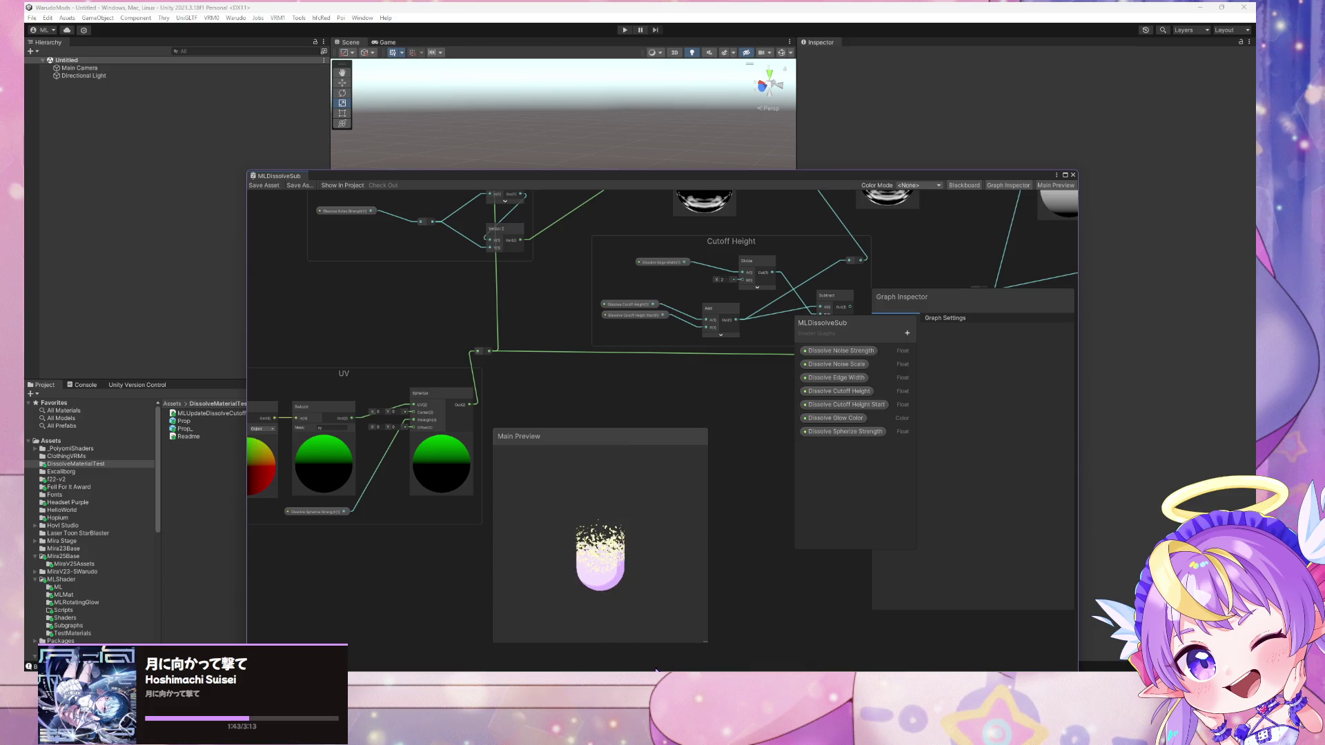
mouse_move(863, 680)
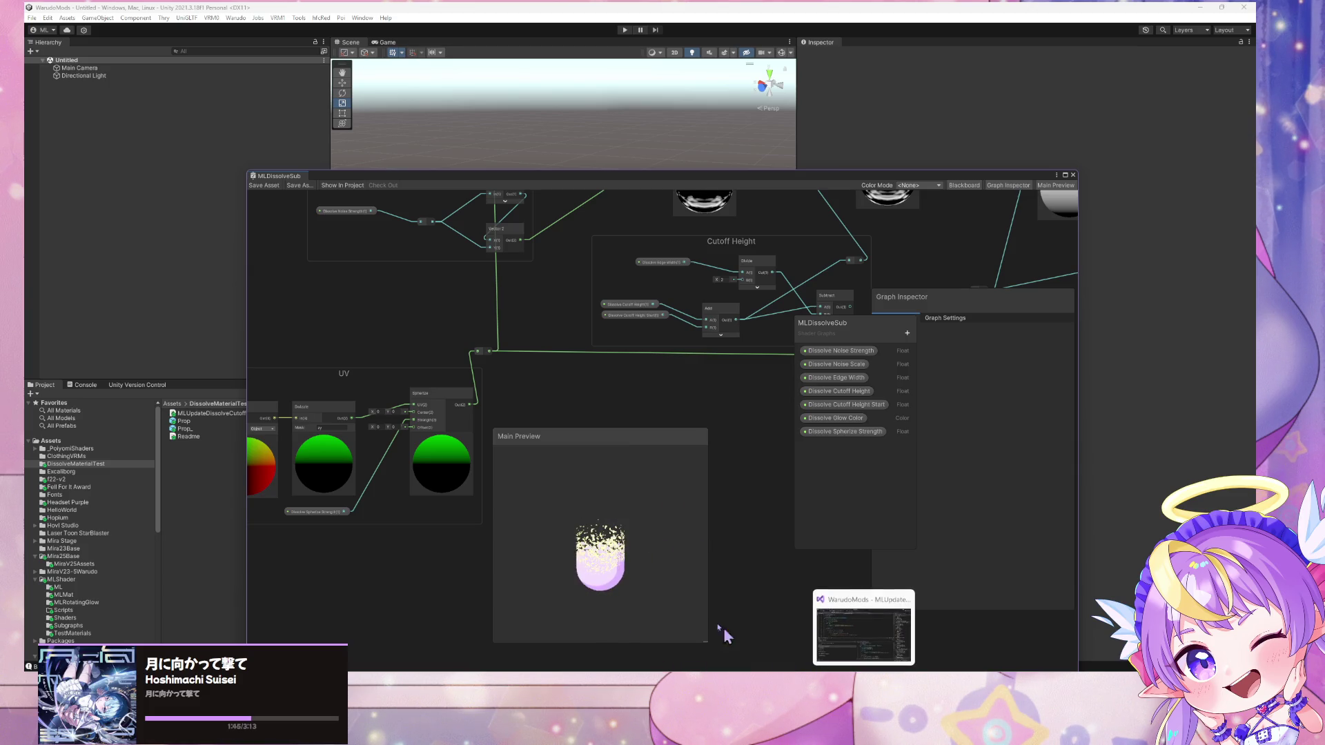
scroll(674, 393, "down", 6)
scroll(533, 392, "up", 2)
scroll(532, 392, "up", 2)
scroll(528, 404, "down", 2)
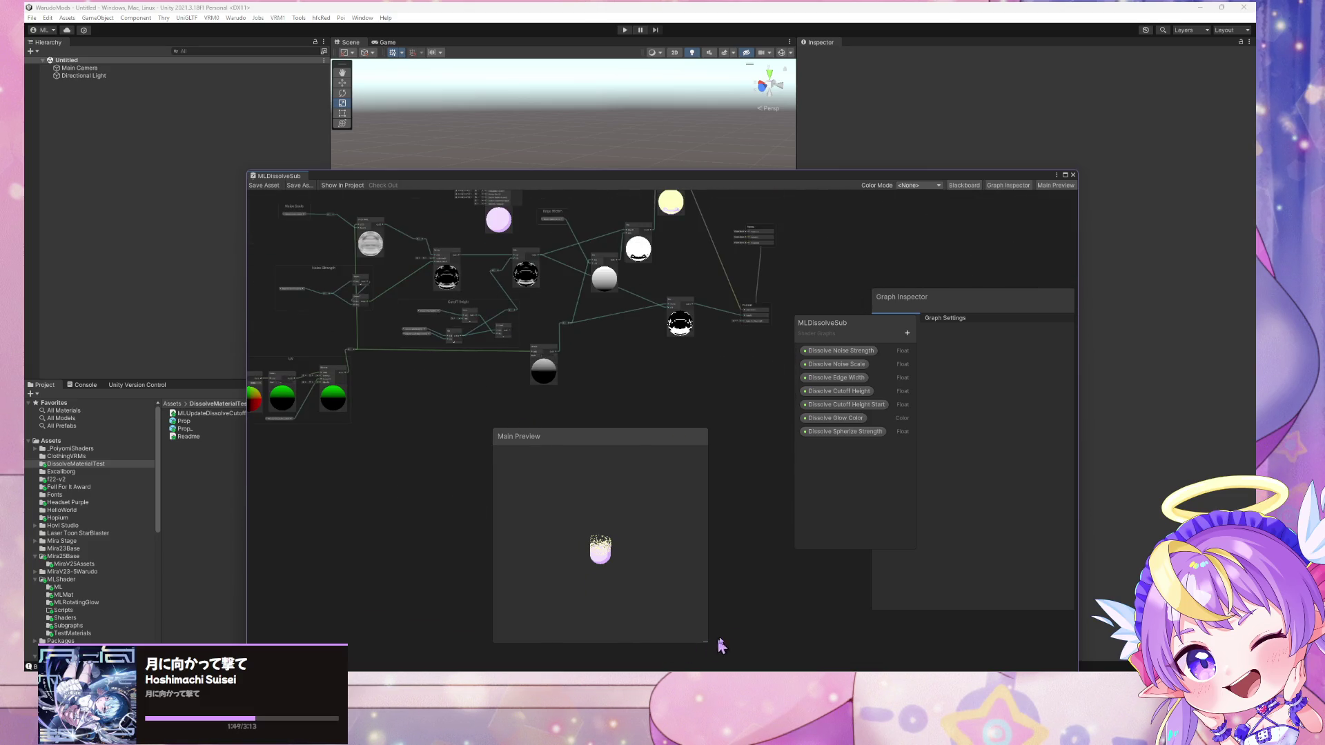
key("alt+Tab")
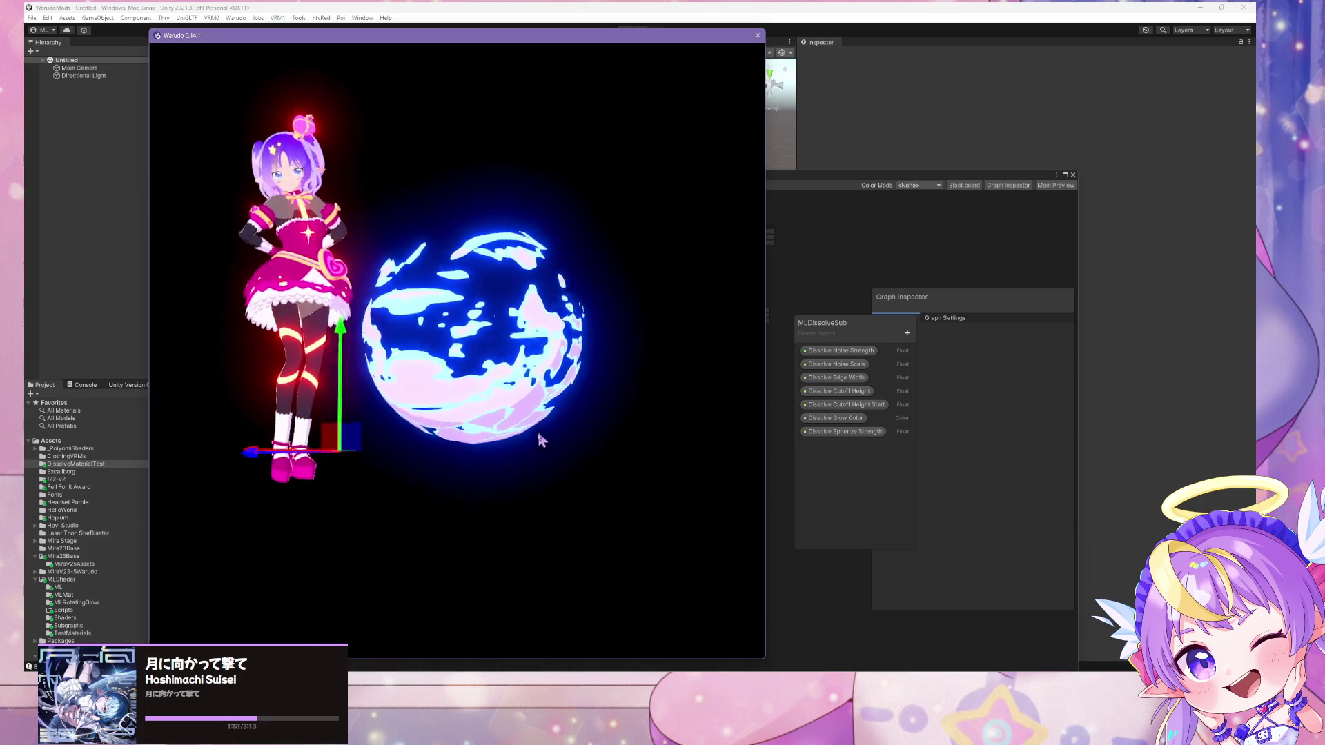
Orbit to face the avatar and drag the _Dissolve_Cutoff_Height Target Float to 1
mouse_move(486, 538)
left_mouse_down()
mouse_move(563, 425)
mouse_move(794, 555)
left_mouse_up()
key("alt+Tab")
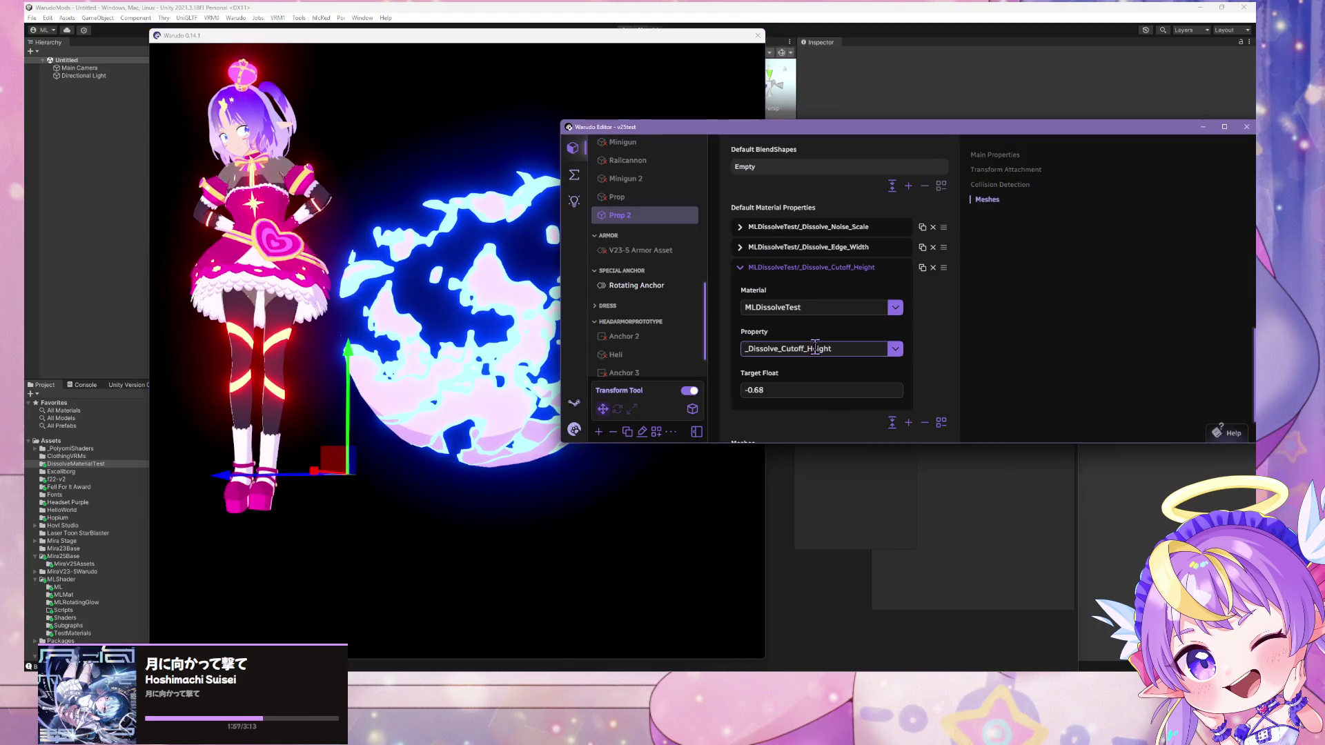
mouse_move(778, 376)
left_mouse_down()
mouse_move(711, 376)
mouse_move(911, 375)
left_mouse_up()
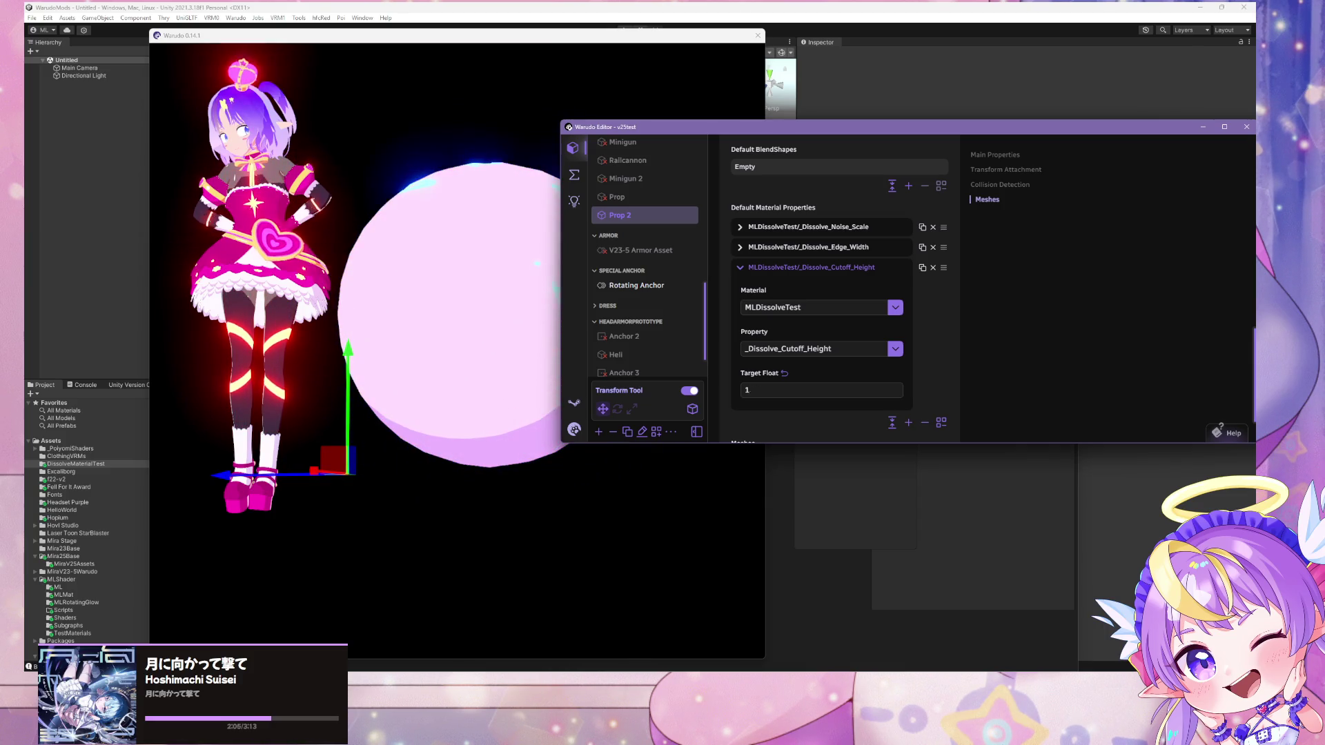